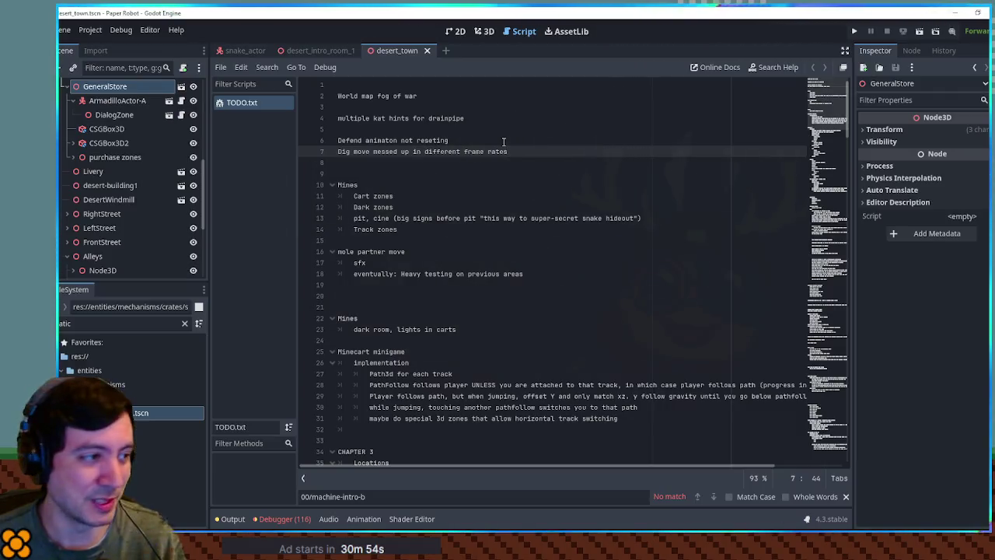
# Insert a new line after the last Minecart minigame note on line 31
pyautogui.click(502, 118)
pyautogui.click(502, 107)
pyautogui.click(501, 96)
pyautogui.click(495, 85)
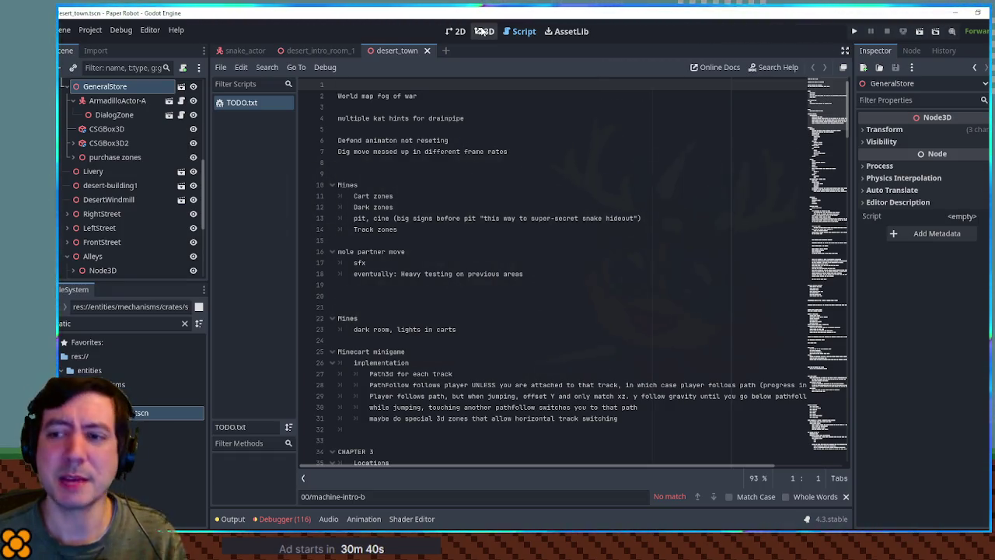
pyautogui.scroll(-2, 459, 95)
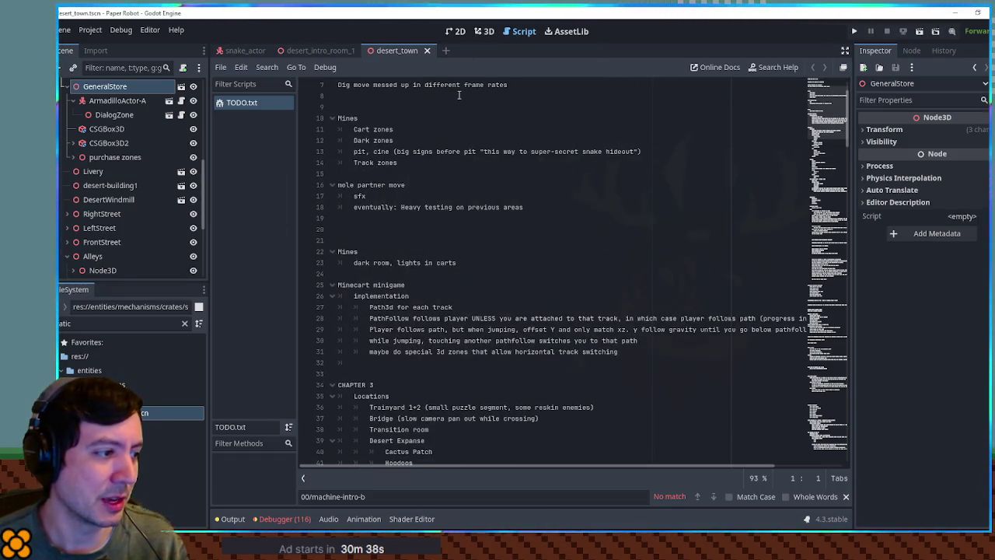
pyautogui.scroll(-2, 621, 280)
pyautogui.click(650, 286)
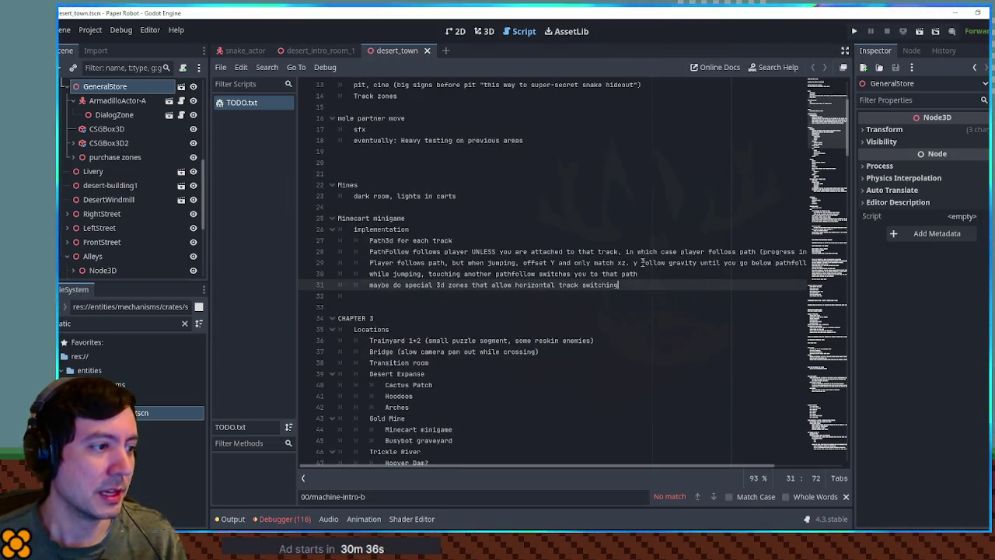
pyautogui.press('Return')
# Outdent the new line 32 by one tab, then move to the blank line above Mines
pyautogui.press('BackSpace')
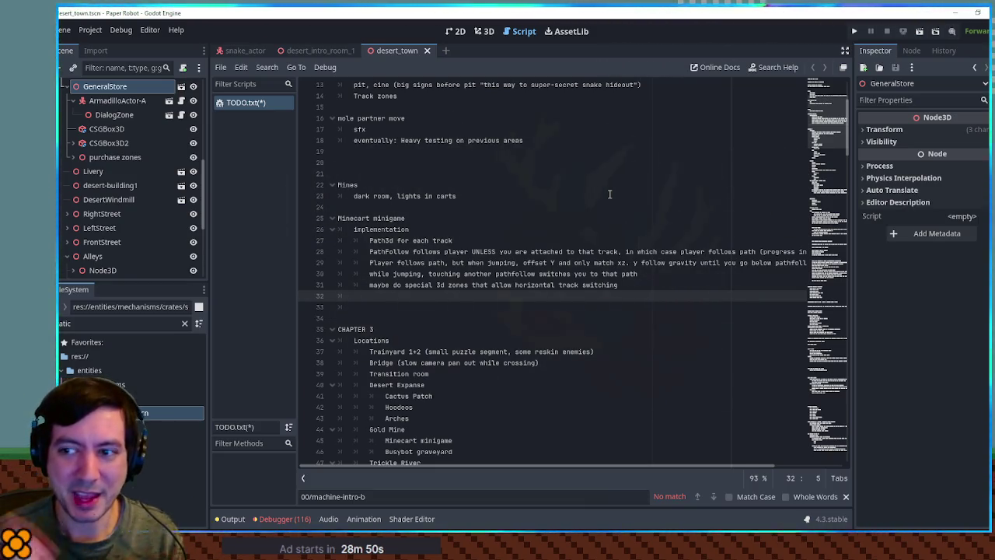
pyautogui.click(609, 186)
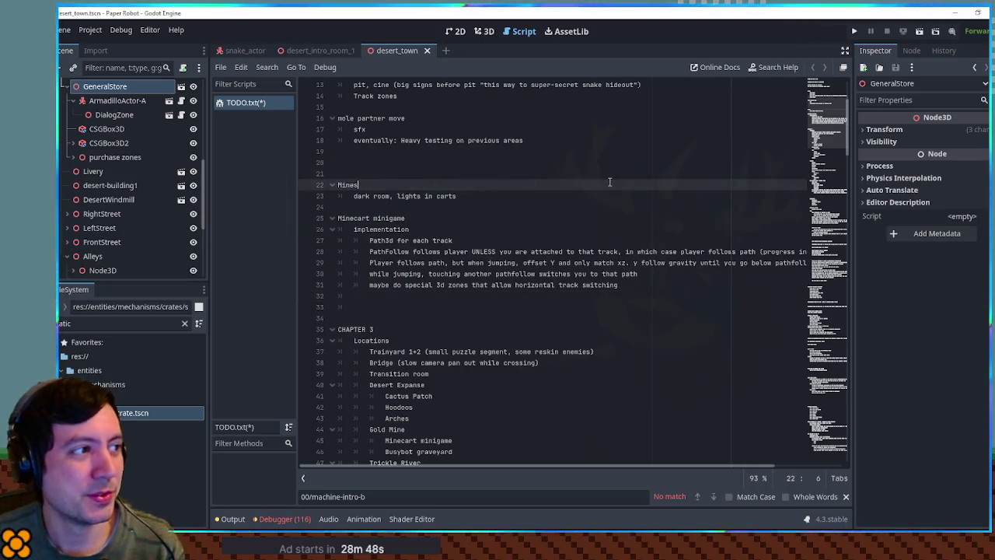
pyautogui.click(581, 161)
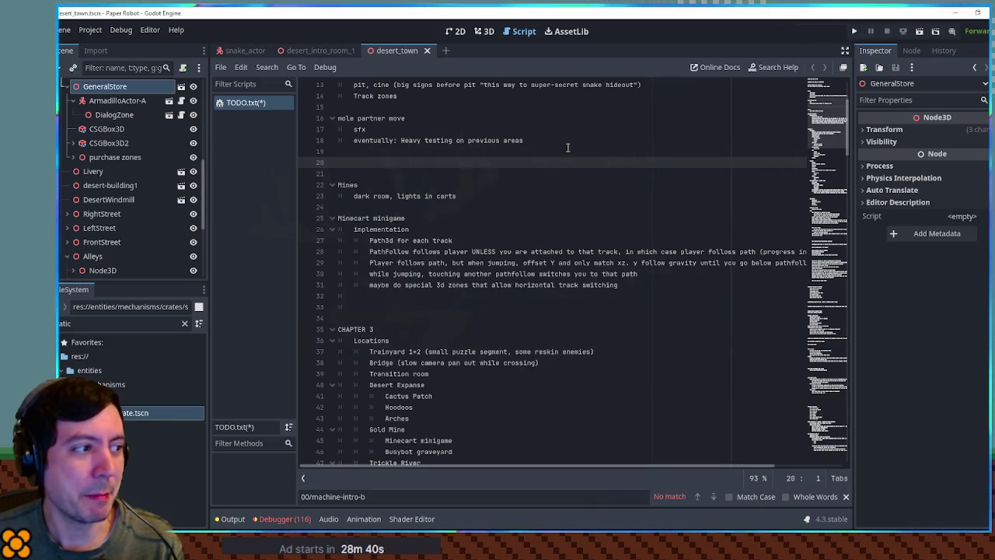
pyautogui.click(454, 296)
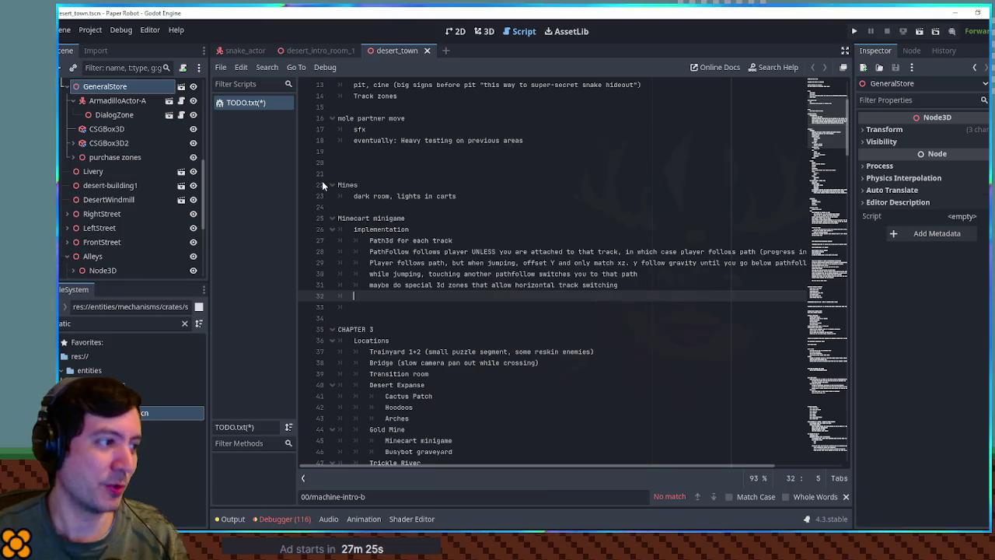
# Write 'Collapsing mine escape' on line 32, trimming the initial 'Exploding and' wording
pyautogui.write('Explodi')
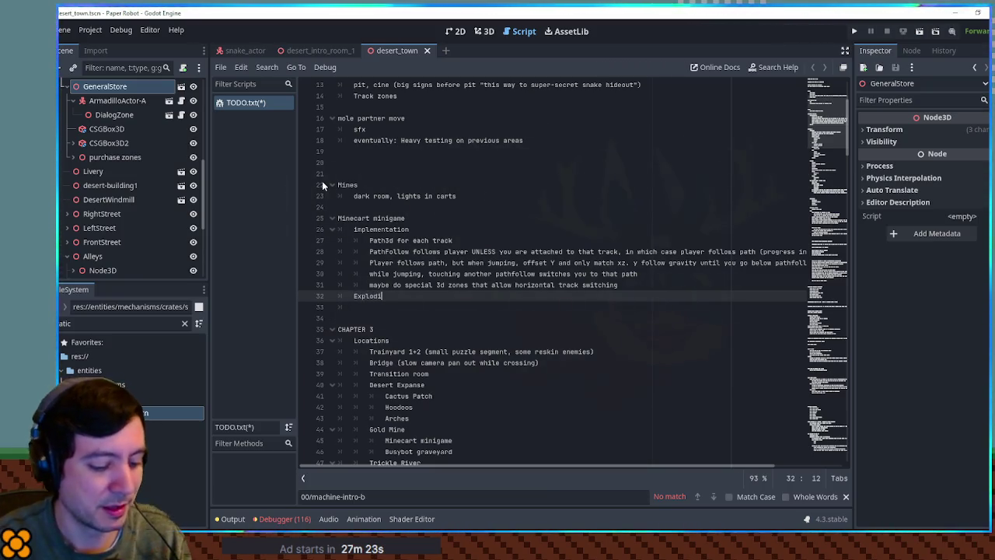
pyautogui.write('ng and collapsi')
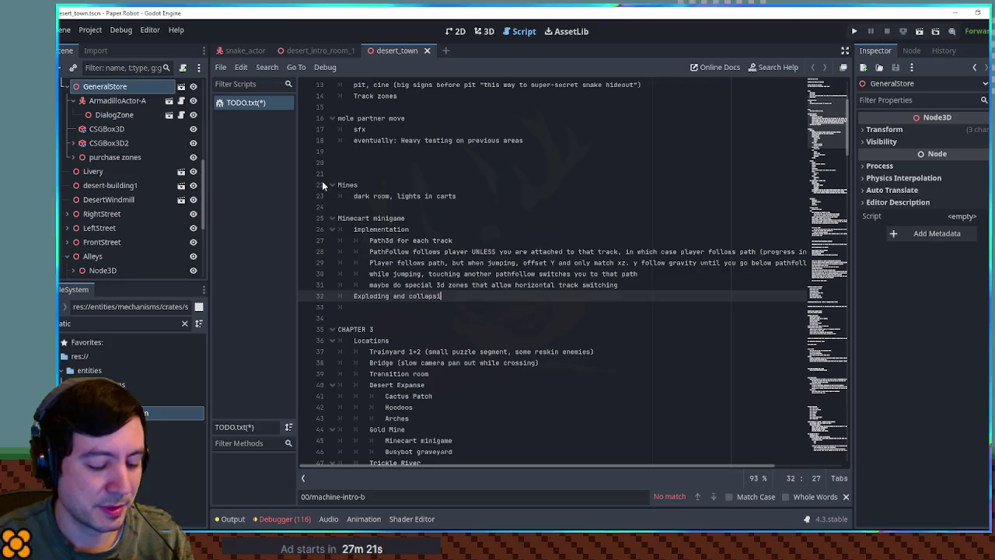
pyautogui.write('ng mine escape')
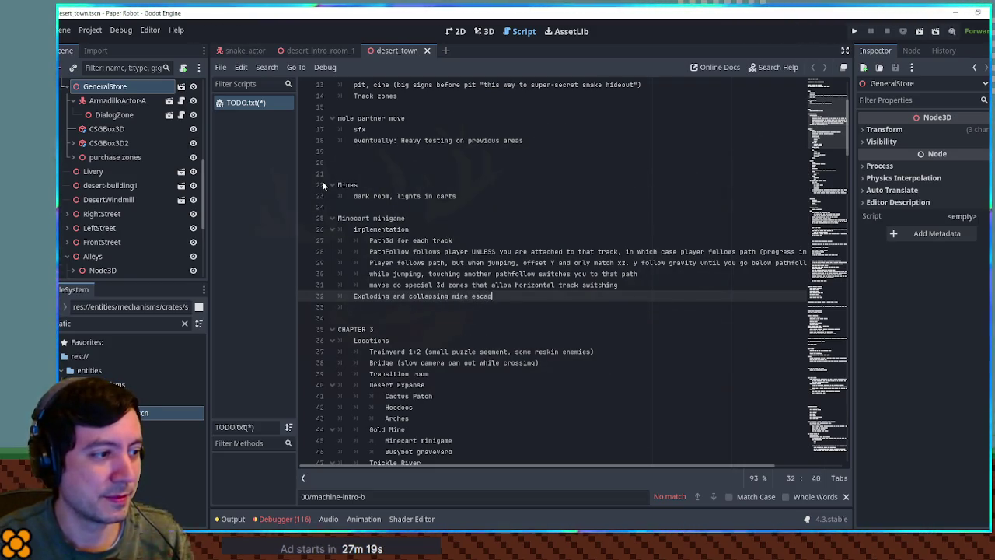
pyautogui.hotkey('ctrl', 'Left')
pyautogui.hotkey('ctrl', 'Left')
pyautogui.hotkey('ctrl', 'Left')
pyautogui.press('Right')
pyautogui.press('Right')
pyautogui.press('Right')
pyautogui.hotkey('ctrl', 'BackSpace')
pyautogui.hotkey('ctrl', 'BackSpace')
pyautogui.press('Delete')
pyautogui.press('Delete')
pyautogui.write('C')
# Start a new line below the escape entry, indented one level deeper
pyautogui.press('End')
pyautogui.press('Return')
pyautogui.press('Tab')
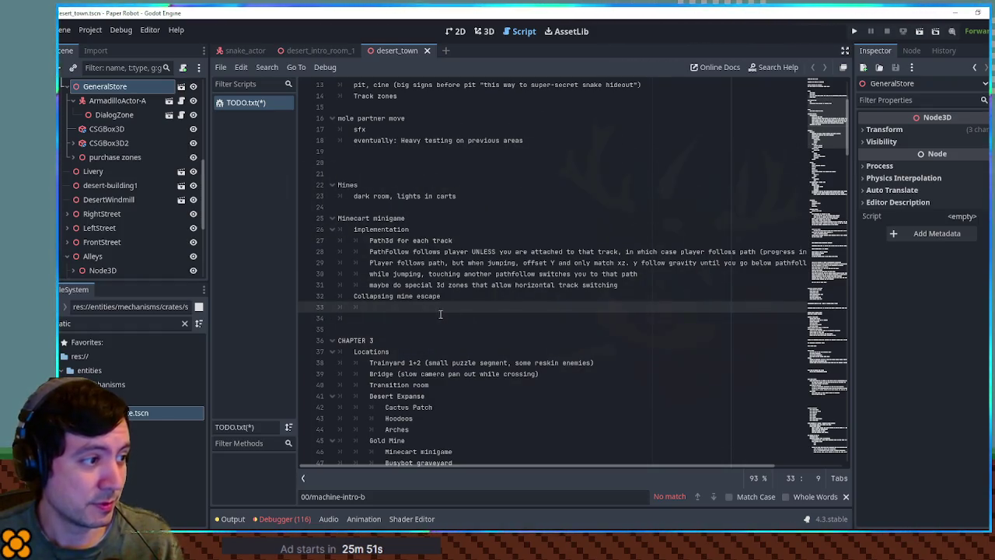
# List the sub-items top-down, side-view and track-switch under Collapsing mine escape
pyautogui.write('top-down')
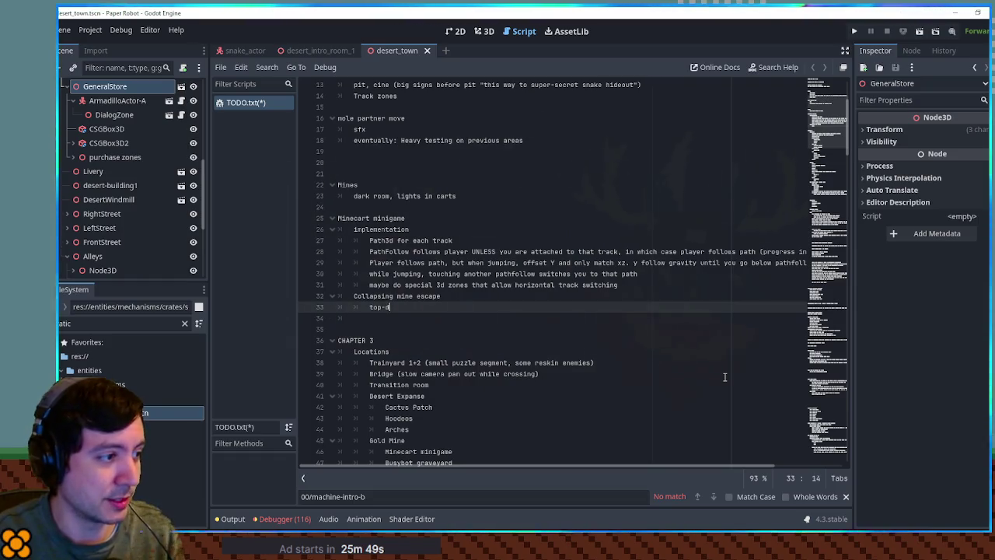
pyautogui.press('Return')
pyautogui.write('side-view')
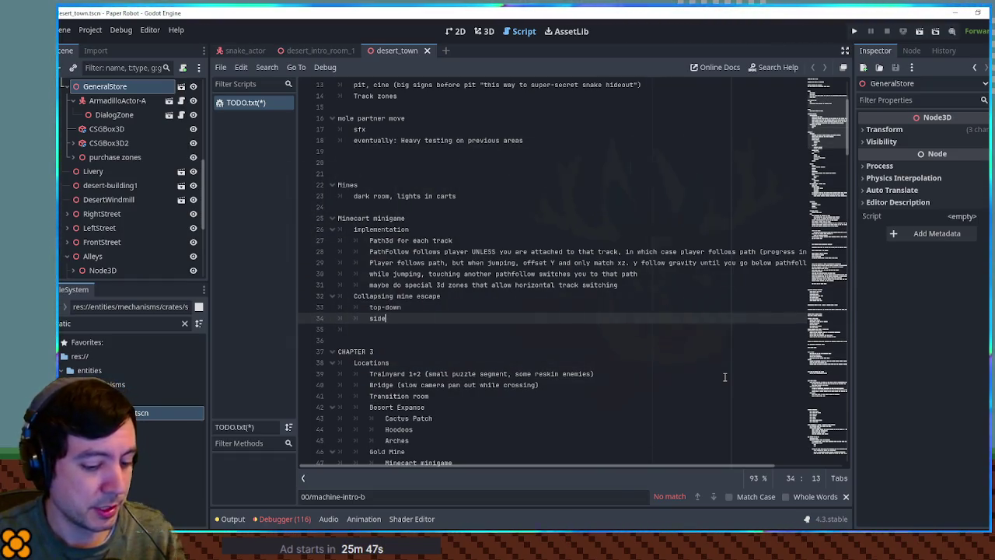
pyautogui.press('Return')
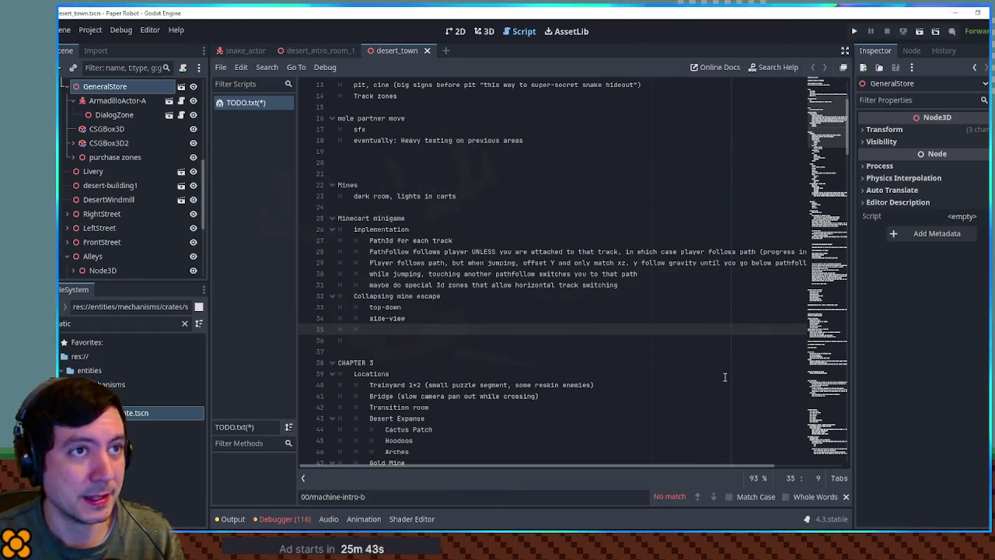
pyautogui.write('tra')
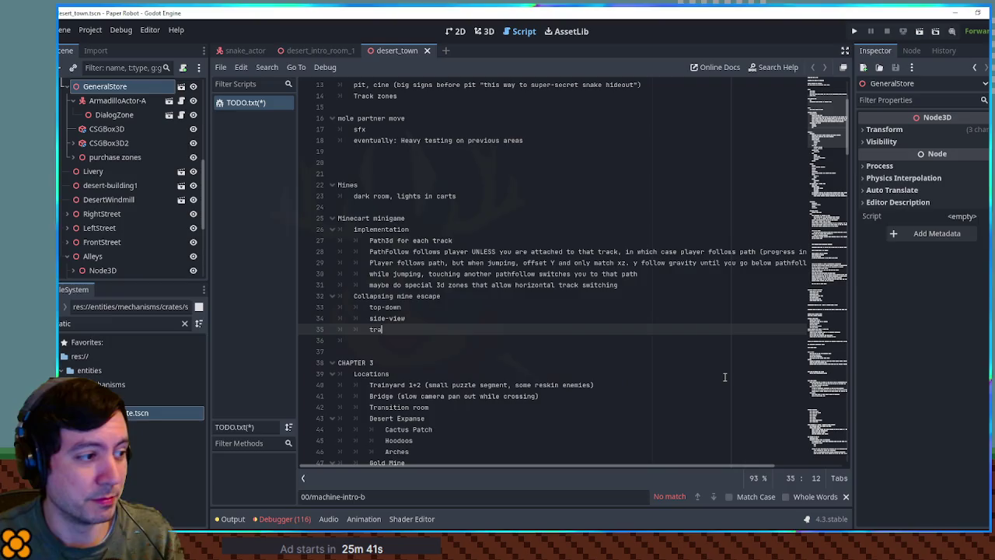
pyautogui.write('ck-switch')
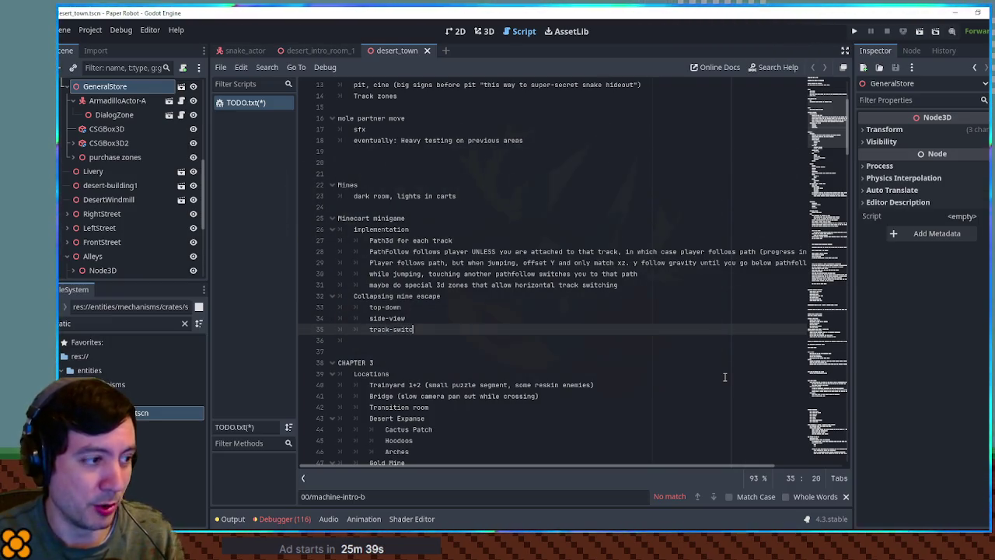
# Under side-view, add indented notes: minecarts to jump over, pits, duck under overhead tracks/obstacles
pyautogui.press('Up')
pyautogui.press('Up')
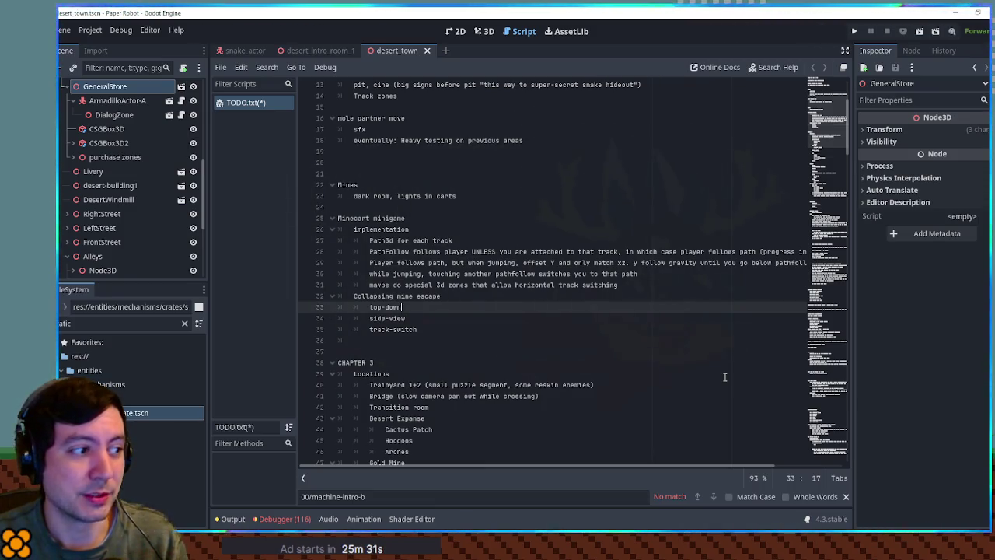
pyautogui.press('Down')
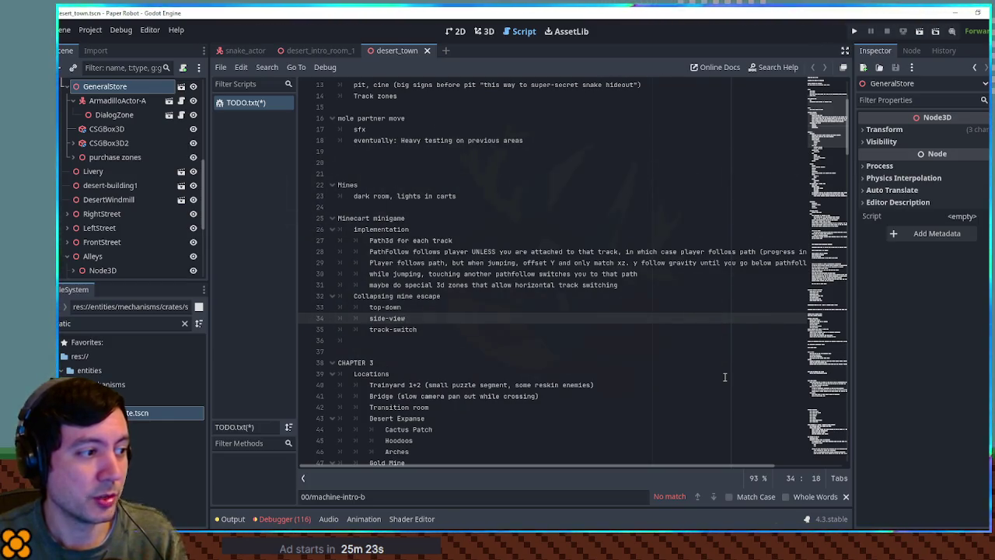
pyautogui.press('Return')
pyautogui.press('Tab')
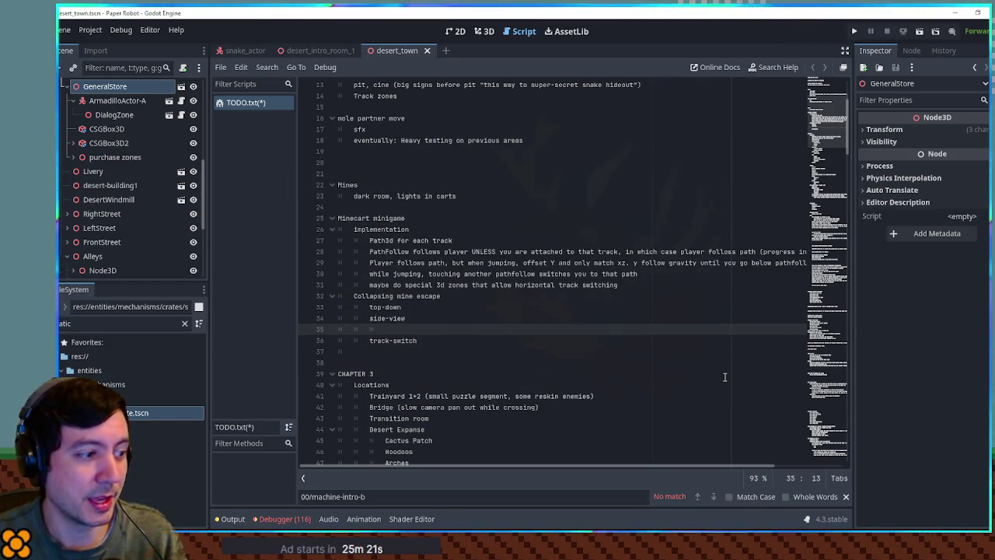
pyautogui.write('sncoming ')
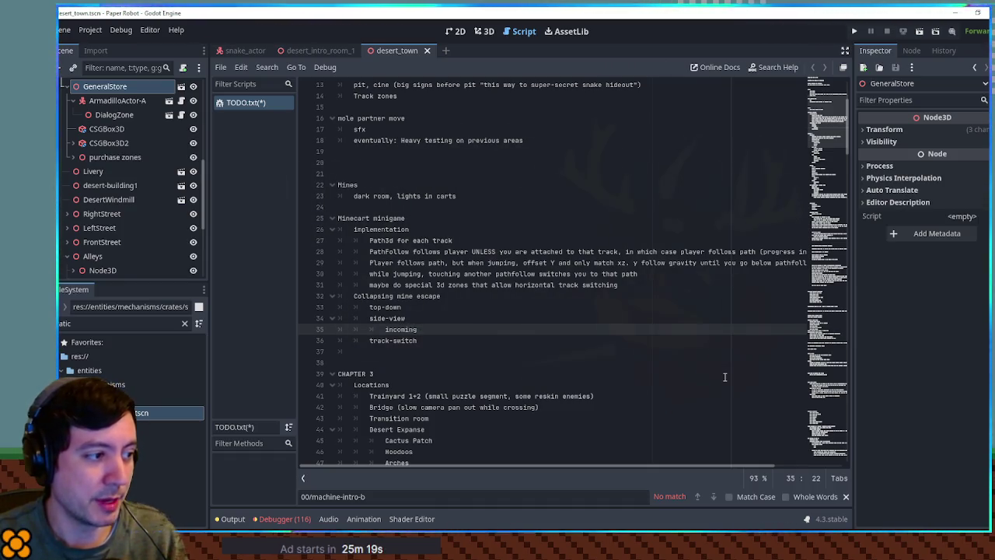
pyautogui.write('minecarts ')
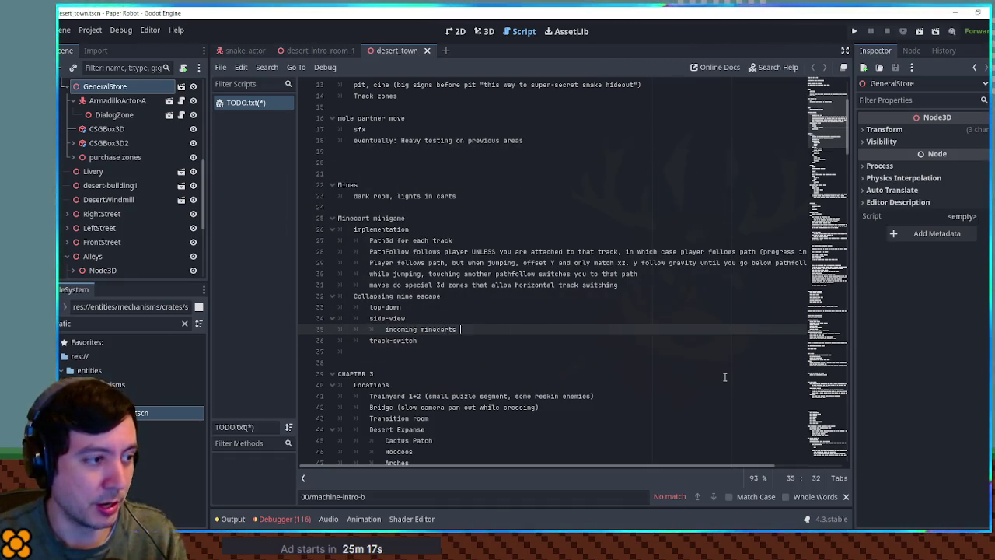
pyautogui.write('to jump over')
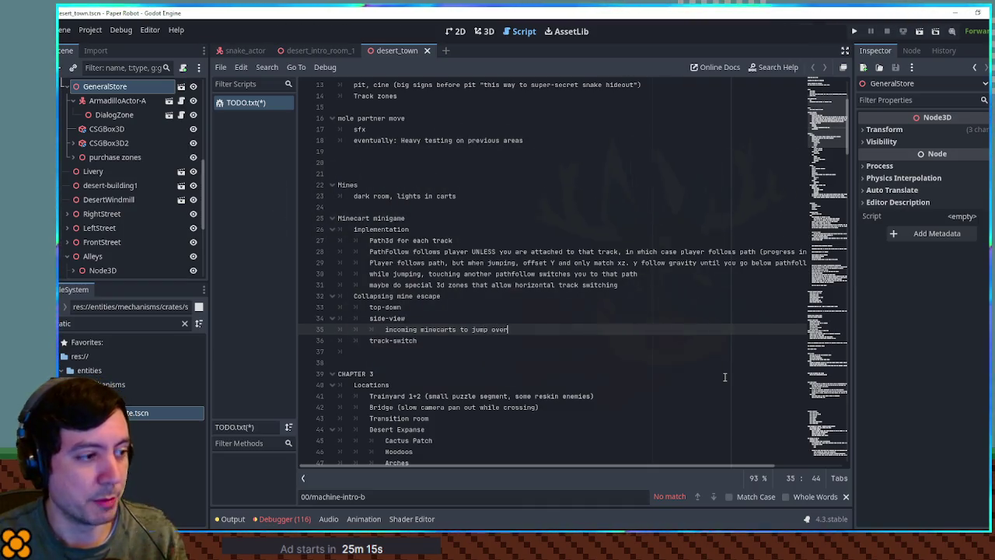
pyautogui.press('Return')
pyautogui.write('pits')
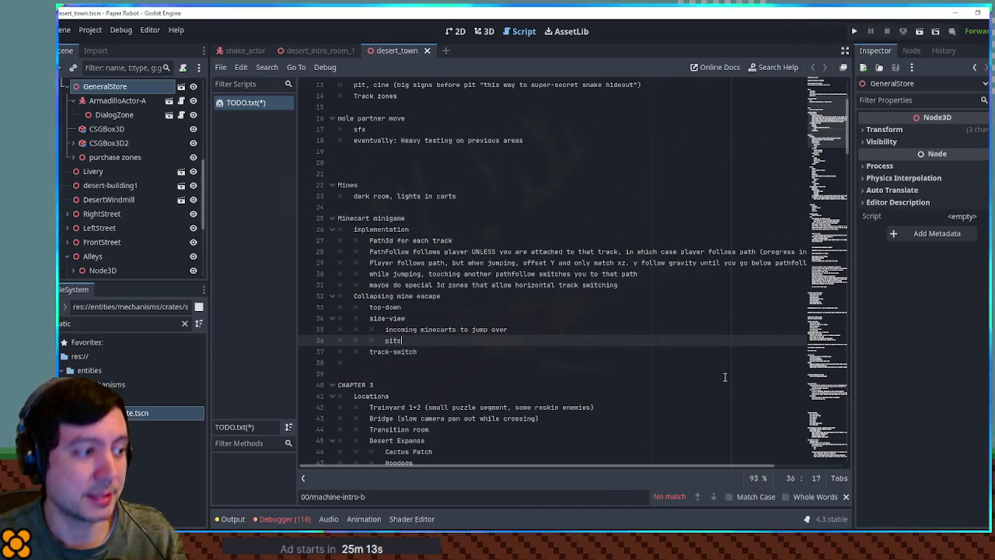
pyautogui.press('Return')
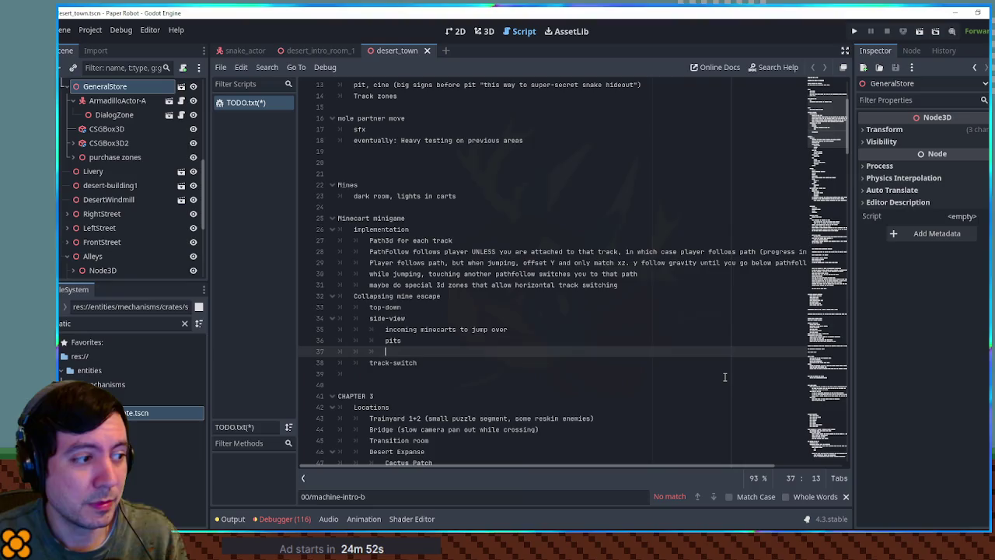
pyautogui.write('duck u')
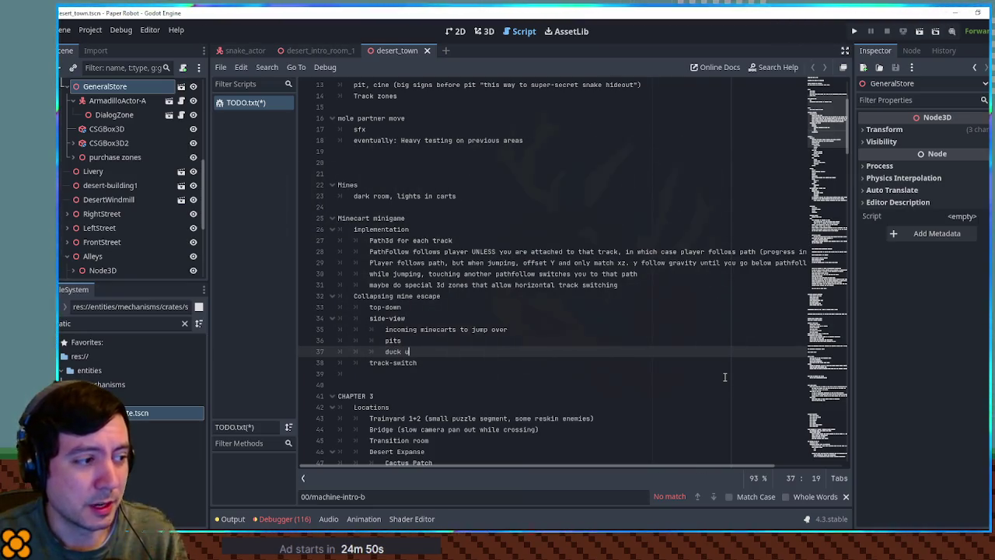
pyautogui.write('nder over')
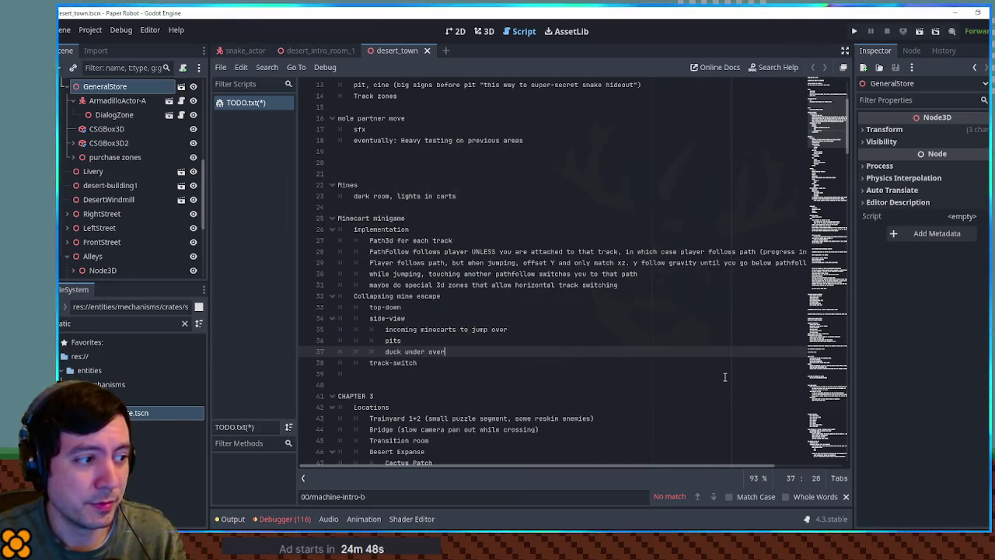
pyautogui.write('head t')
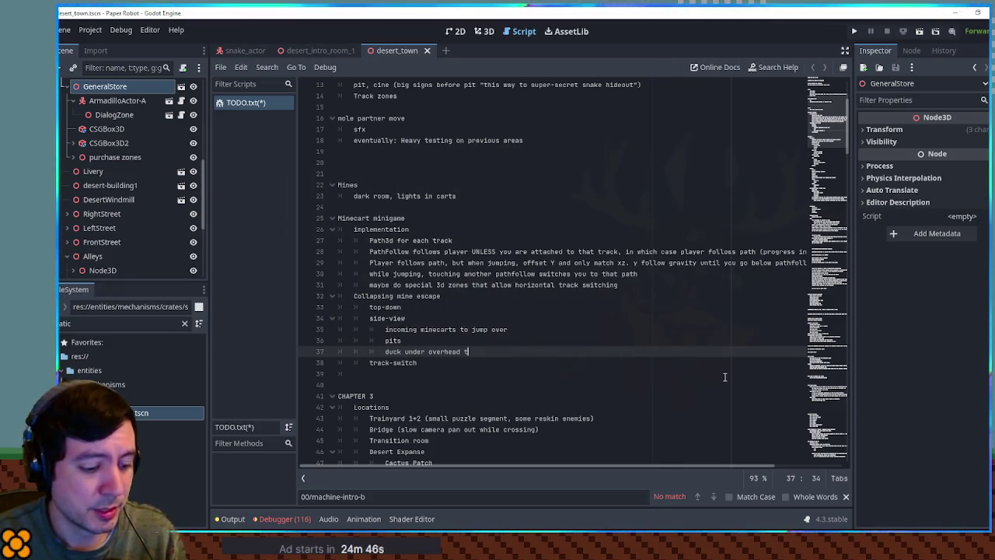
pyautogui.write('racks/obstacles')
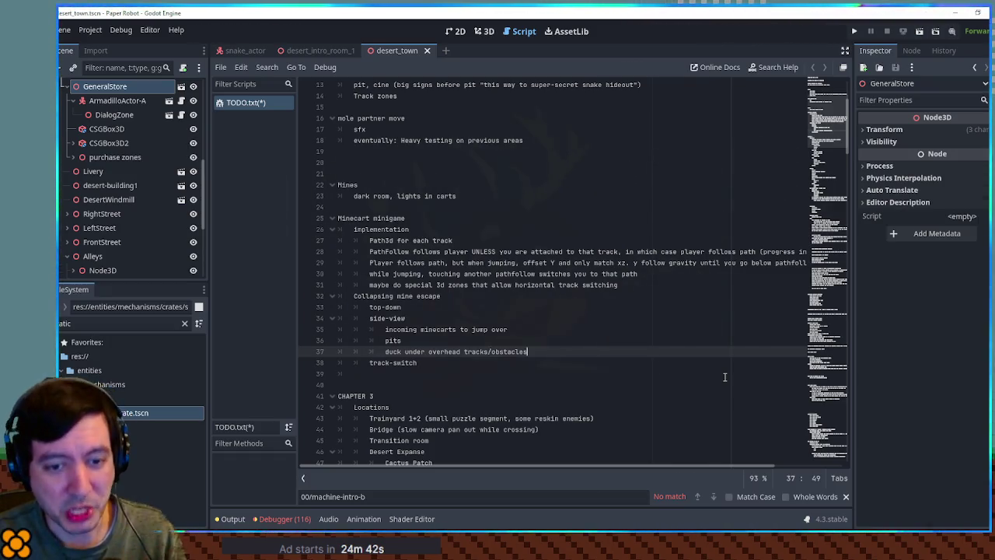
pyautogui.press('Up')
pyautogui.press('Up')
pyautogui.press('Up')
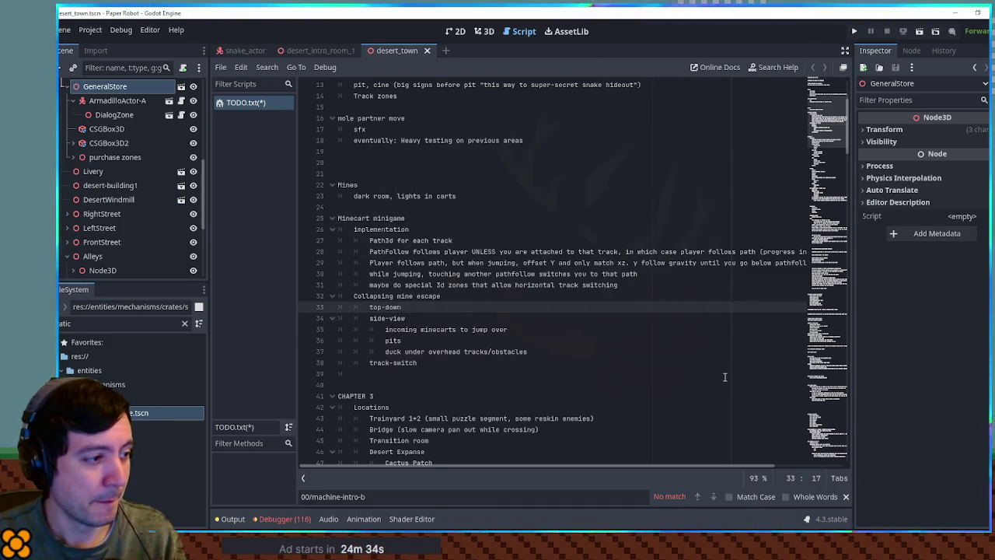
# Delete the top-down entry and open a new line under 'track-switch top-view'
pyautogui.press('Return')
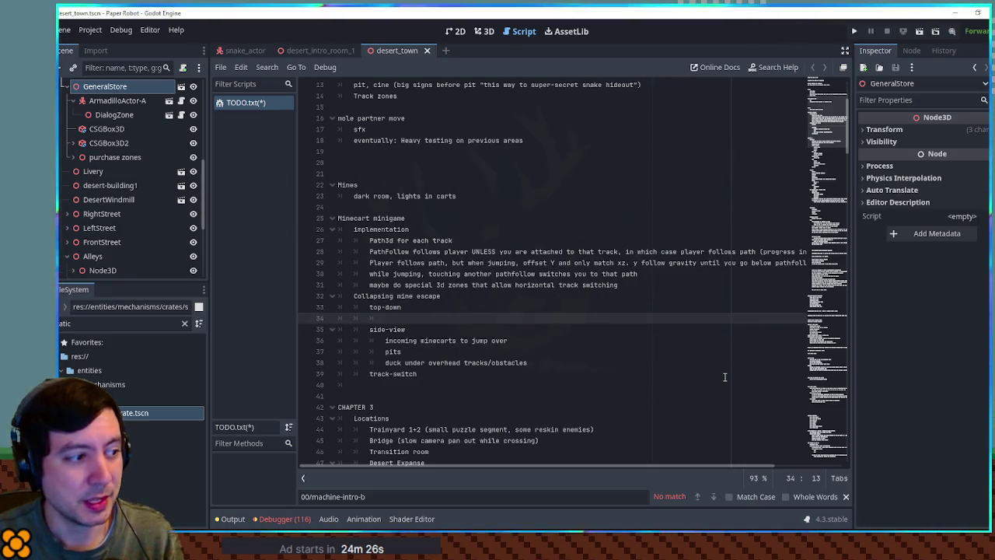
pyautogui.hotkey('ctrl', 'shift', 'k')
pyautogui.hotkey('ctrl', 'shift', 'k')
pyautogui.press('Down')
pyautogui.press('Down')
pyautogui.press('Down')
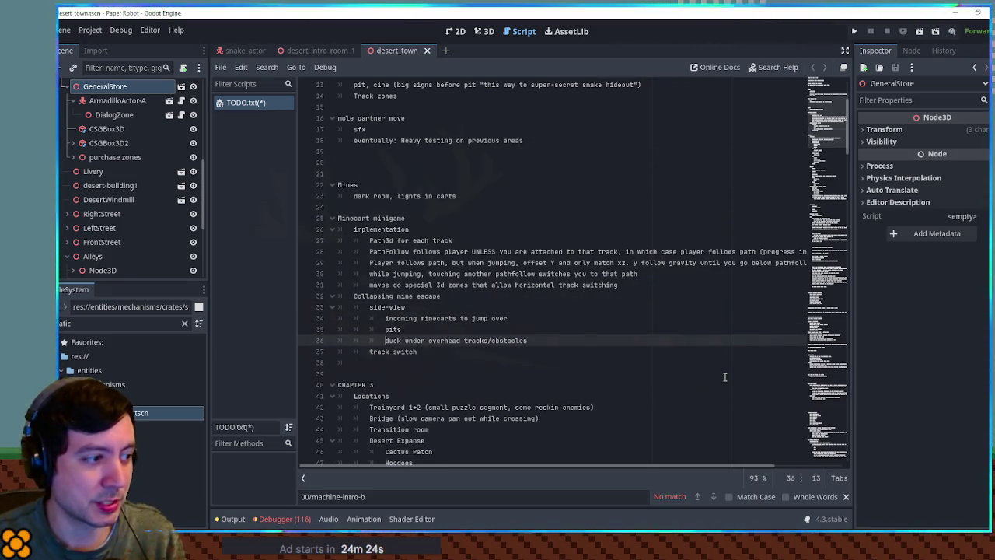
pyautogui.press('Down')
pyautogui.press('End')
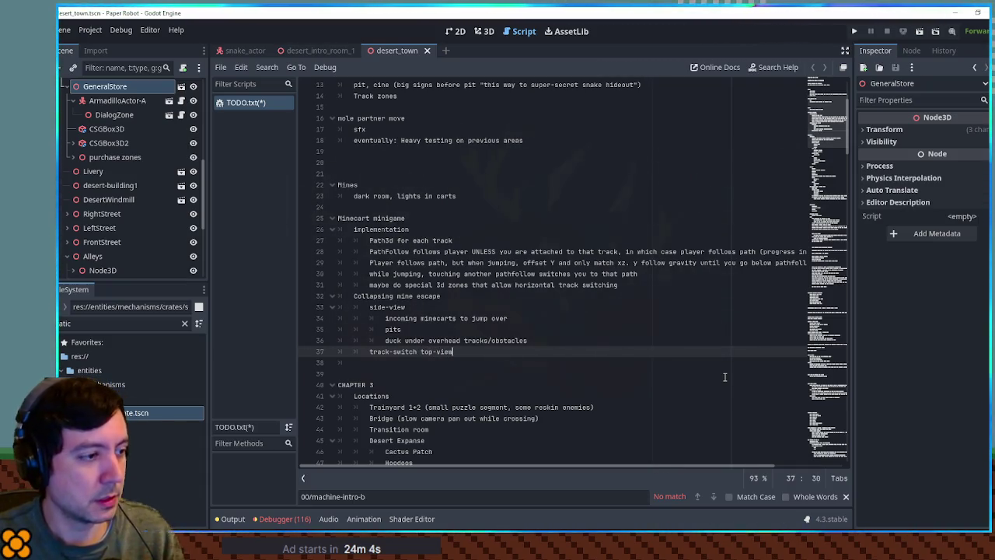
pyautogui.press('Return')
pyautogui.write('lots of curves,')
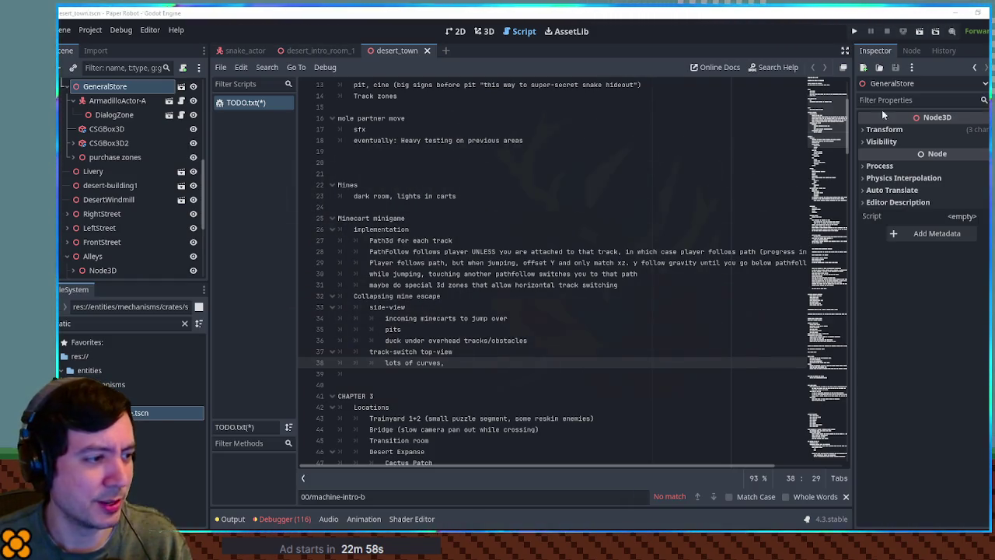
# Return to the track-switch top-view line, then start a new empty scene
pyautogui.click(489, 354)
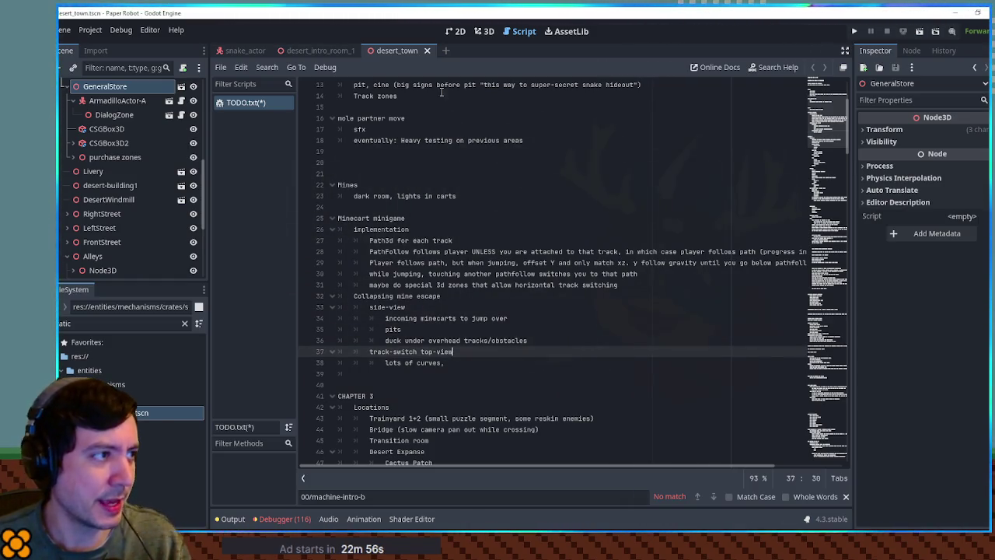
pyautogui.click(449, 52)
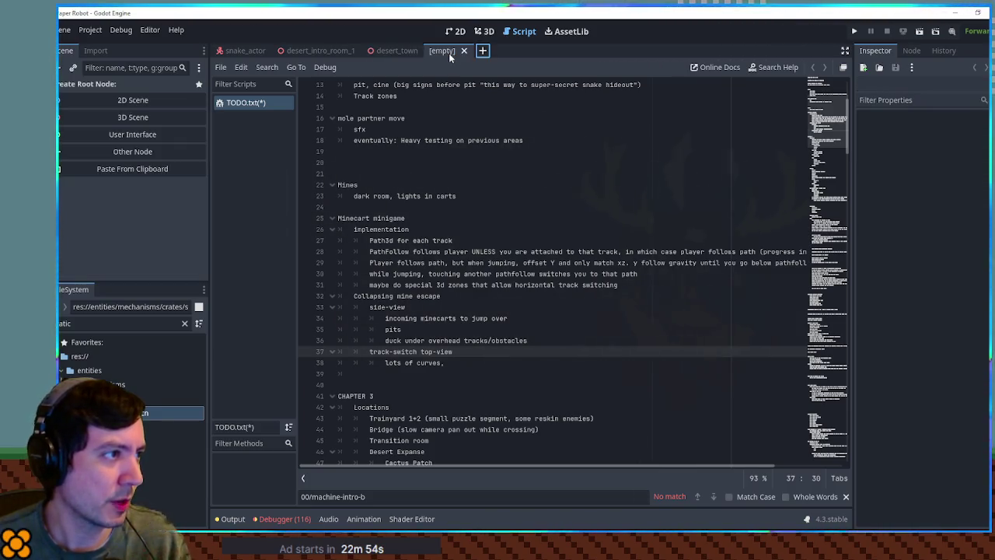
# Create a 3D Scene root node named MinecartMinigame
pyautogui.click(122, 120)
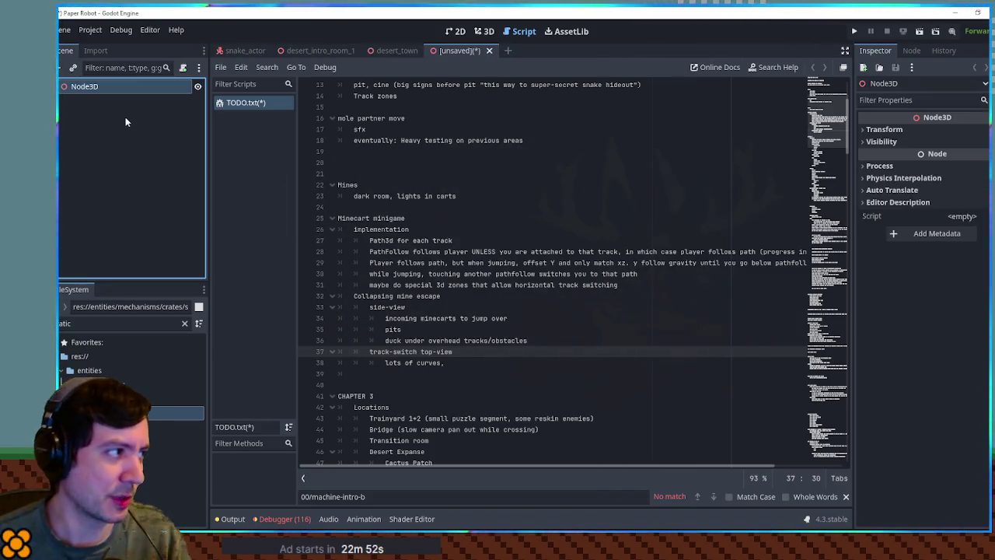
pyautogui.press('F2')
pyautogui.write('Minecart')
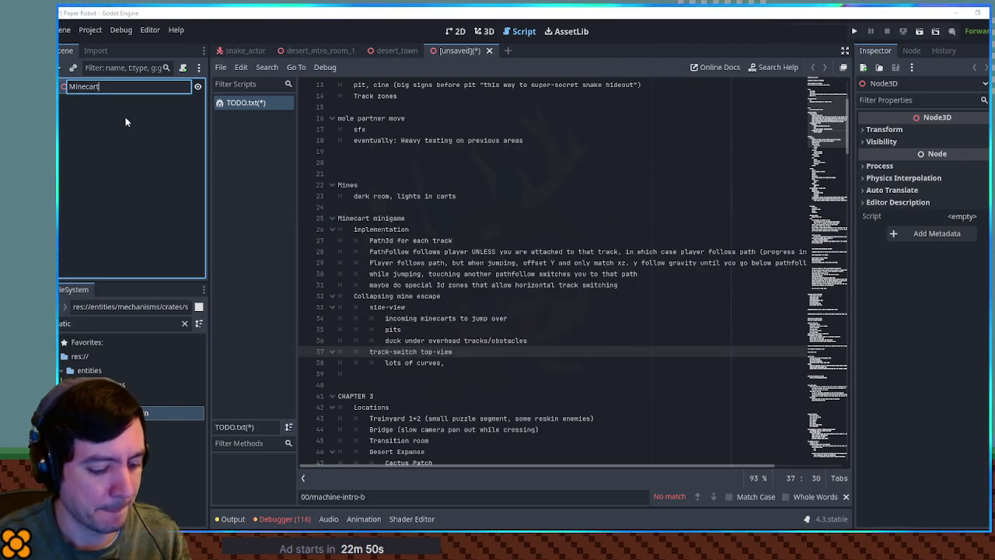
pyautogui.write('Minigame')
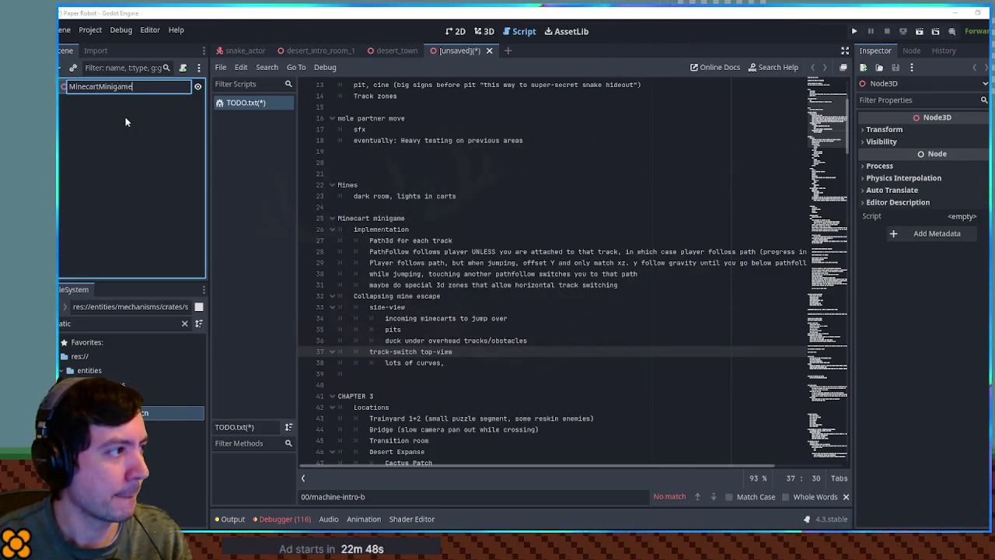
pyautogui.press('Return')
# Filter FileSystem for the mines environments and preview environment_mines_1 and environment_mines_2 before choosing
pyautogui.click(485, 35)
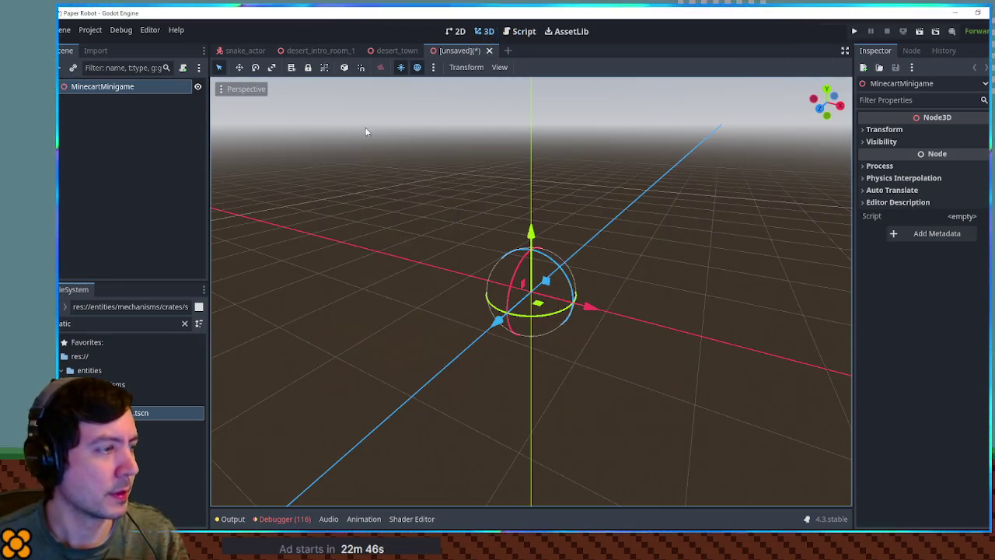
pyautogui.tripleClick(125, 322)
pyautogui.write('v min')
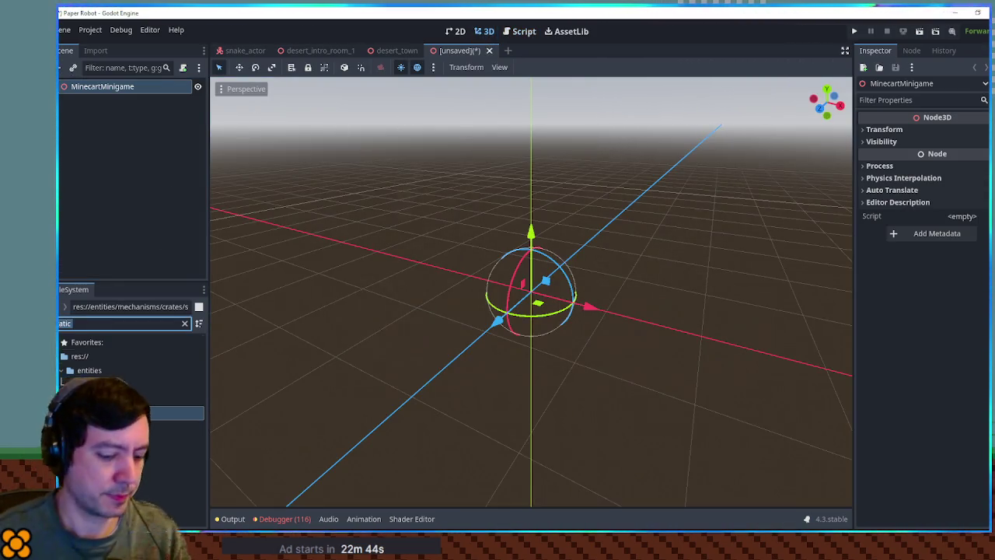
pyautogui.moveTo(159, 426)
pyautogui.mouseDown()
pyautogui.moveTo(130, 52)
pyautogui.moveTo(116, 97)
pyautogui.mouseUp()
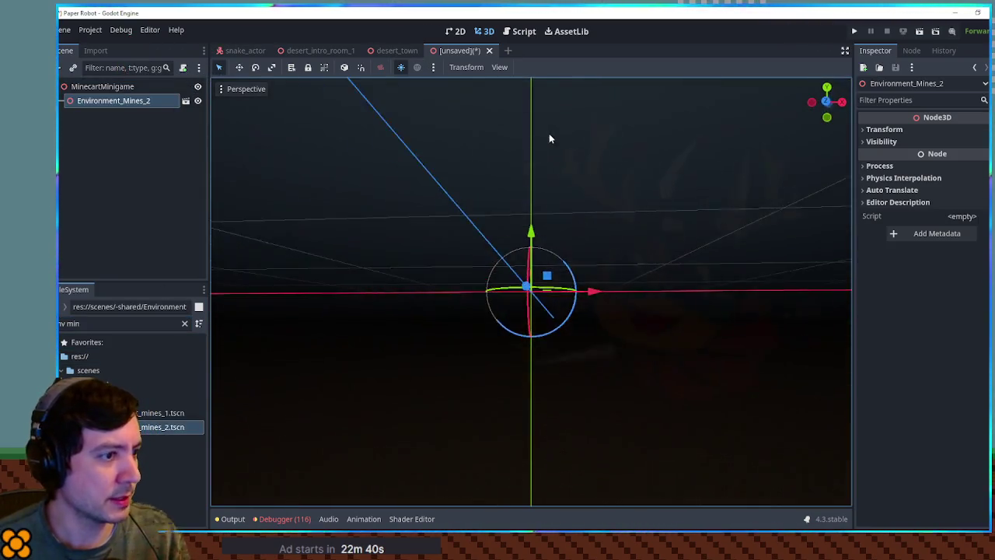
pyautogui.hotkey('ctrl', 'z')
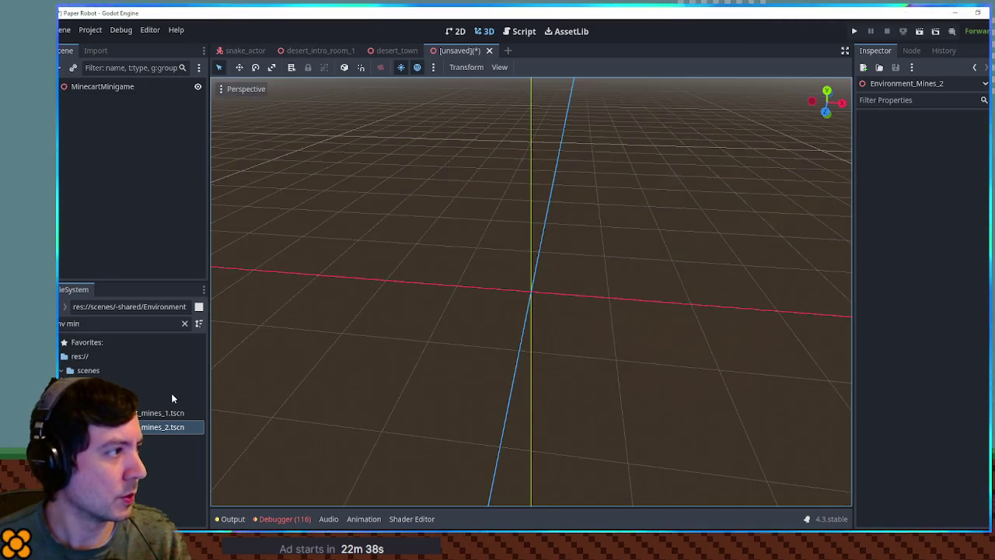
pyautogui.moveTo(160, 413)
pyautogui.mouseDown()
pyautogui.moveTo(121, 148)
pyautogui.moveTo(98, 87)
pyautogui.mouseUp()
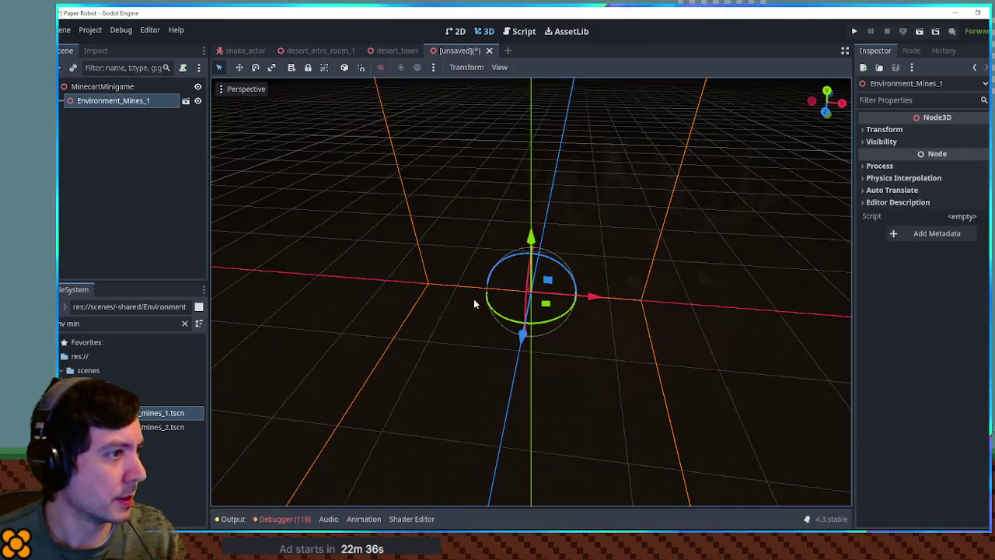
pyautogui.hotkey('ctrl', 'z')
pyautogui.doubleClick(165, 412)
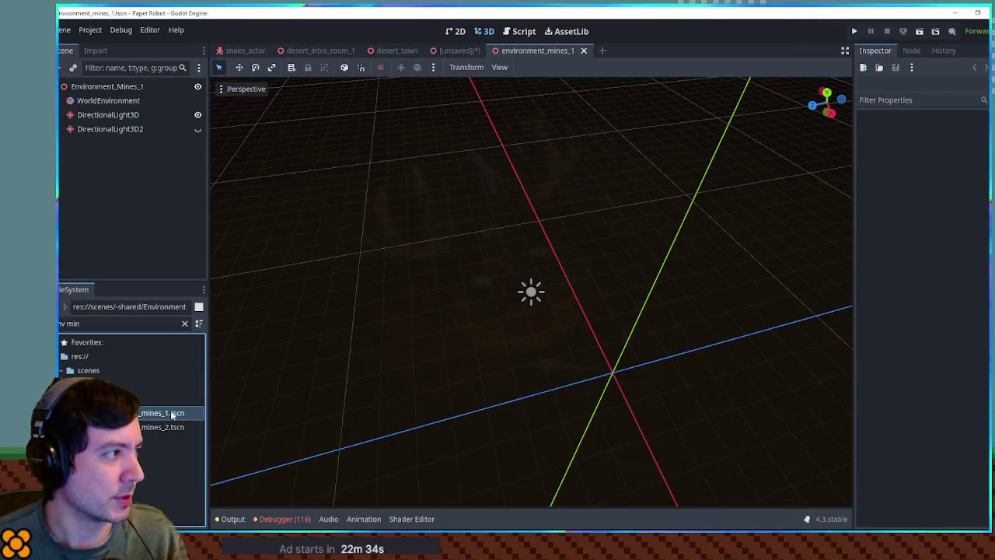
pyautogui.doubleClick(160, 429)
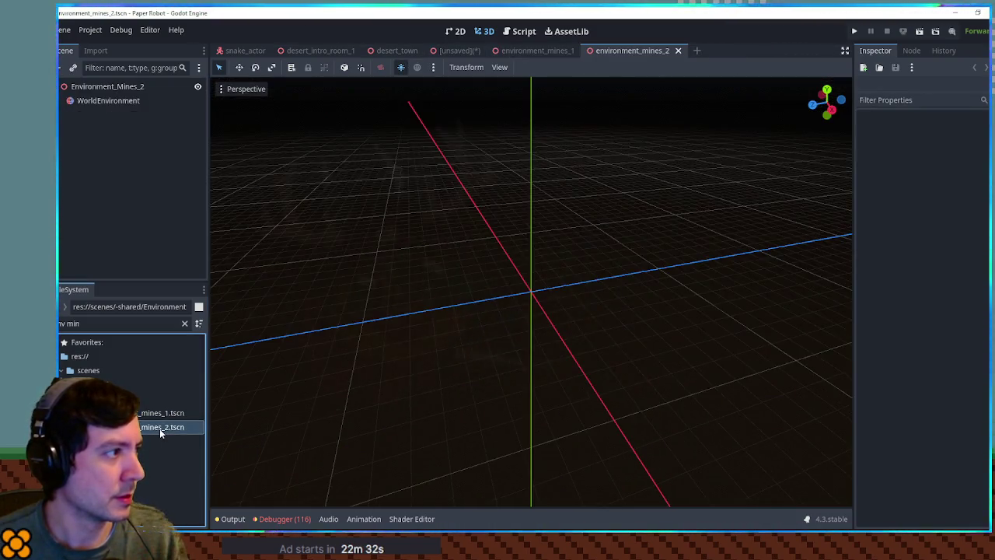
pyautogui.middleClick(541, 50)
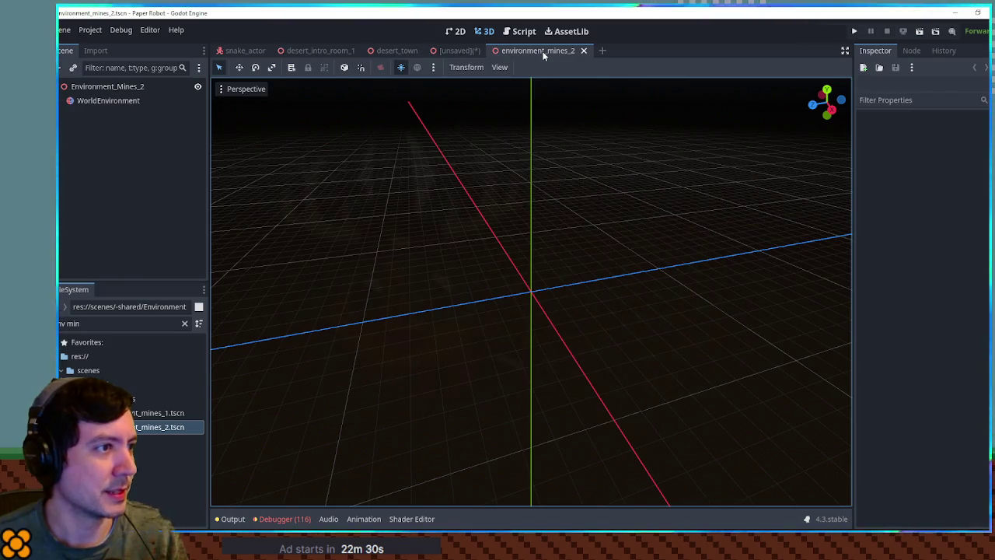
pyautogui.middleClick(541, 51)
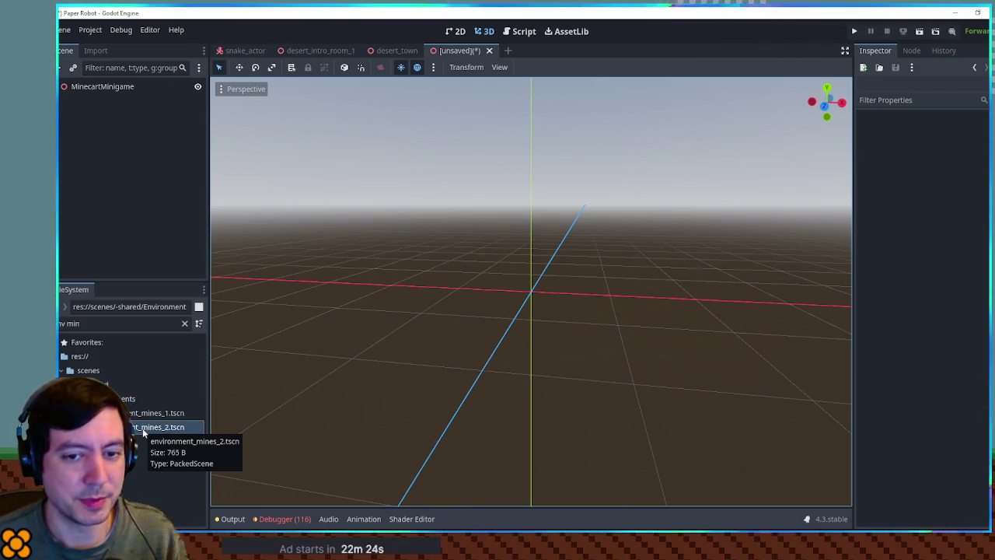
# Instance environment_mines_2.tscn under MinecartMinigame and orbit around it
pyautogui.moveTo(143, 432)
pyautogui.mouseDown()
pyautogui.moveTo(113, 100)
pyautogui.moveTo(93, 86)
pyautogui.moveTo(110, 88)
pyautogui.mouseUp()
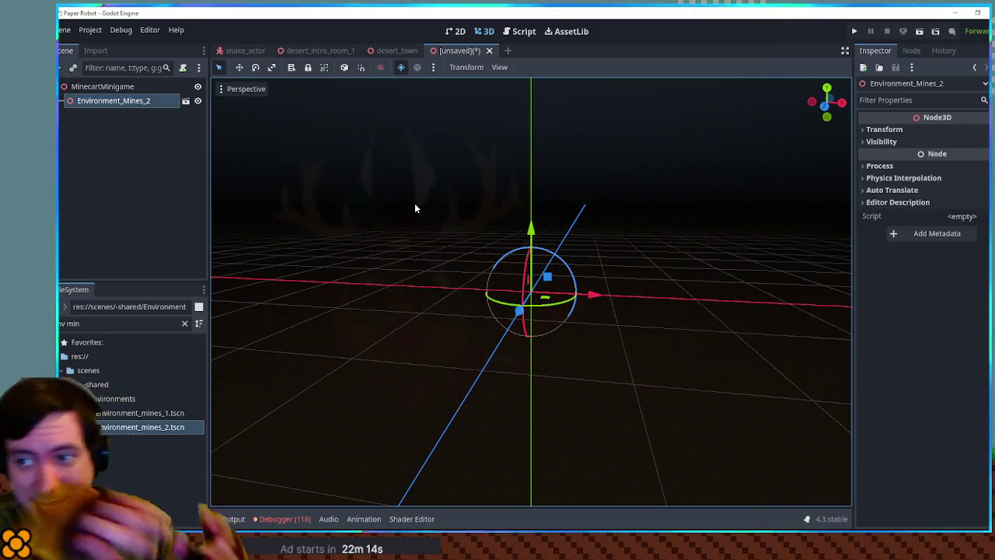
pyautogui.moveTo(523, 210); pyautogui.dragTo(299, 143)
pyautogui.click(109, 90)
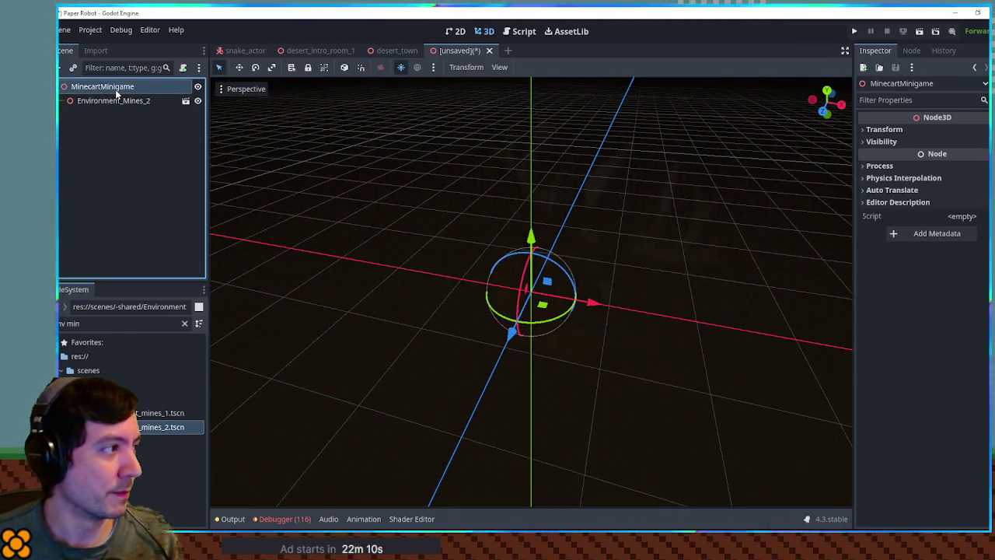
# Add a Node3D child named Tracks under MinecartMinigame
pyautogui.click(129, 118)
pyautogui.click(113, 87)
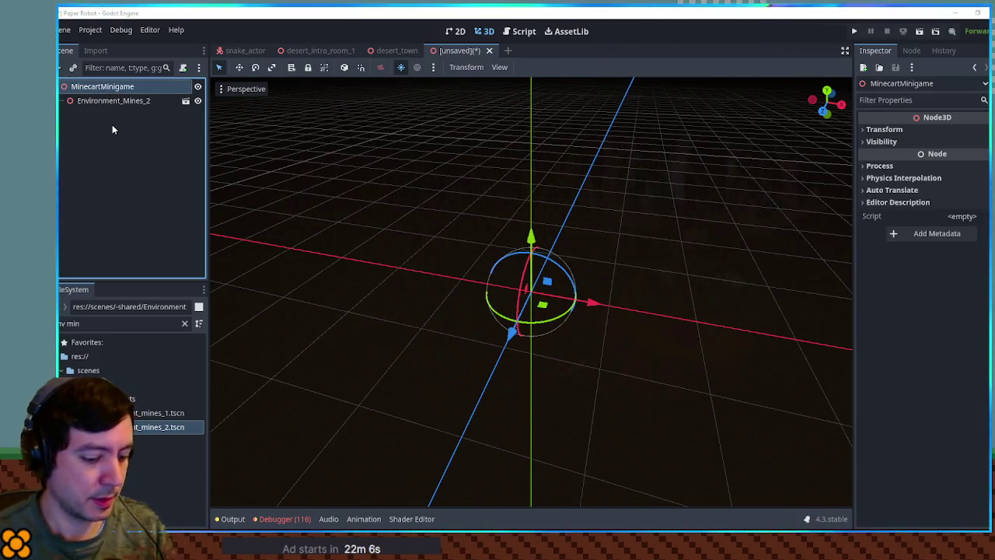
pyautogui.hotkey('ctrl', 'a')
pyautogui.press('Return')
pyautogui.press('F2')
pyautogui.write('Tracks')
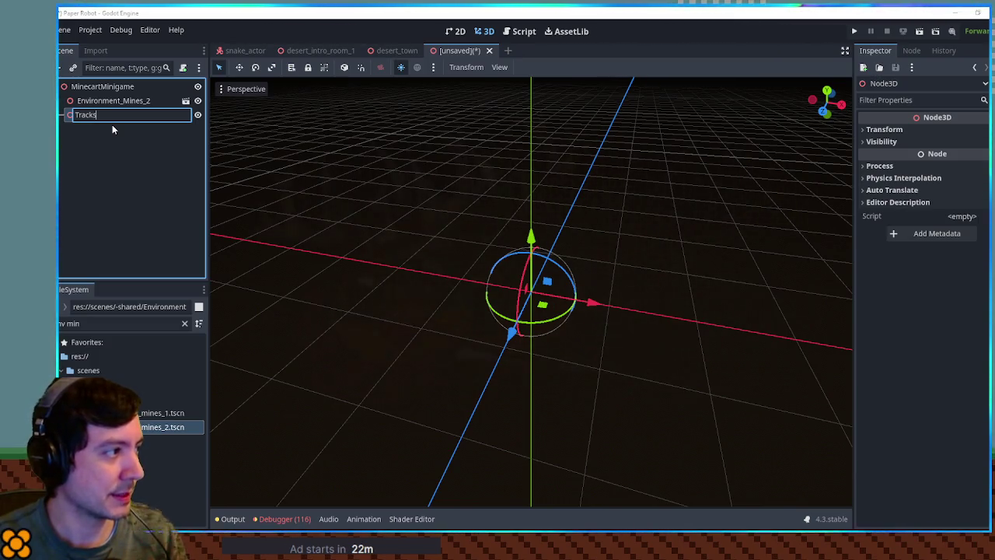
pyautogui.press('Return')
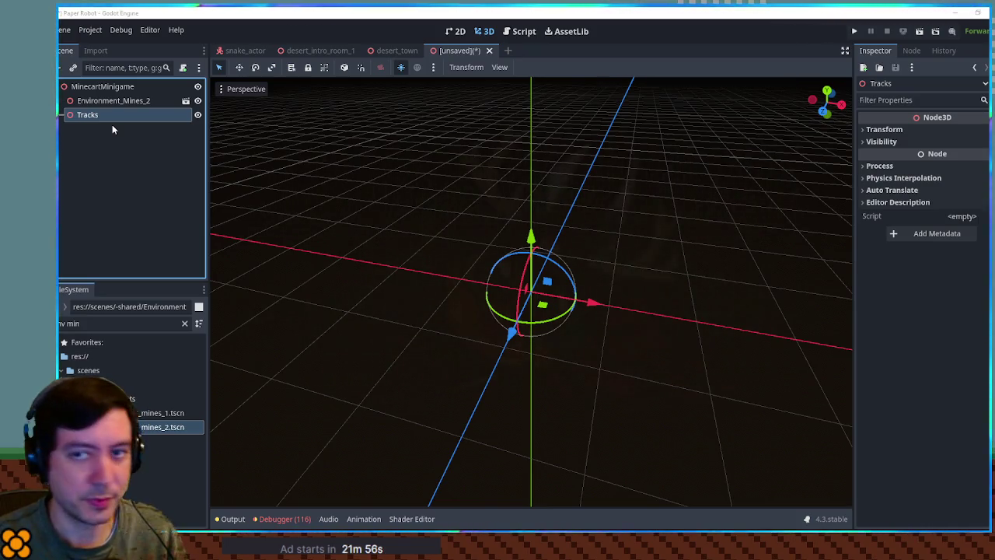
# Add a Path3D under Tracks with a two-point Curve3D, second point at x 5
pyautogui.hotkey('ctrl', 'v')
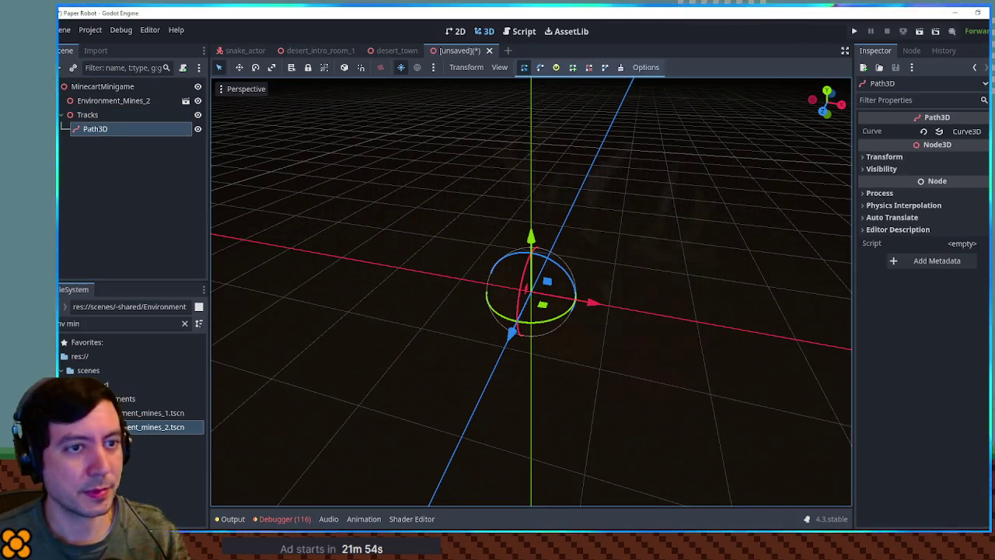
pyautogui.click(960, 131)
pyautogui.click(914, 179)
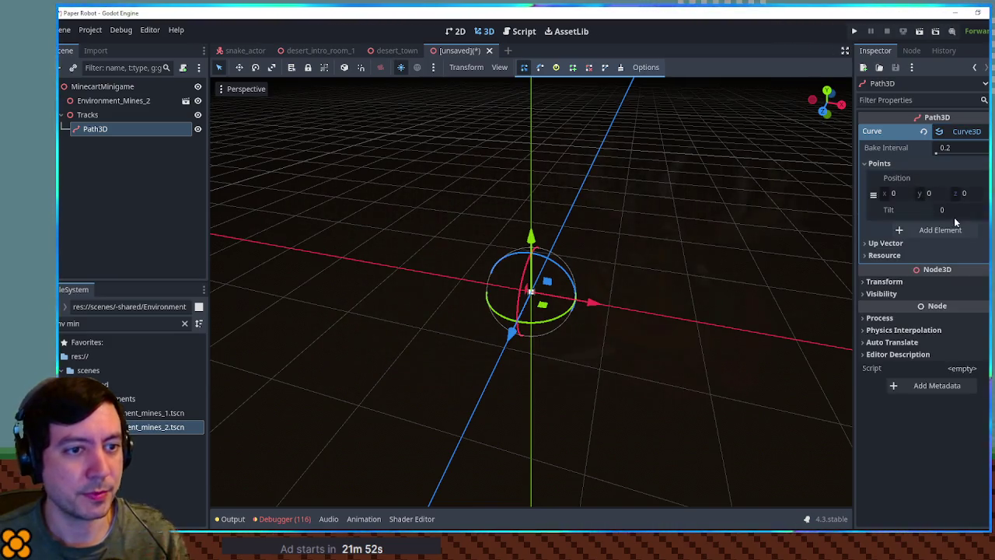
pyautogui.click(943, 224)
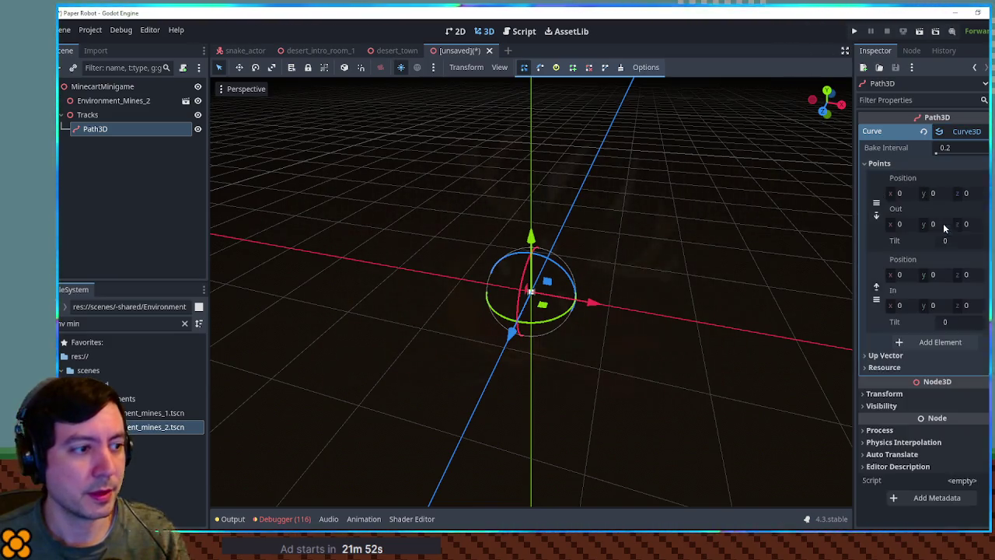
pyautogui.click(908, 276)
pyautogui.write('5')
pyautogui.press('Return')
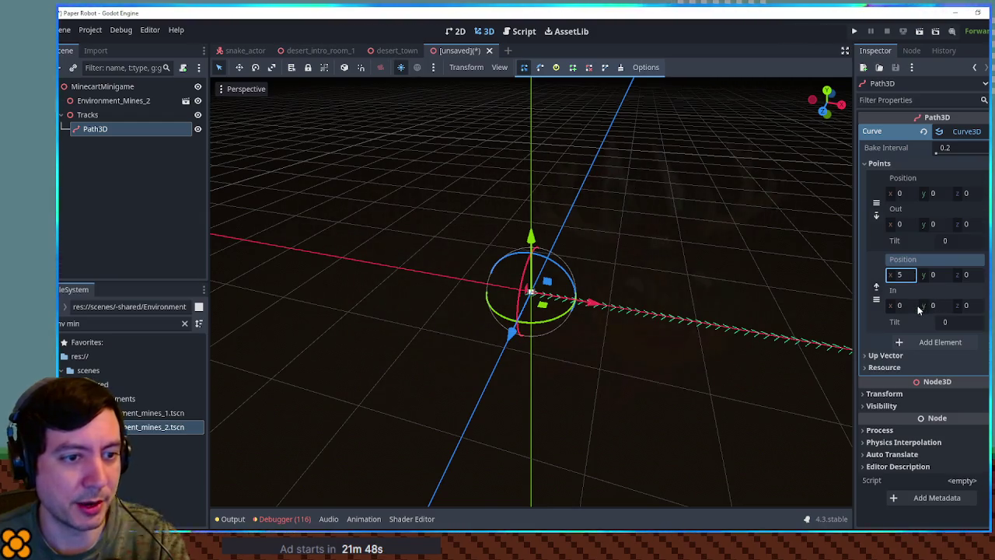
# Set the curve's In and Out z handles to -5 so it arcs, then frame it
pyautogui.moveTo(967, 304); pyautogui.dragTo(959, 309)
pyautogui.click(968, 305)
pyautogui.write('-5')
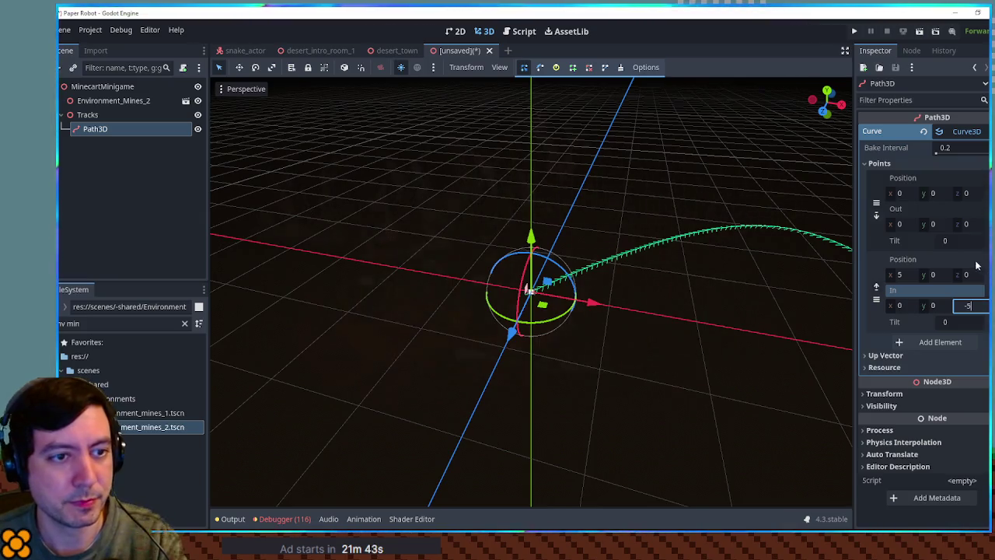
pyautogui.click(969, 225)
pyautogui.write('5')
pyautogui.write('-')
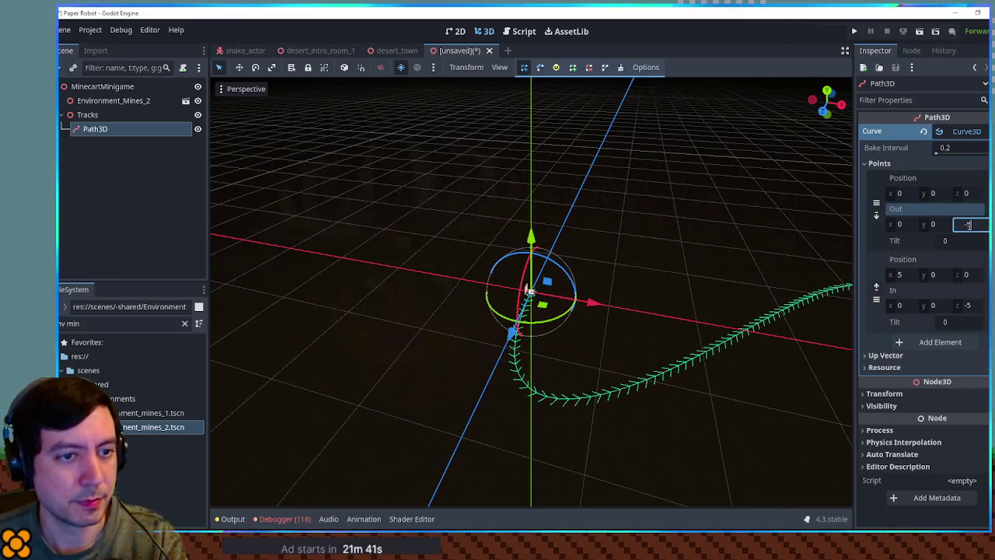
pyautogui.press('Return')
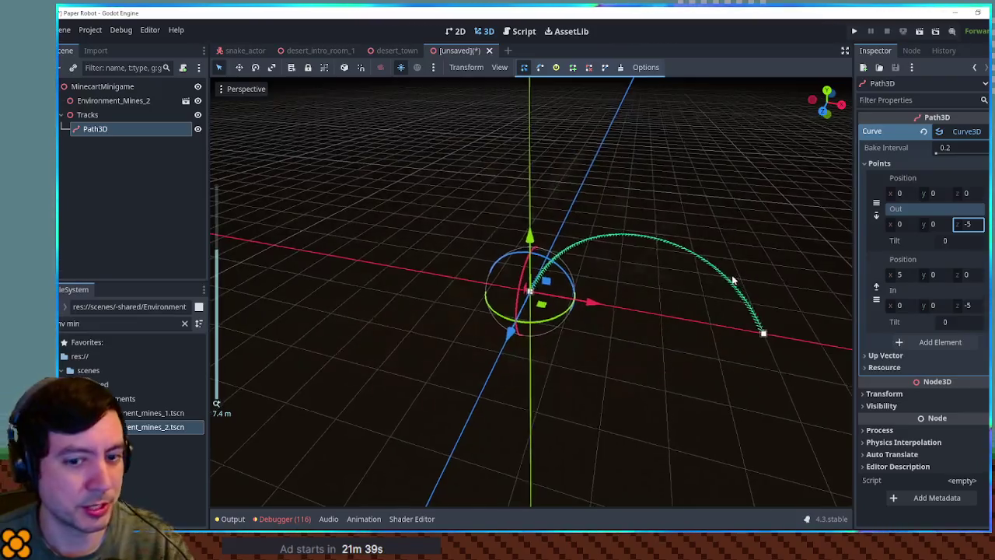
pyautogui.scroll(4, 525, 246)
pyautogui.moveTo(526, 246)
pyautogui.mouseDown()
pyautogui.moveTo(500, 304)
pyautogui.moveTo(482, 284)
pyautogui.mouseUp()
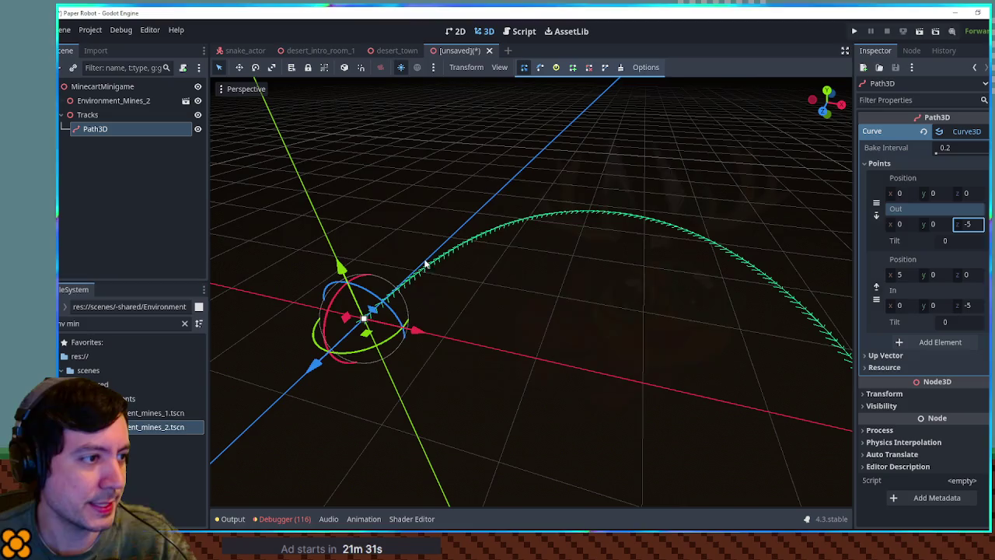
pyautogui.scroll(-3, 796, 307)
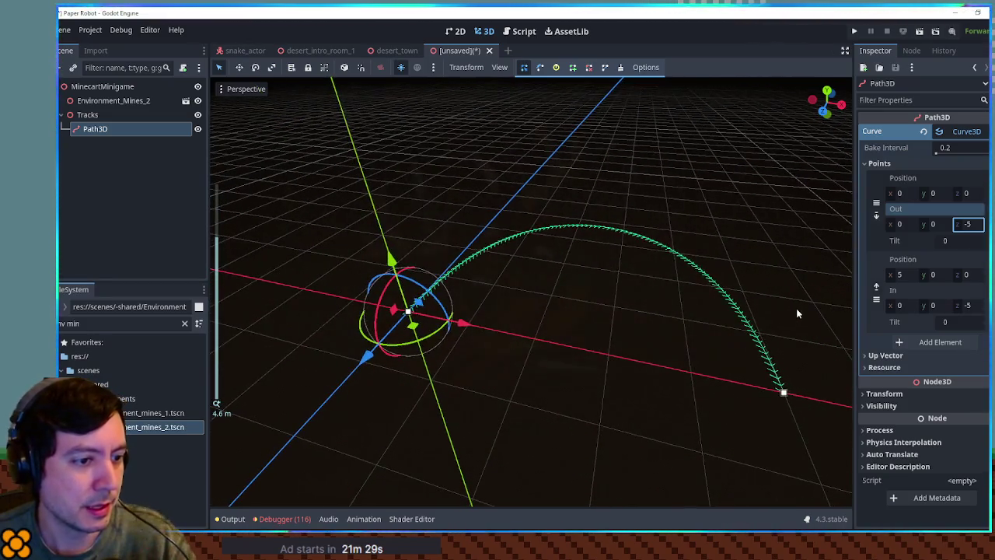
pyautogui.moveTo(701, 267)
pyautogui.mouseDown()
pyautogui.moveTo(726, 267)
pyautogui.moveTo(703, 265)
pyautogui.mouseUp()
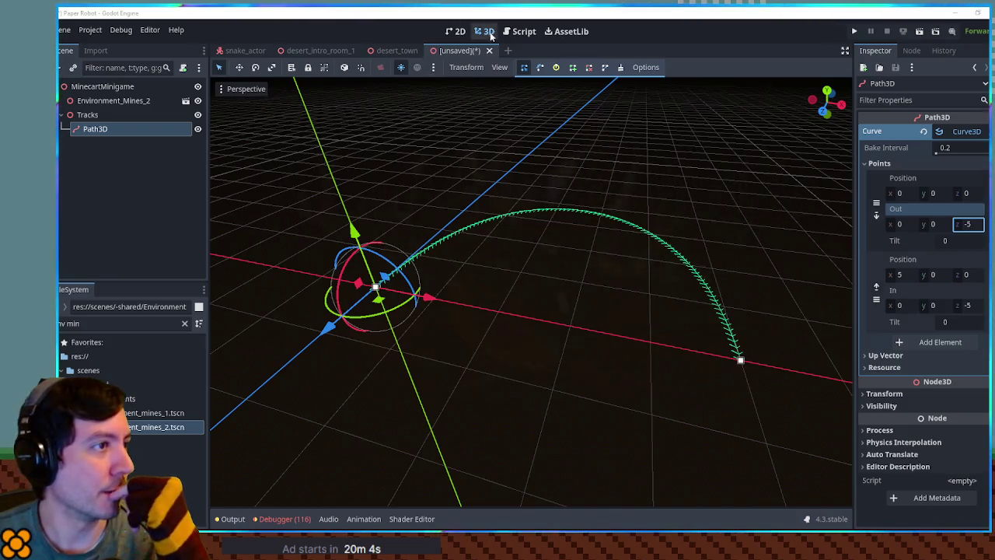
pyautogui.click(550, 32)
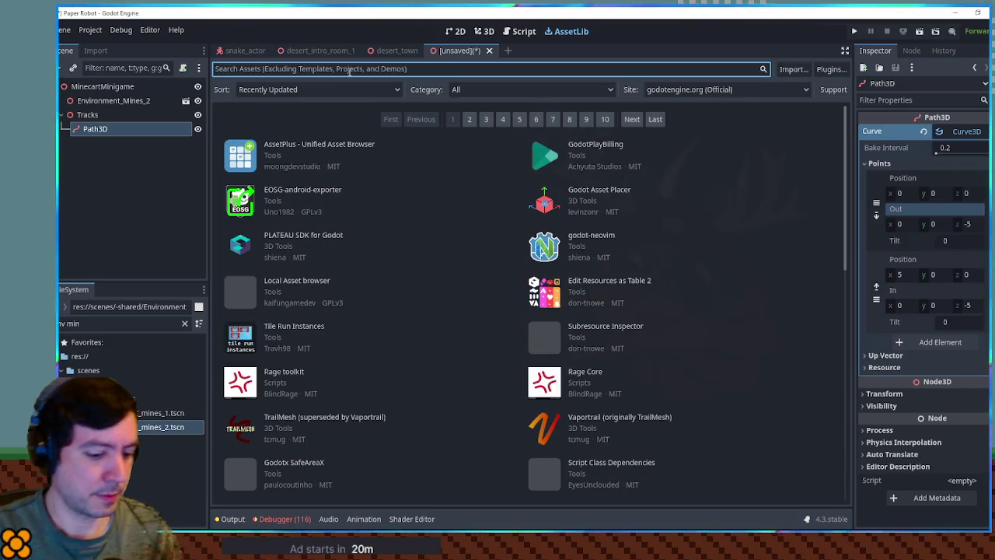
# Search the Asset Library for 'pathmesh3d', then broaden the query toward 'path mesh'
pyautogui.write('pathmesh3d')
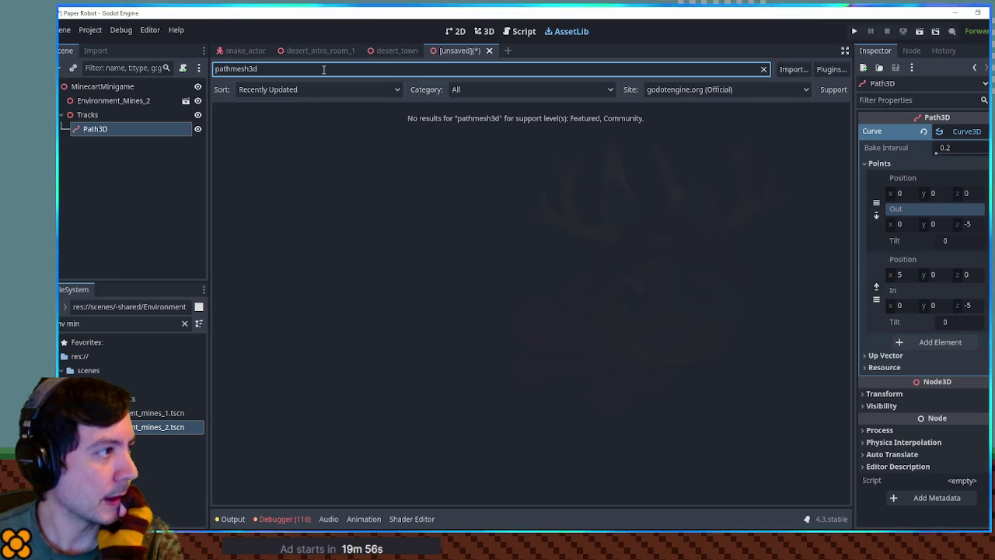
pyautogui.click(668, 90)
pyautogui.click(679, 91)
pyautogui.click(237, 69)
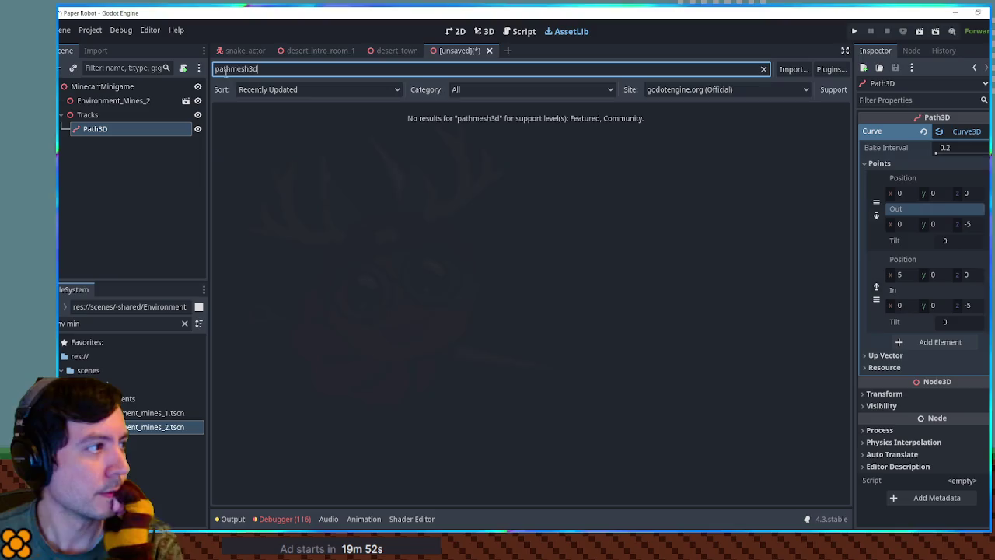
pyautogui.doubleClick(237, 68)
pyautogui.write('path mesh 3d')
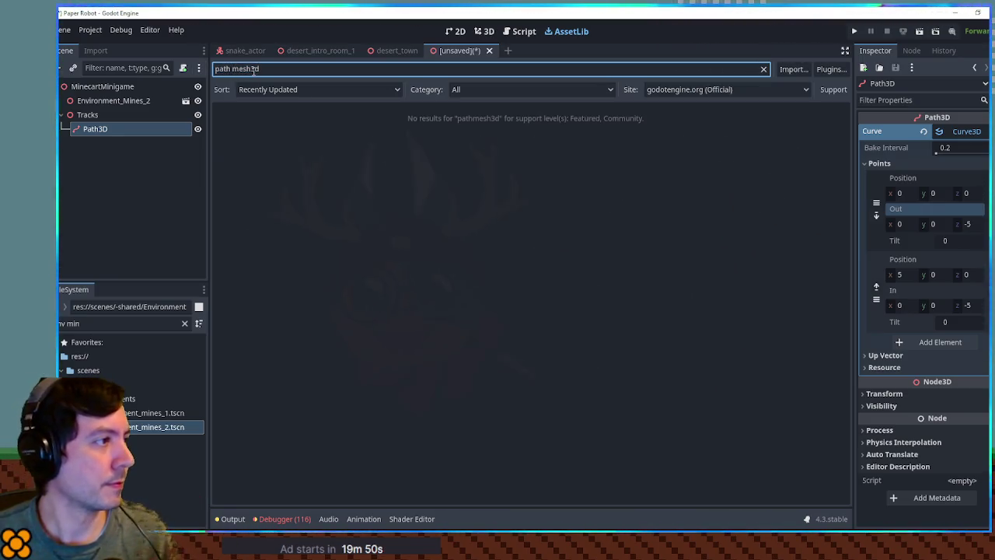
pyautogui.press('BackSpace')
pyautogui.press('BackSpace')
pyautogui.press('BackSpace')
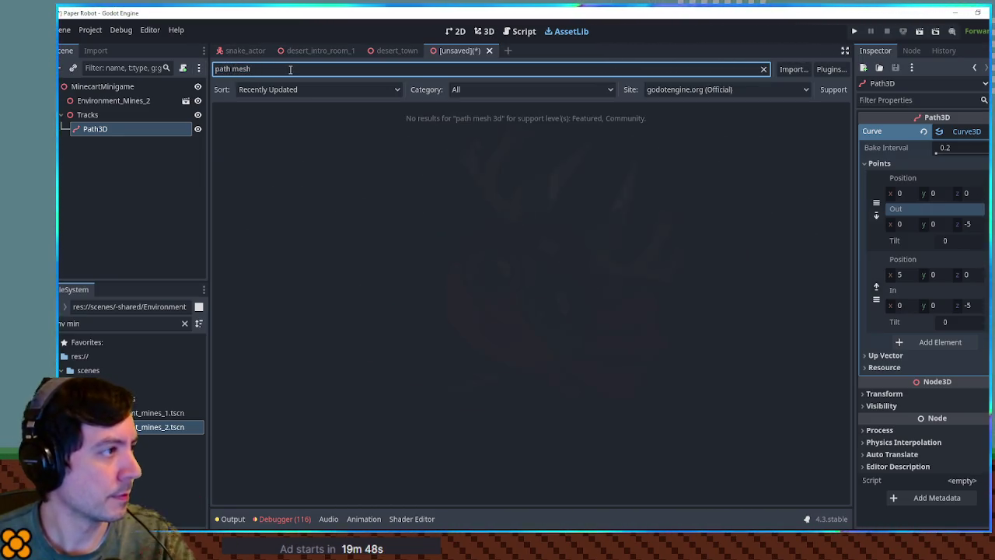
pyautogui.press('BackSpace')
pyautogui.press('BackSpace')
pyautogui.press('BackSpace')
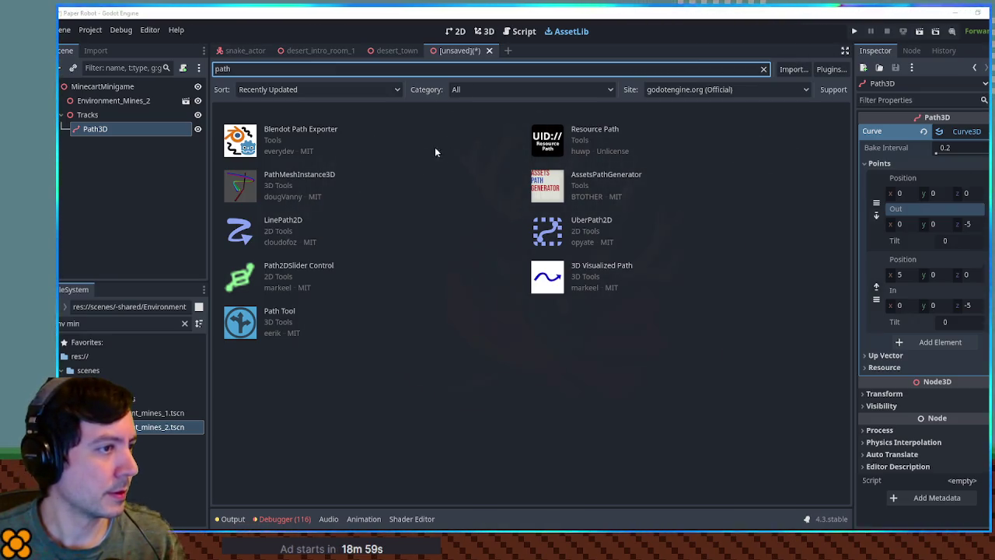
# Review the PathMeshInstance3D and Path Tool asset details, then clear the search
pyautogui.click(311, 174)
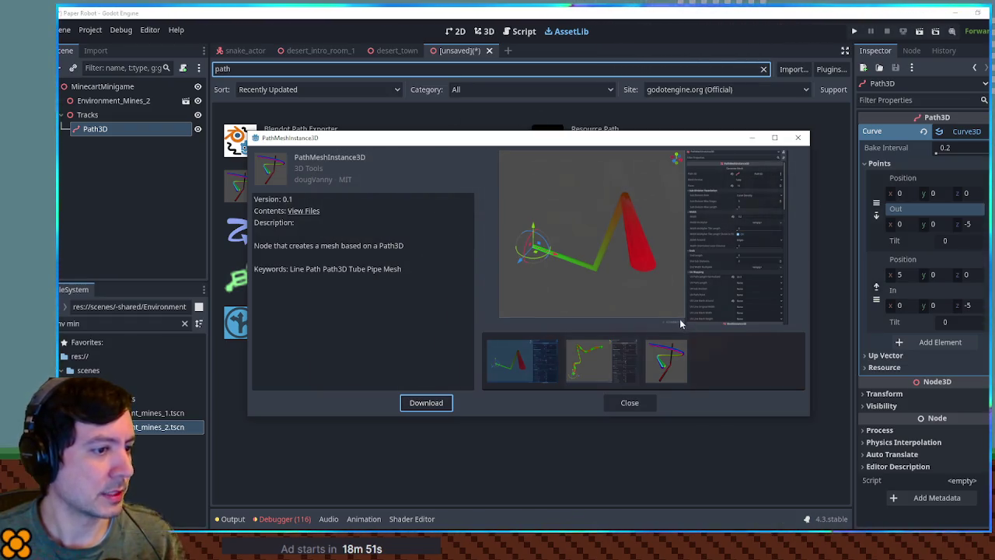
pyautogui.click(650, 403)
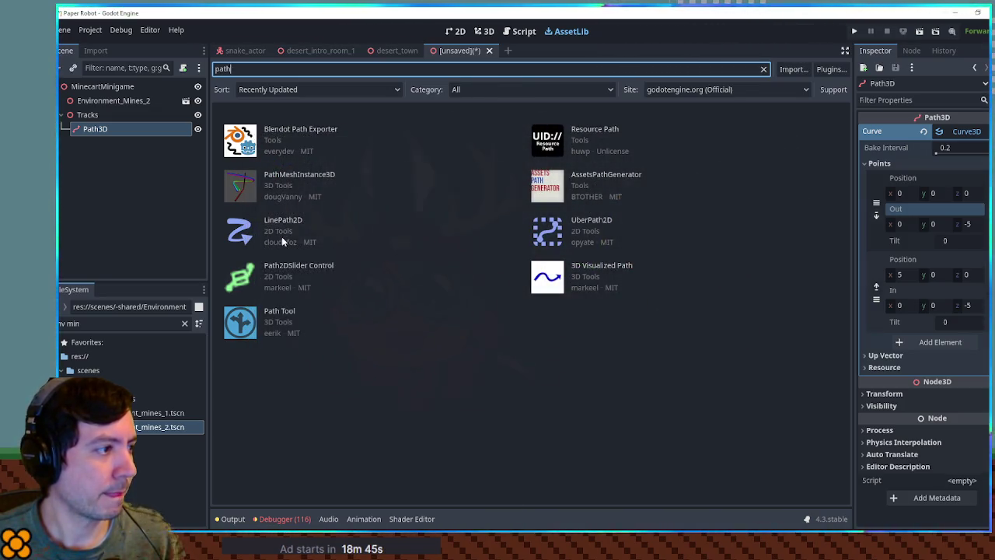
pyautogui.click(284, 312)
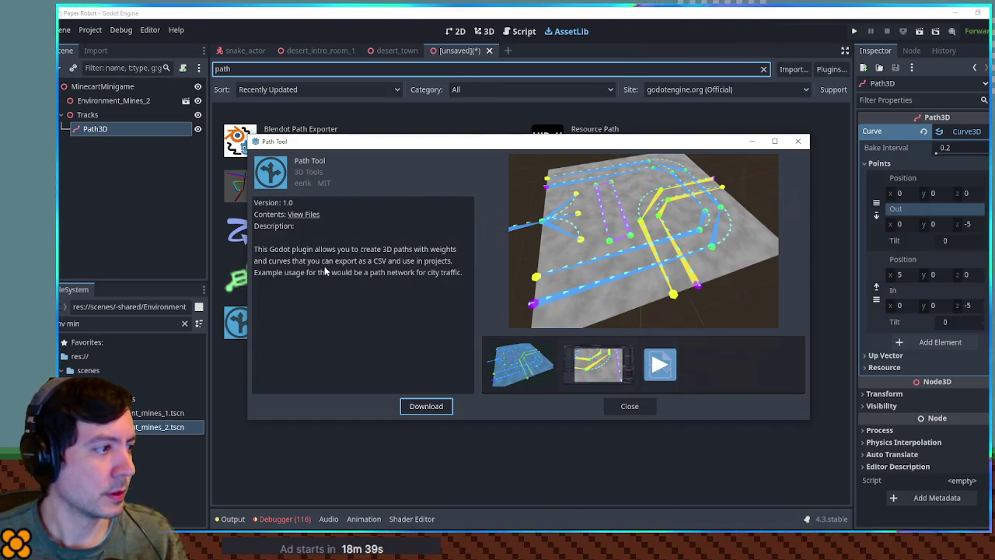
pyautogui.click(797, 141)
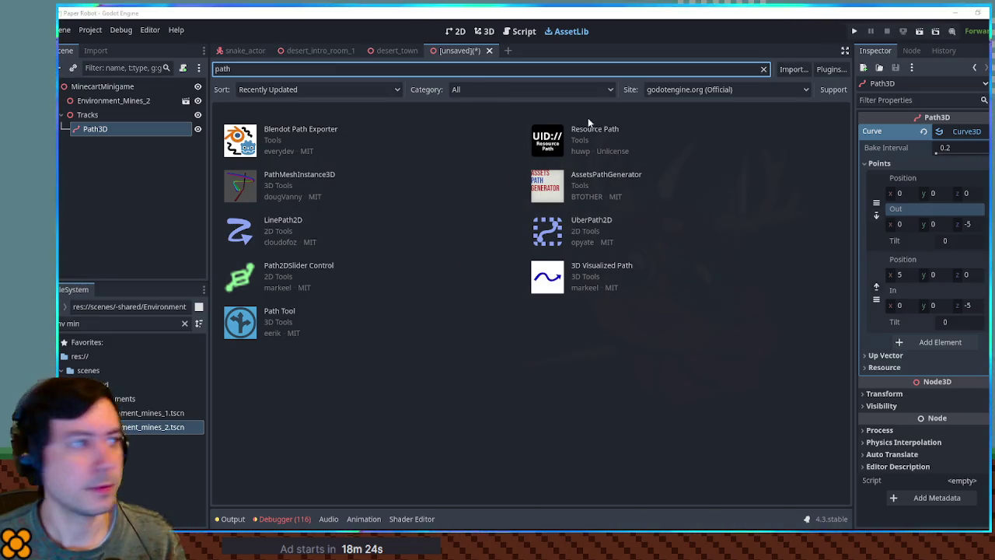
pyautogui.write('mesh3d')
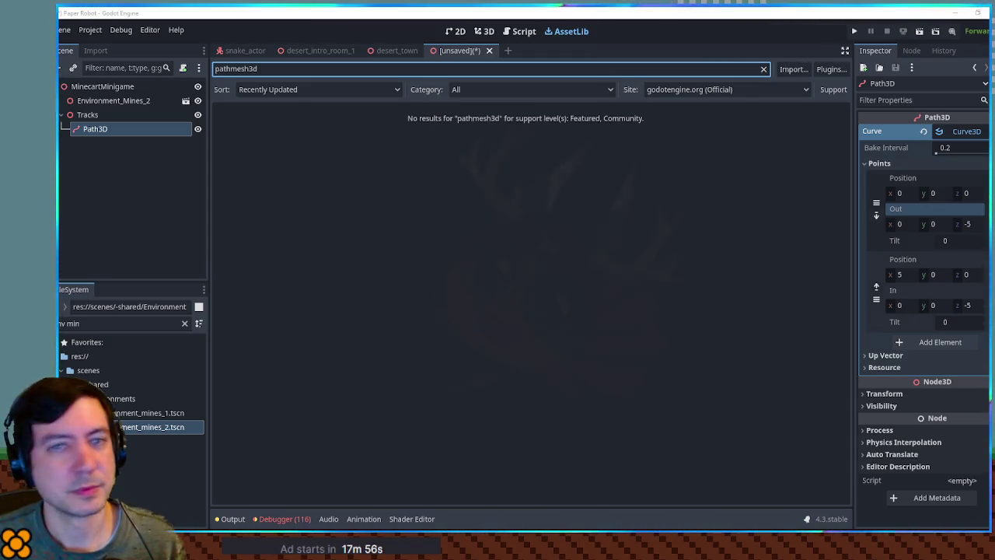
pyautogui.click(763, 68)
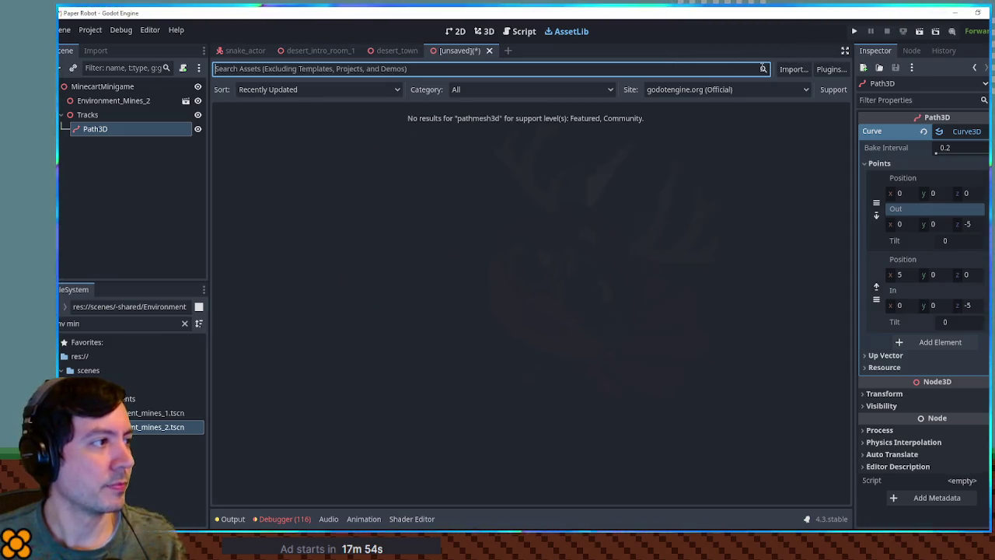
# Check the sort and category options, then search assets for 'path' within 3D Tools
pyautogui.click(349, 94)
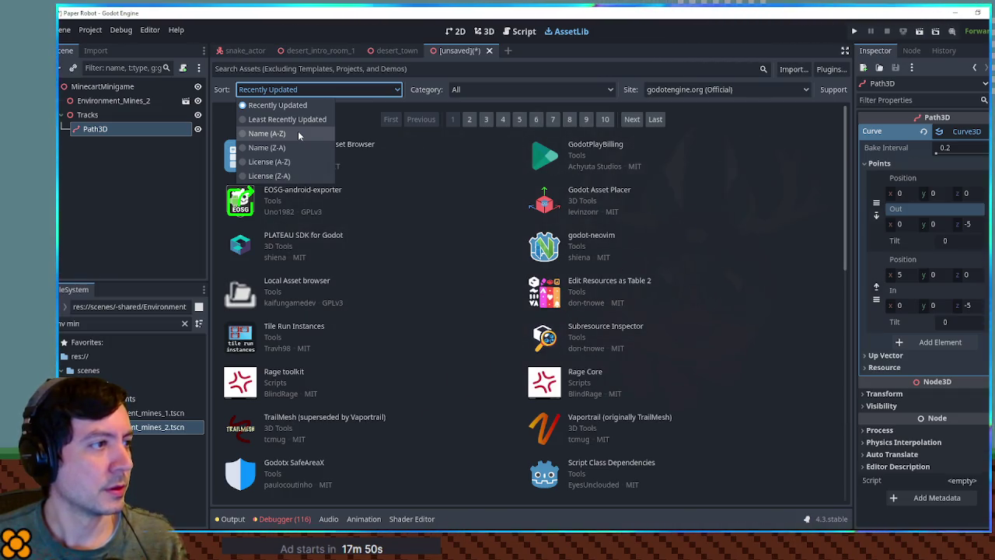
pyautogui.click(525, 87)
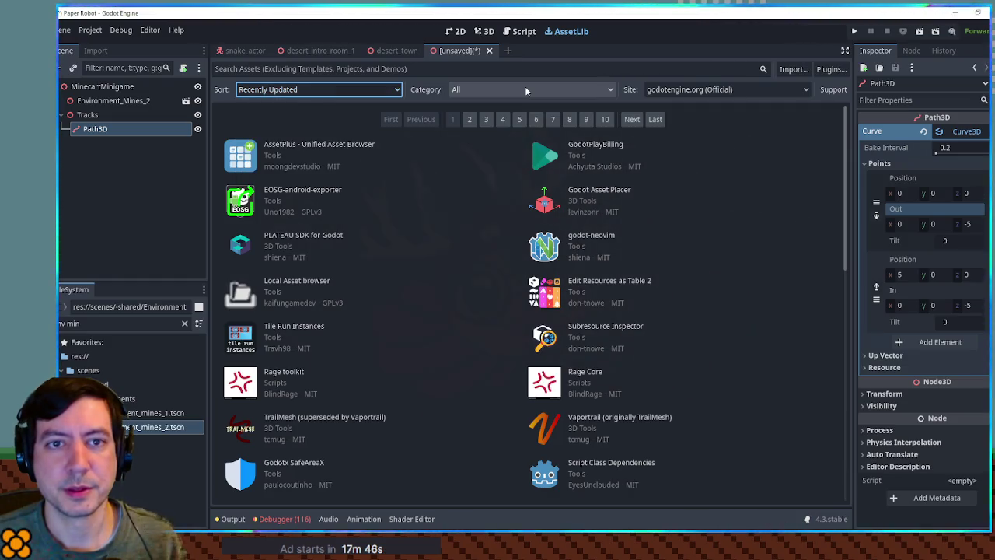
pyautogui.click(524, 86)
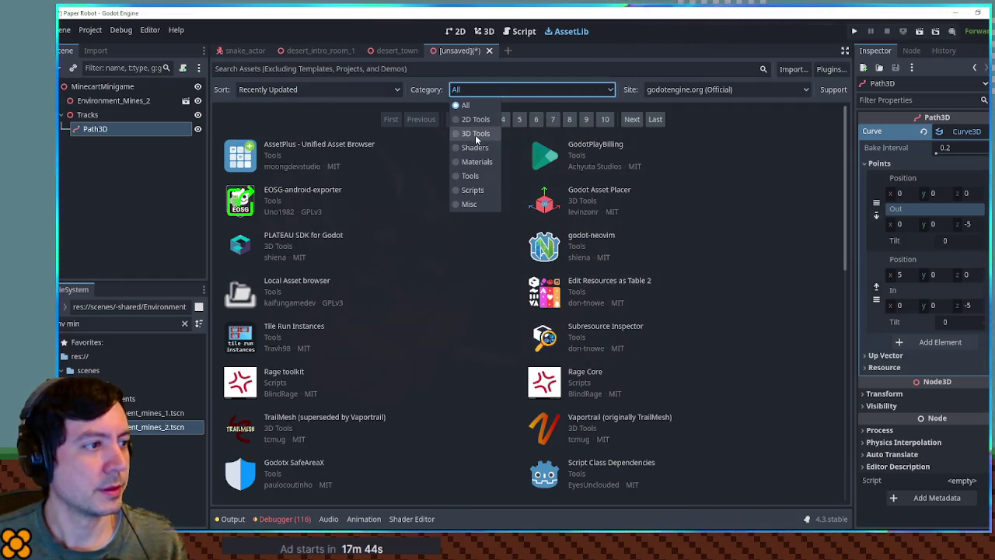
pyautogui.click(526, 91)
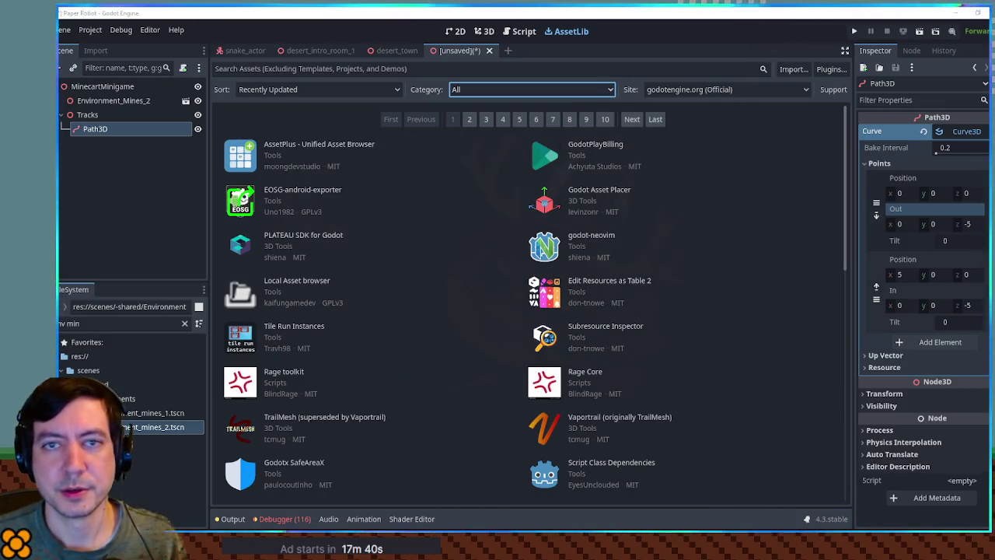
pyautogui.click(318, 69)
pyautogui.write('path')
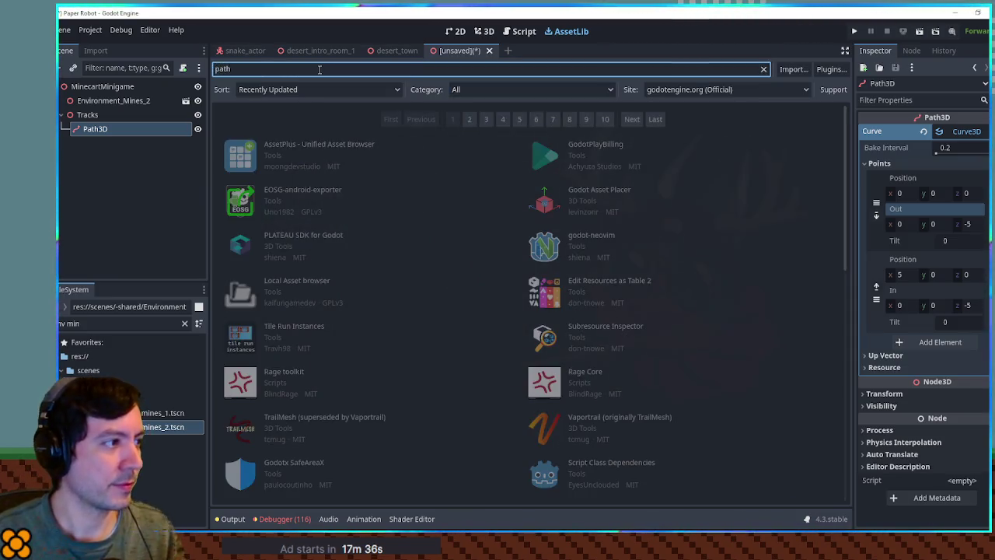
pyautogui.click(686, 91)
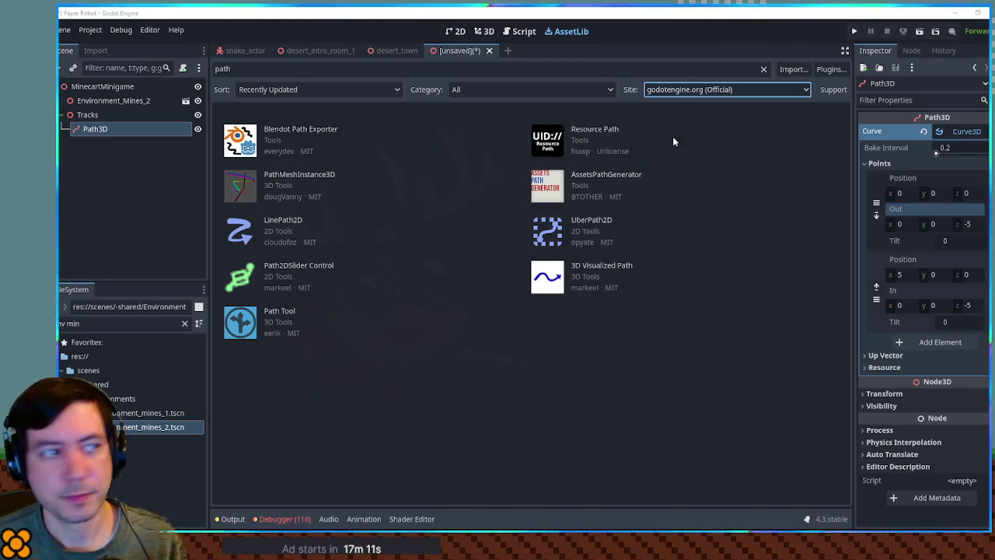
pyautogui.click(501, 90)
# Filter the 'path' Asset Library results to the 3D Tools category
pyautogui.click(474, 134)
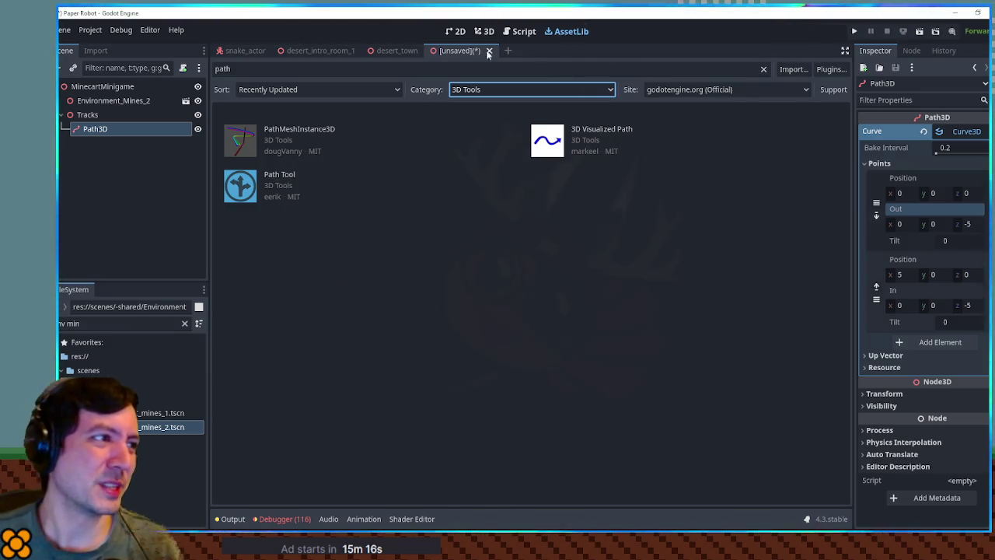
# Save the MinecartMinigame scene as minecart_minigame.tscn in res://scenes/03/mines
pyautogui.click(108, 87)
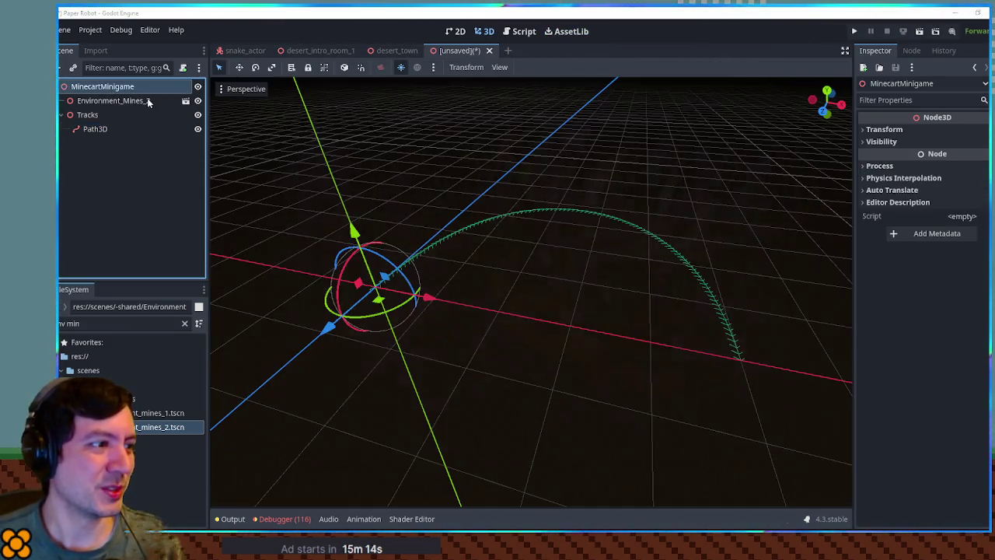
pyautogui.hotkey('ctrl', 's')
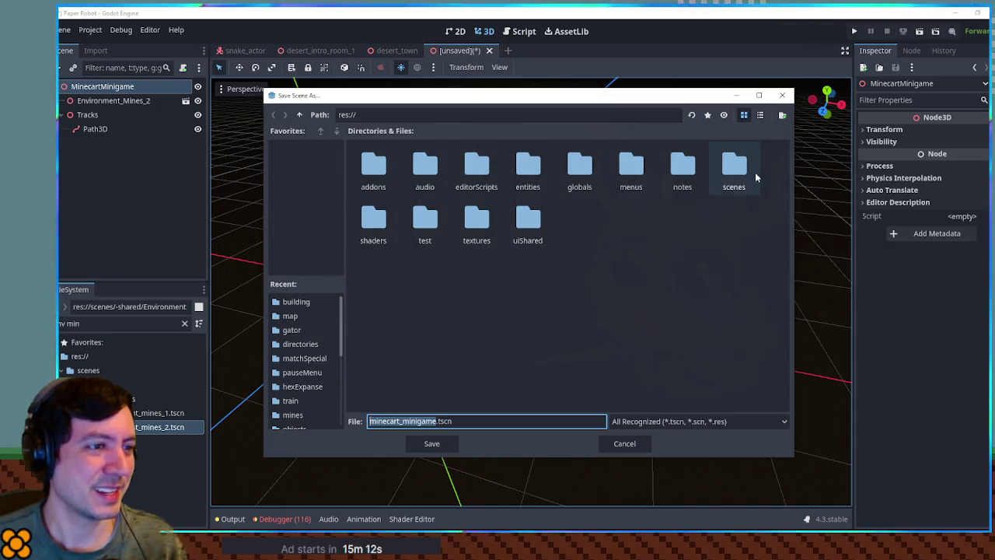
pyautogui.doubleClick(726, 171)
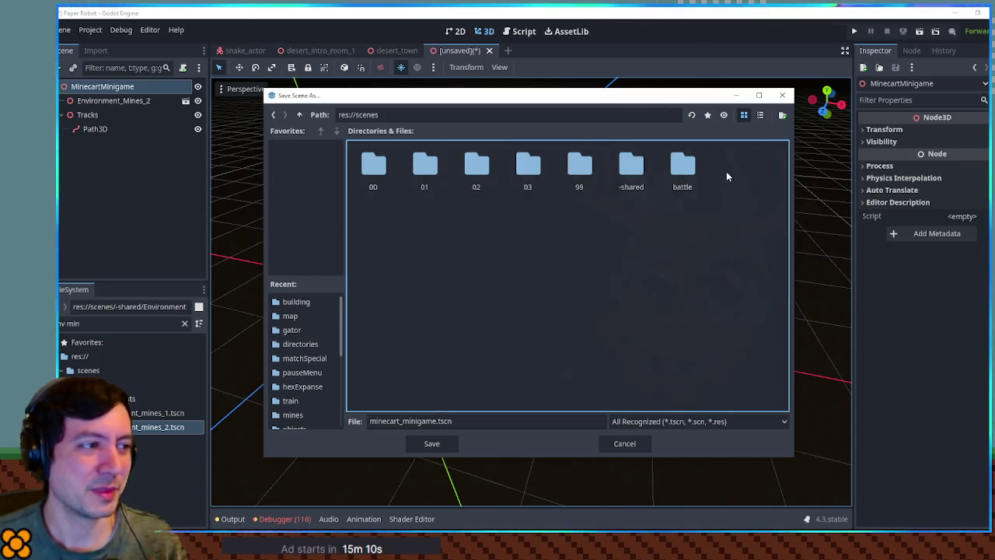
pyautogui.doubleClick(529, 169)
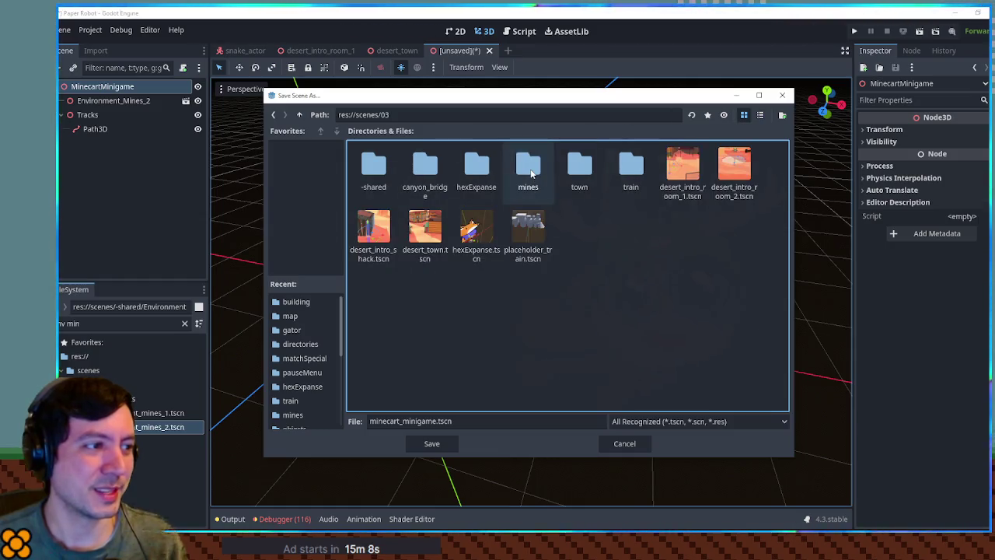
pyautogui.doubleClick(529, 169)
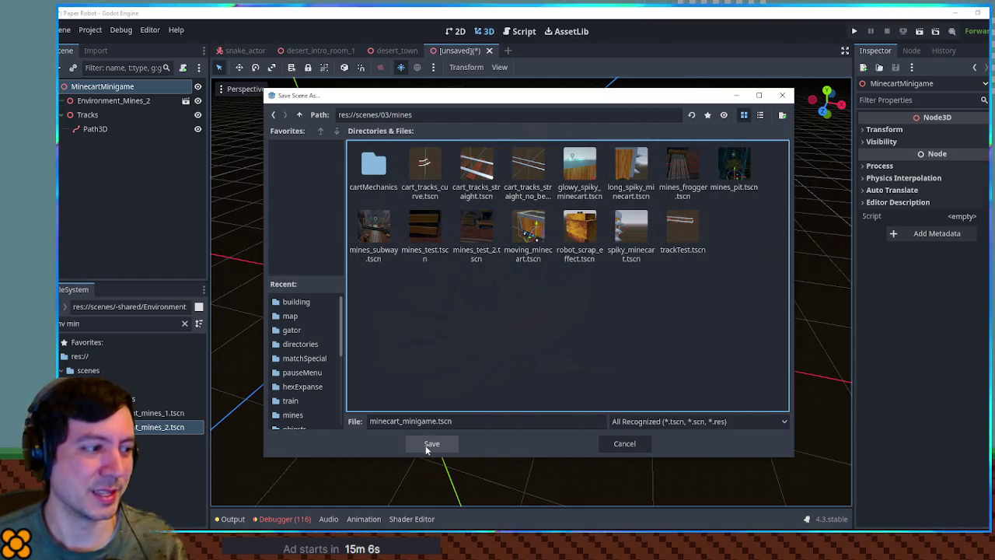
pyautogui.click(429, 443)
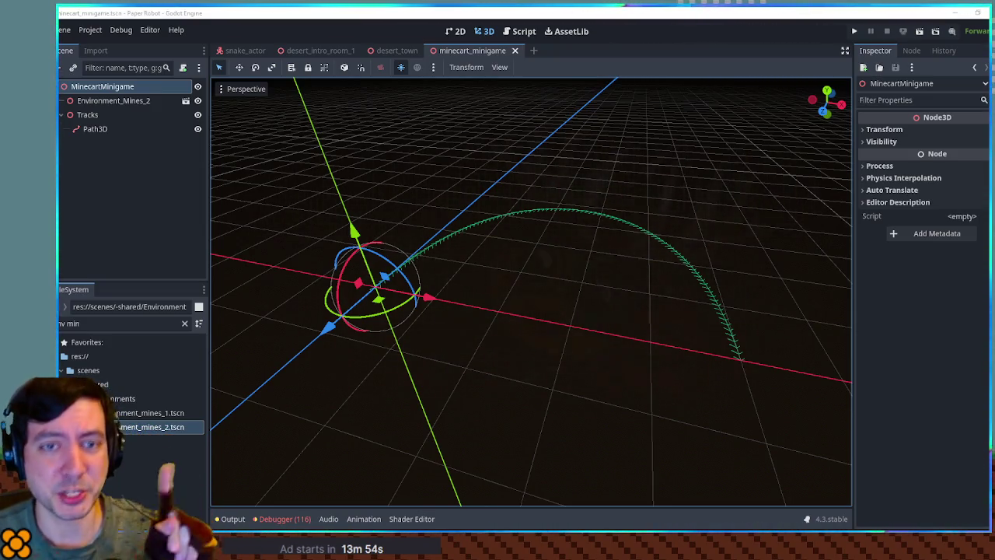
# Replace the FileSystem filter text with 'flec'
pyautogui.tripleClick(124, 322)
pyautogui.write('flec')
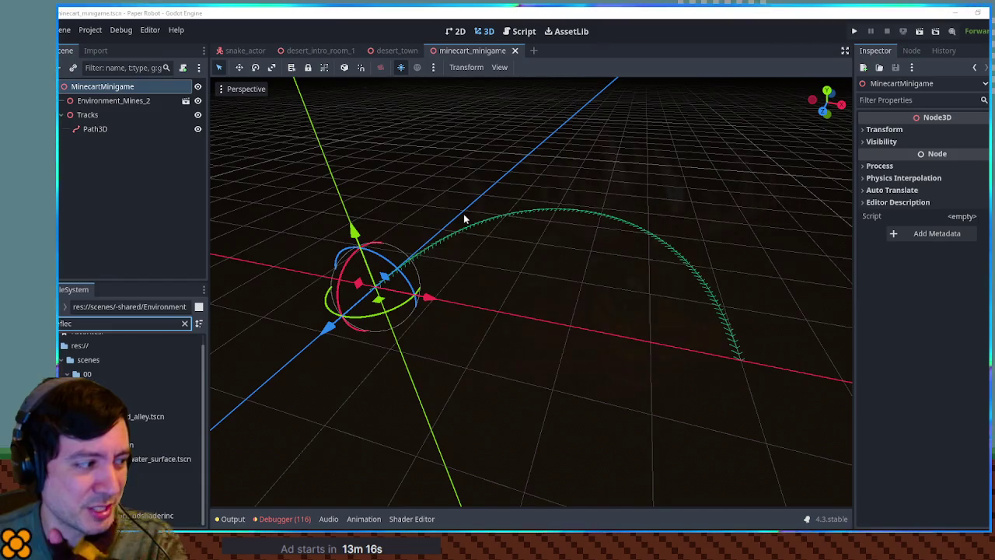
pyautogui.scroll(-8, 463, 214)
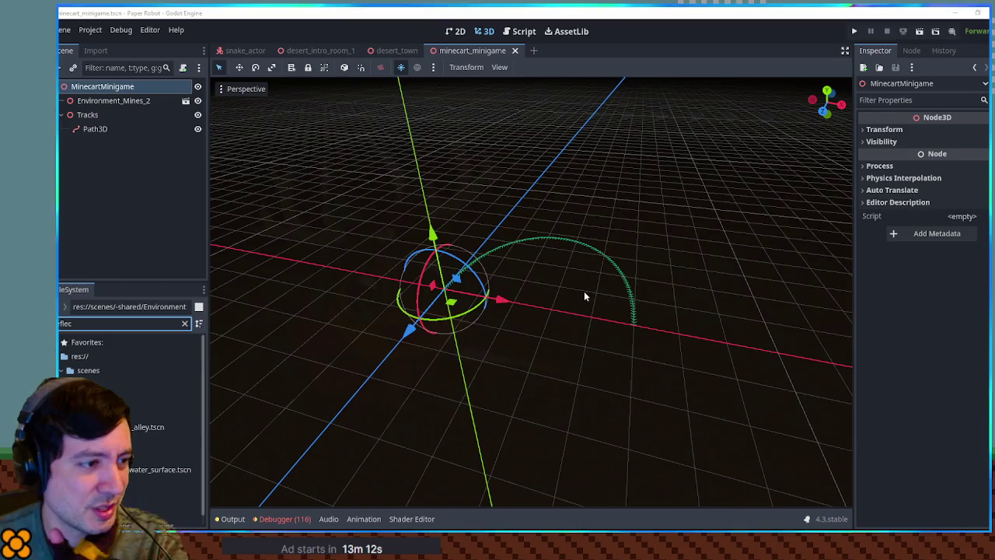
# Zoom in and out on the curved minecart path, then orbit around it
pyautogui.scroll(3, 577, 283)
pyautogui.scroll(-3, 576, 288)
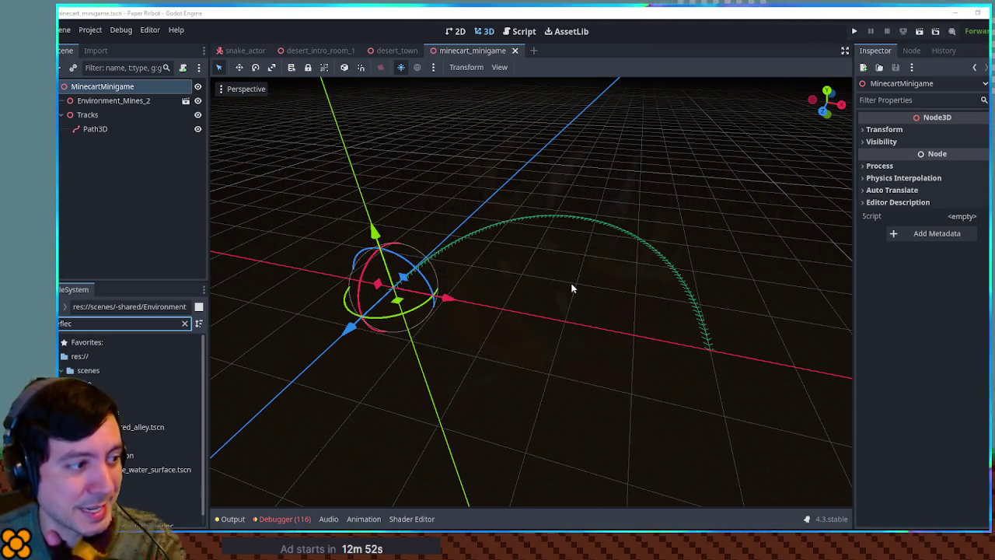
pyautogui.moveTo(683, 179)
pyautogui.mouseDown()
pyautogui.moveTo(604, 202)
pyautogui.moveTo(380, 171)
pyautogui.moveTo(585, 253)
pyautogui.moveTo(710, 337)
pyautogui.moveTo(746, 340)
pyautogui.moveTo(708, 271)
pyautogui.mouseUp()
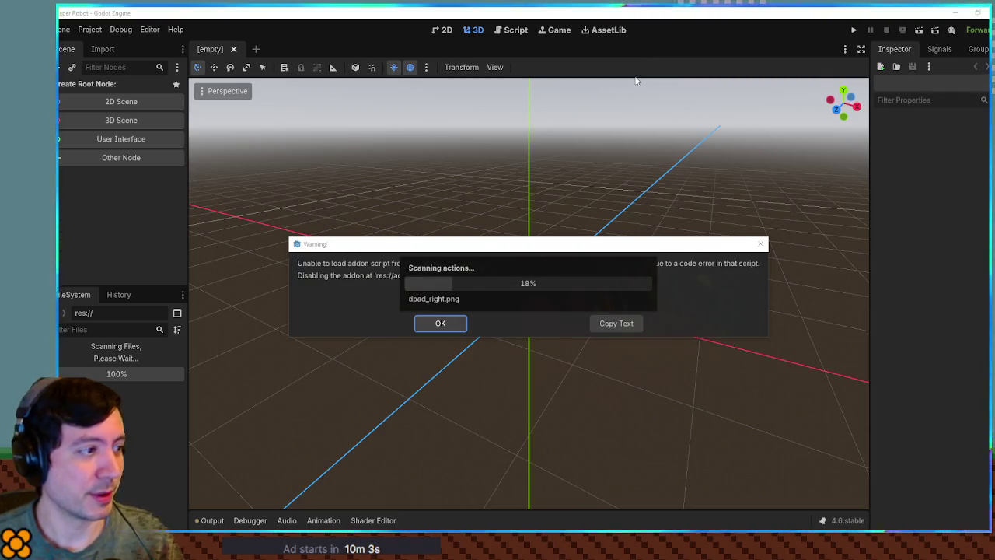
# Move the addon warning aside, then dismiss it once loading finishes
pyautogui.moveTo(379, 158)
pyautogui.mouseDown()
pyautogui.moveTo(403, 296)
pyautogui.moveTo(390, 155)
pyautogui.moveTo(396, 231)
pyautogui.mouseUp()
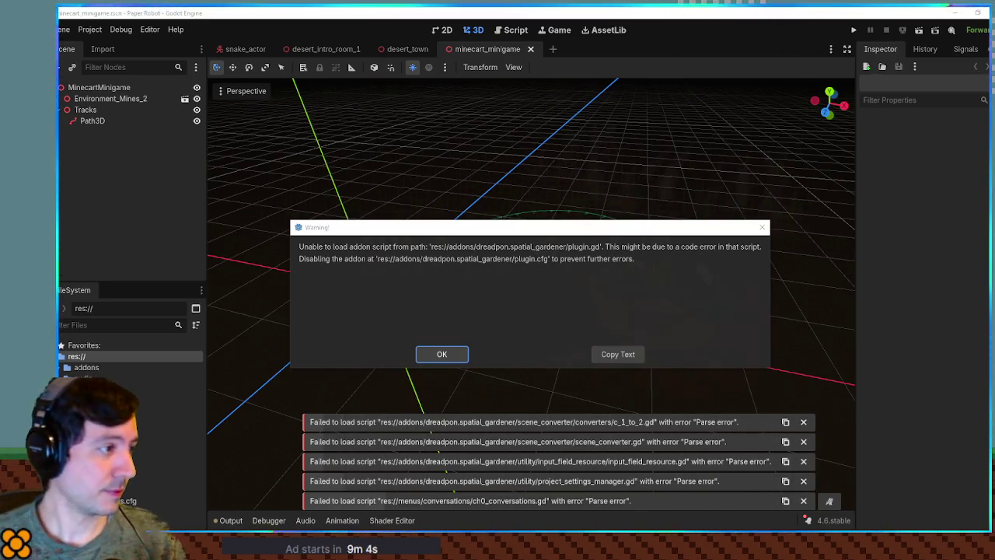
pyautogui.click(443, 356)
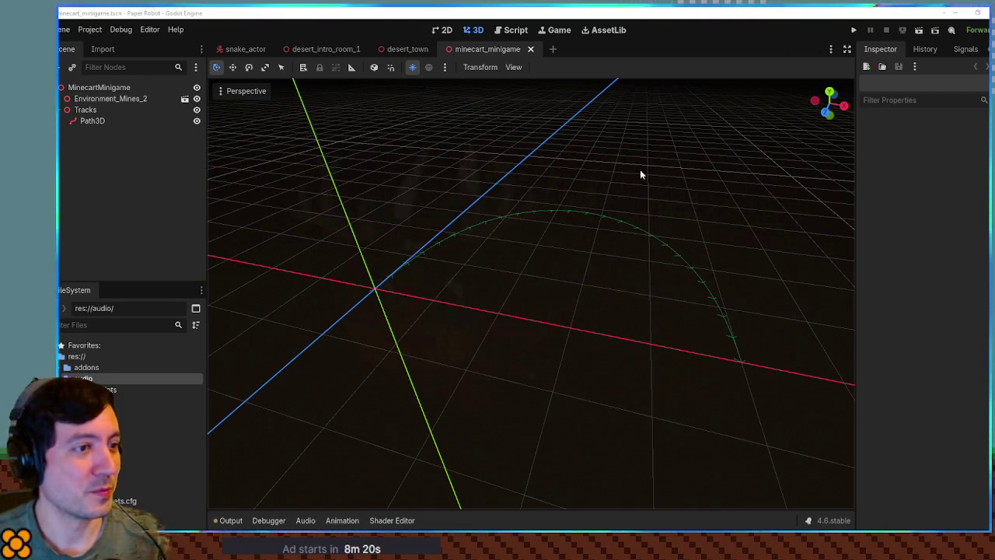
# Switch to the desert_town scene, zoom and orbit across the town, then run it with F6
pyautogui.click(400, 50)
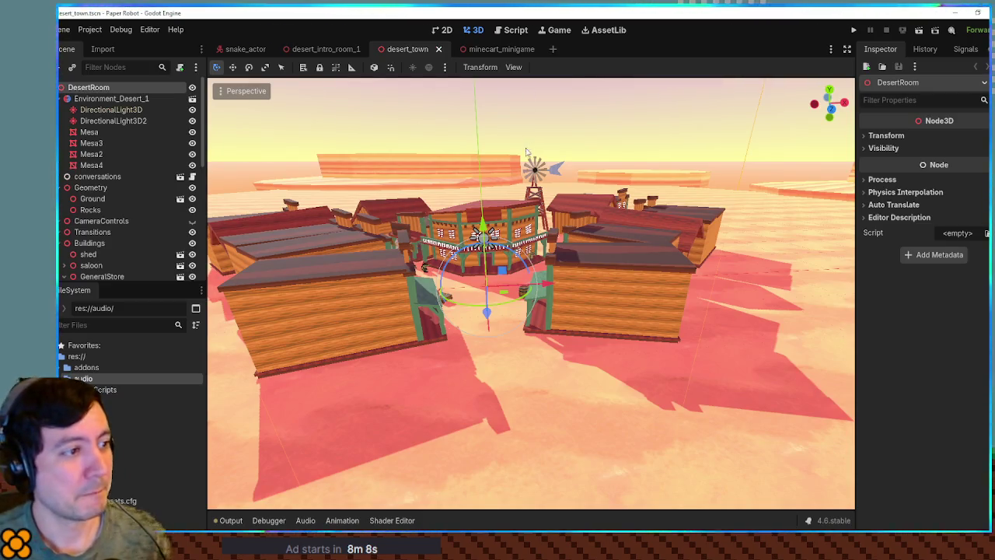
pyautogui.scroll(5, 507, 167)
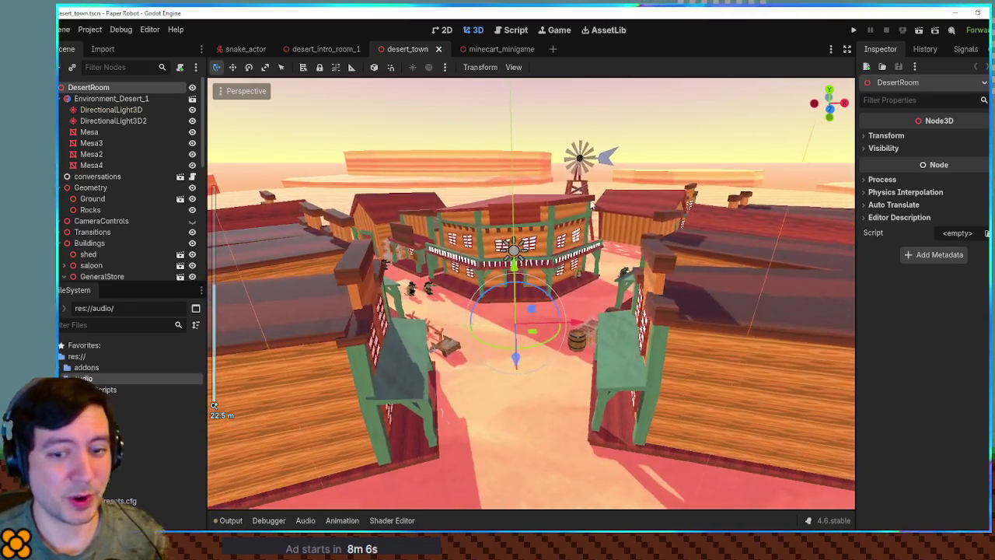
pyautogui.scroll(3, 585, 204)
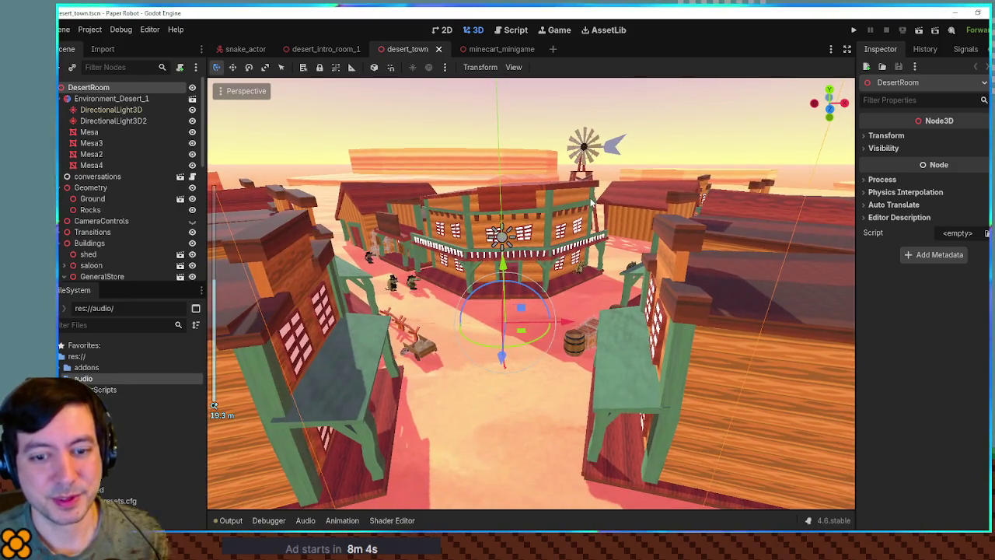
pyautogui.moveTo(585, 197); pyautogui.dragTo(581, 167)
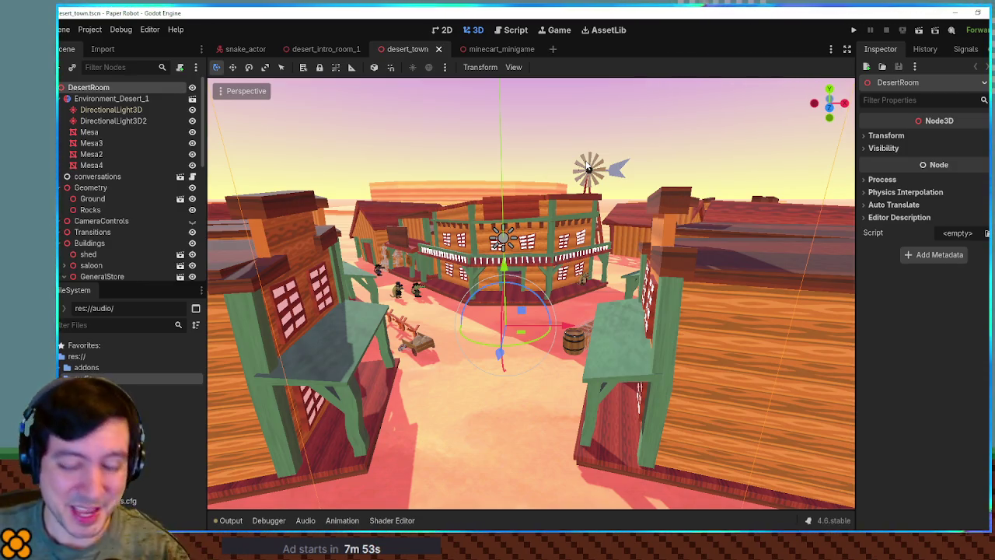
pyautogui.press('F6')
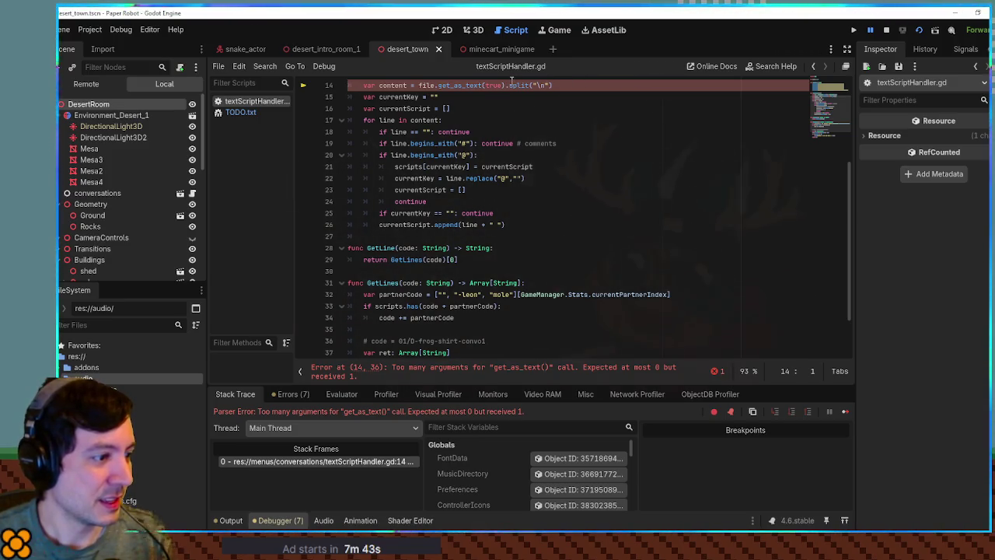
# Check the get_as_text documentation from line 14, then close the FileAccess help page
pyautogui.moveTo(455, 87)
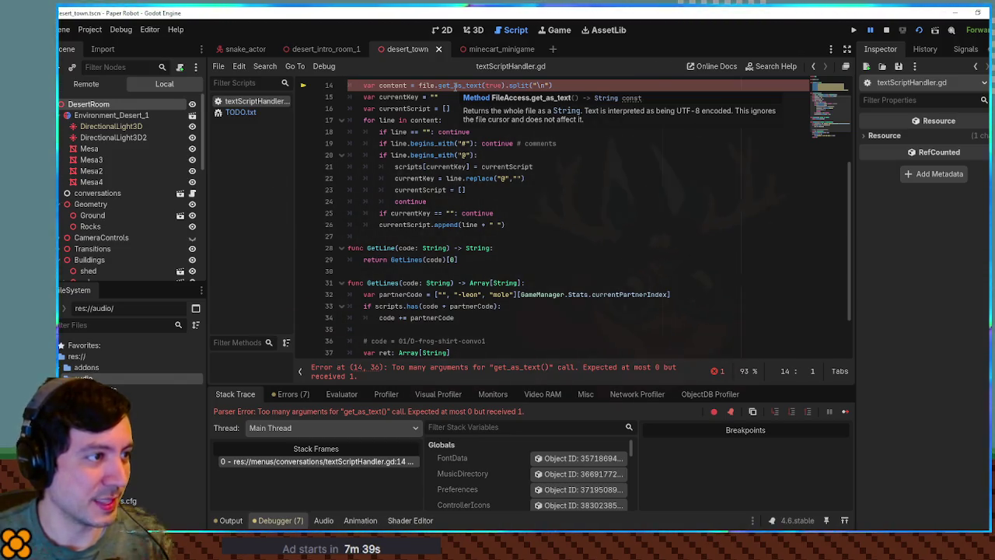
pyautogui.click(455, 85)
pyautogui.keyDown('ctrl'); pyautogui.click(459, 86); pyautogui.keyUp('ctrl')
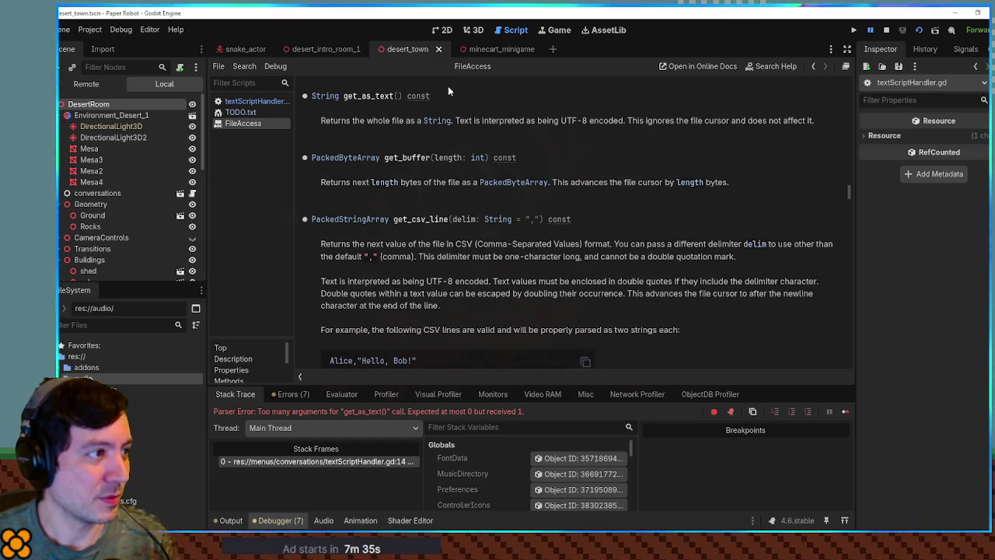
pyautogui.middleClick(254, 121)
pyautogui.scroll(5, 532, 156)
pyautogui.scroll(-2, 505, 155)
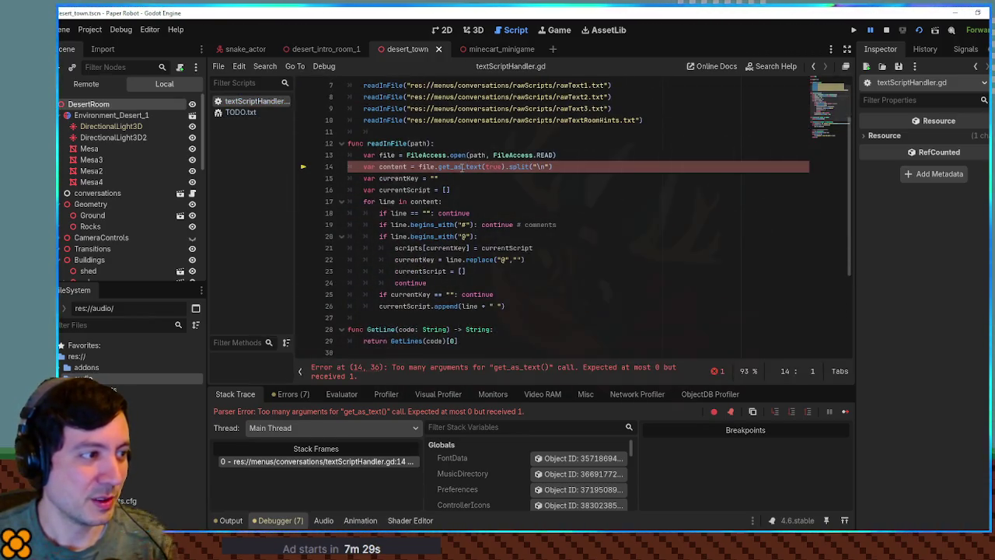
# Delete the extra true argument from get_as_text() on line 14 and save the script
pyautogui.moveTo(461, 167)
pyautogui.doubleClick(463, 167)
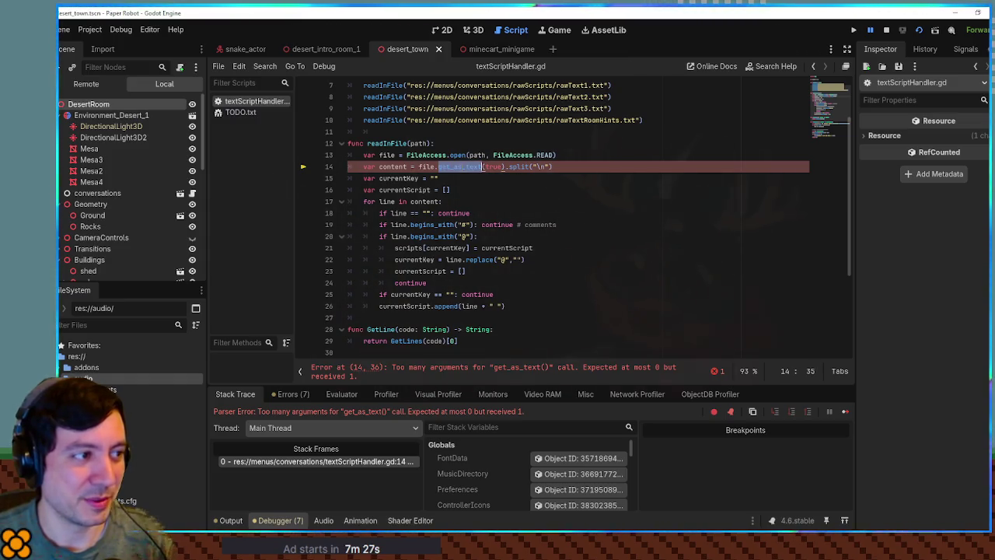
pyautogui.click(605, 216)
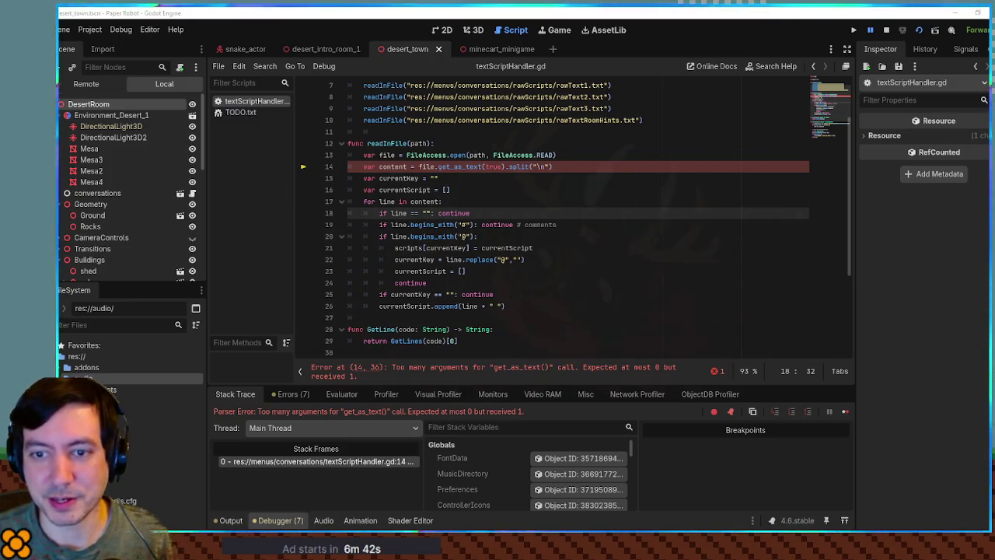
pyautogui.click(450, 190)
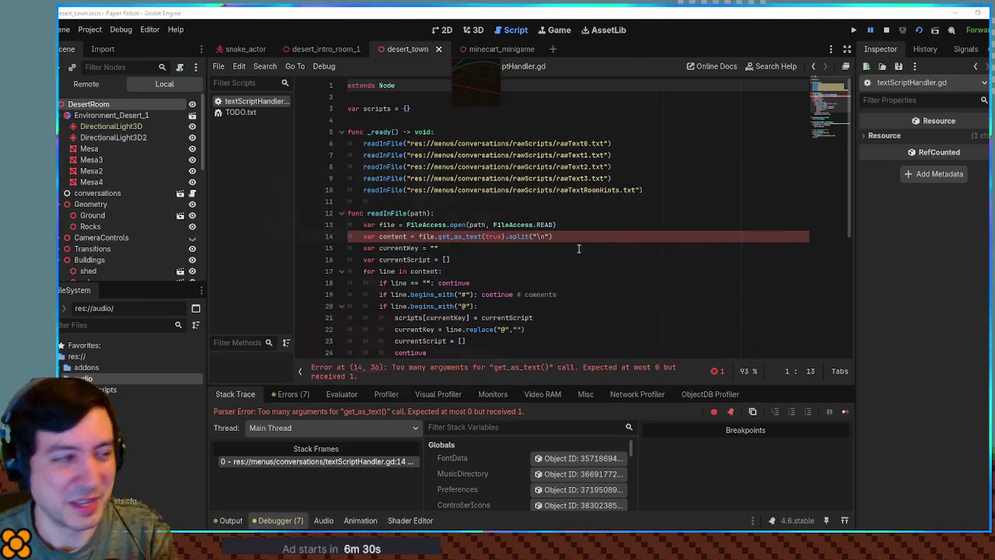
pyautogui.click(491, 237)
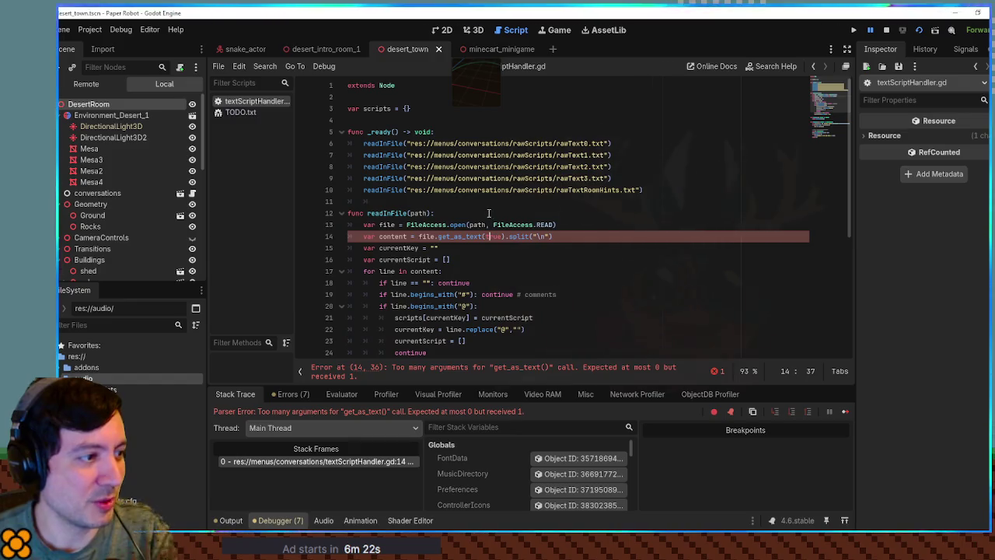
pyautogui.press('Down')
pyautogui.press('Down')
pyautogui.click(552, 236)
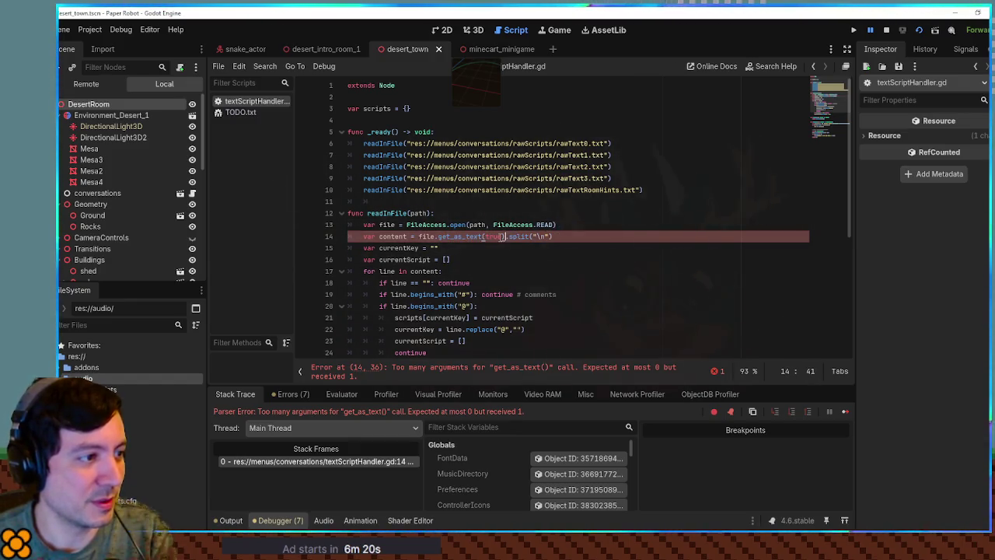
pyautogui.doubleClick(493, 236)
pyautogui.press('BackSpace')
pyautogui.click(379, 202)
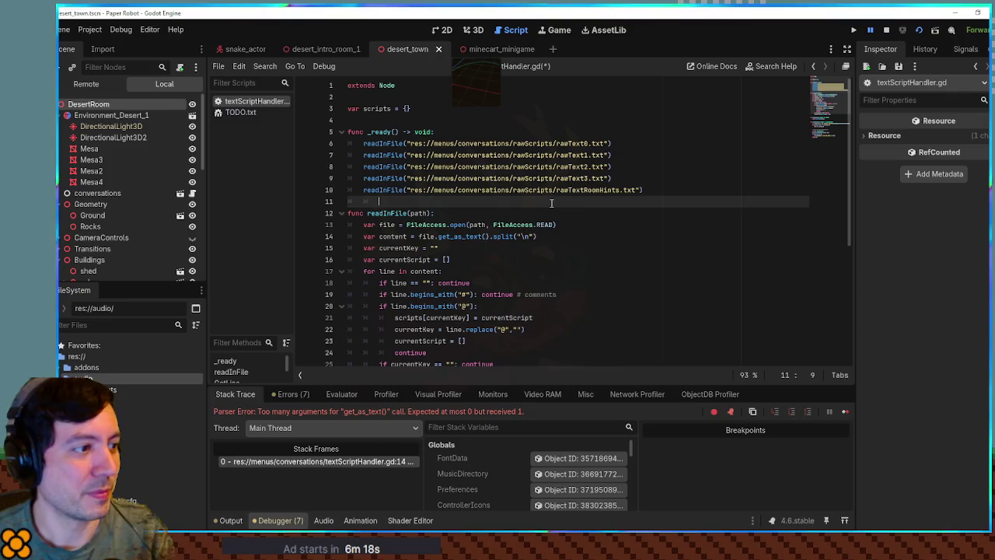
pyautogui.hotkey('ctrl', 's')
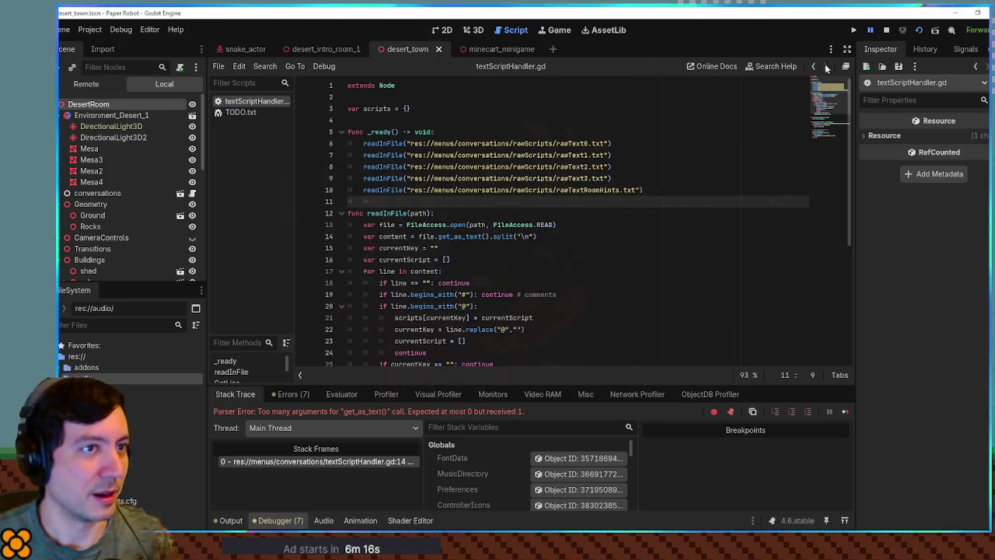
# Stop the game, search all project files for get_as_text, then relaunch with F5
pyautogui.click(894, 31)
pyautogui.moveTo(439, 236); pyautogui.dragTo(492, 236)
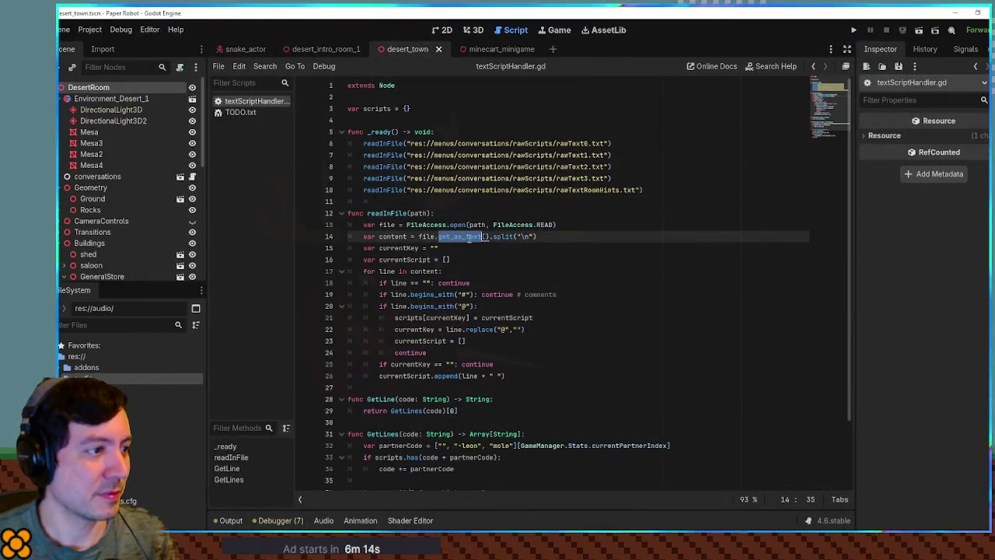
pyautogui.hotkey('ctrl', 'shift', 'f')
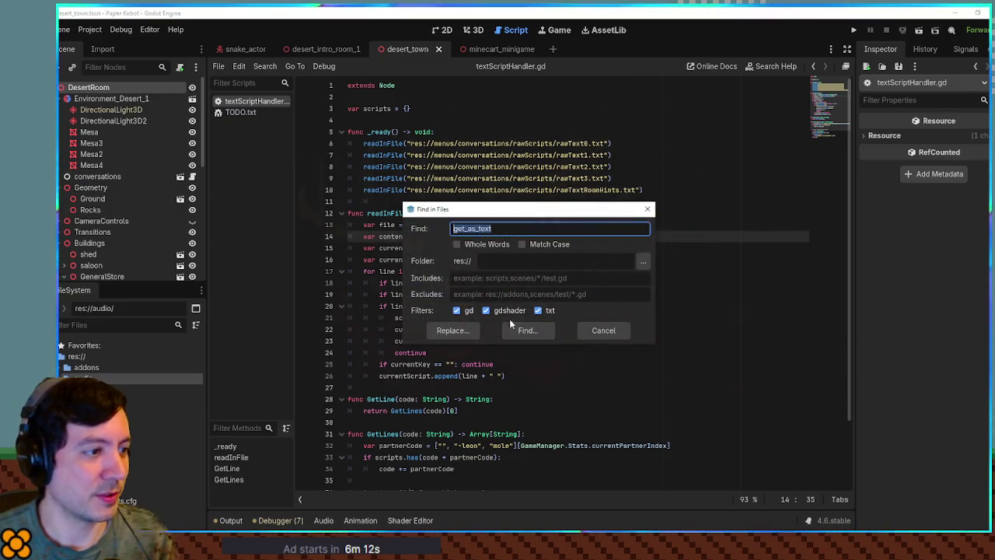
pyautogui.click(528, 330)
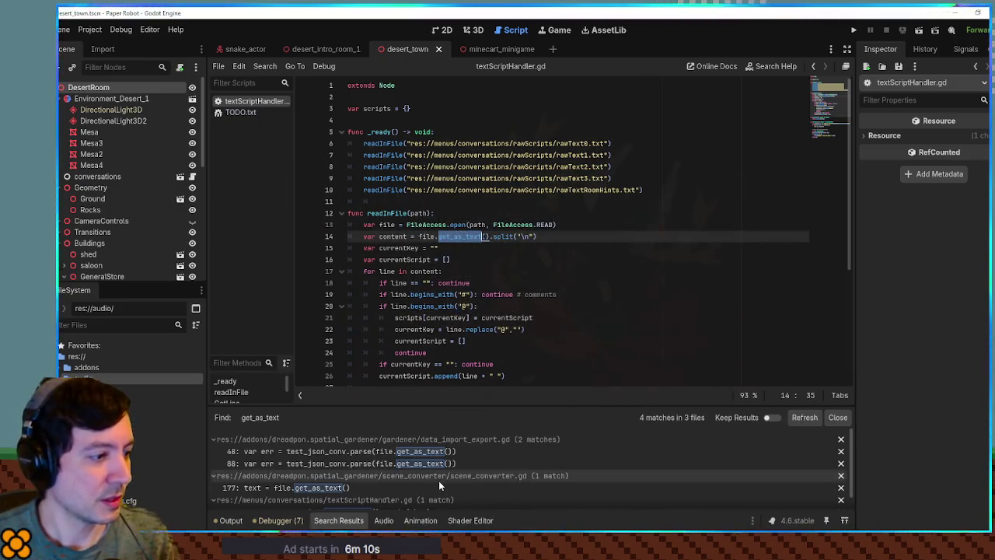
pyautogui.click(590, 317)
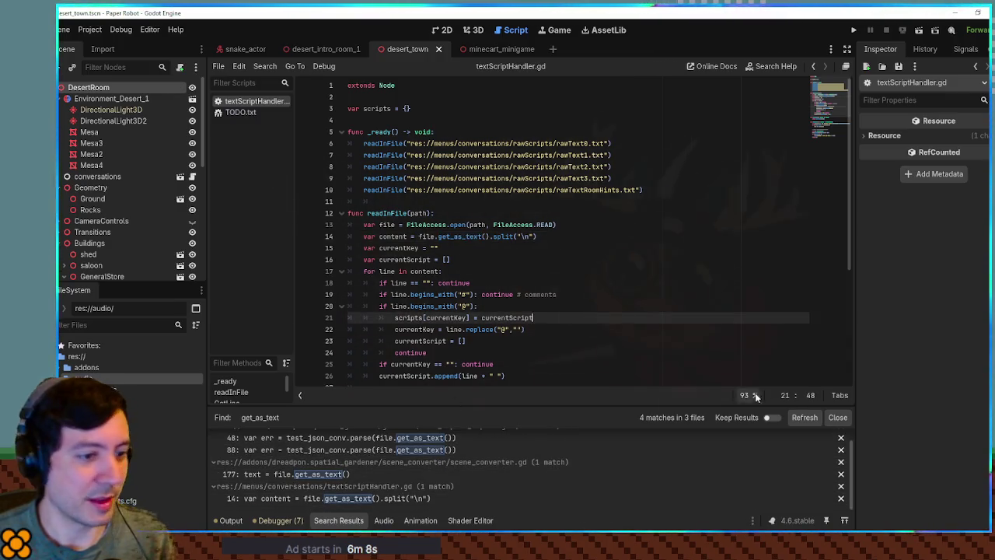
pyautogui.click(837, 417)
pyautogui.click(566, 258)
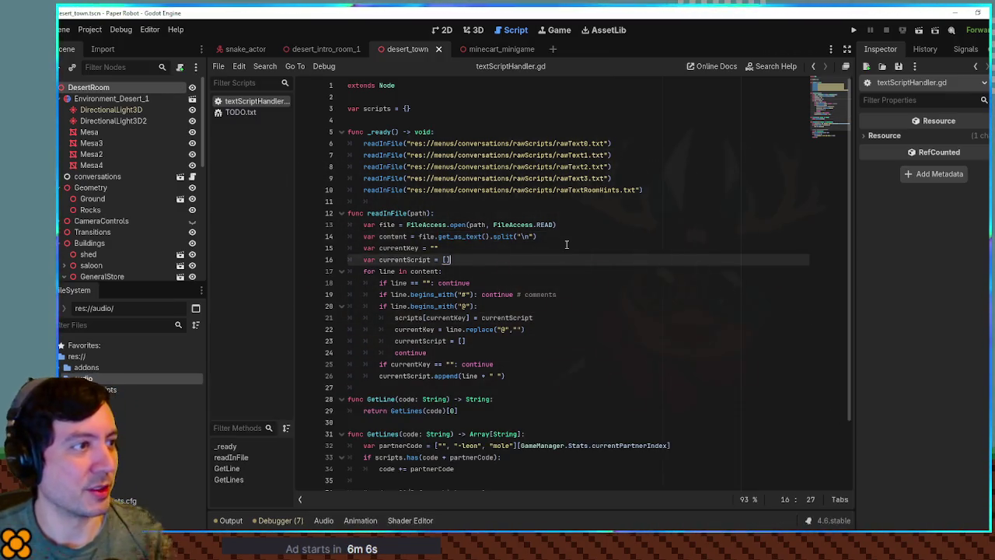
pyautogui.press('F5')
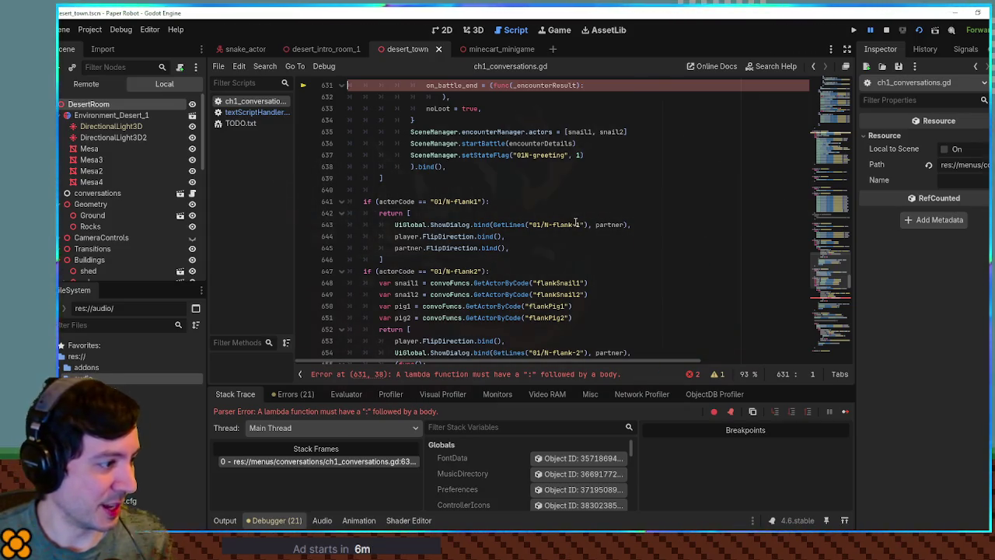
# Add a pass body under the line 631 lambda, save, and rerun the game
pyautogui.scroll(1, 575, 223)
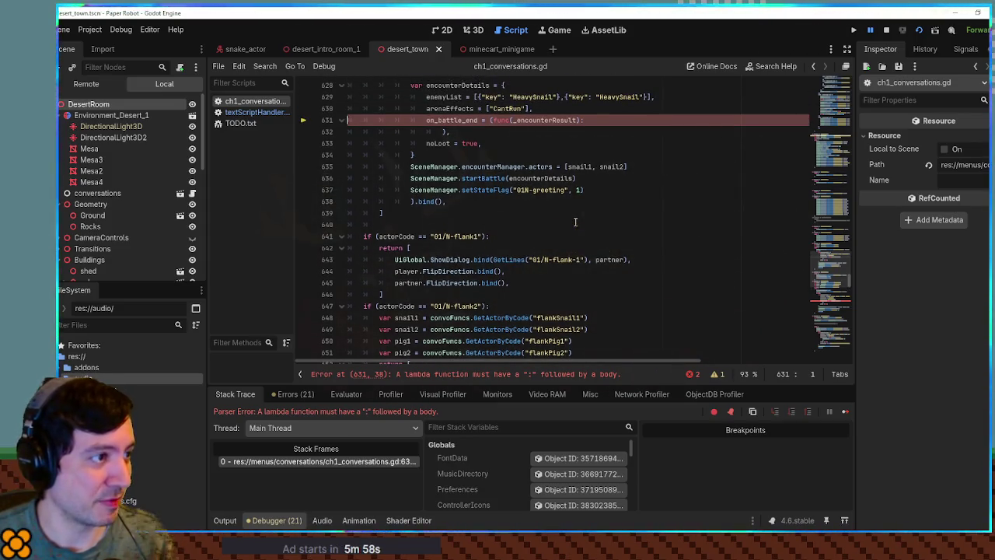
pyautogui.scroll(1, 575, 222)
pyautogui.click(598, 159)
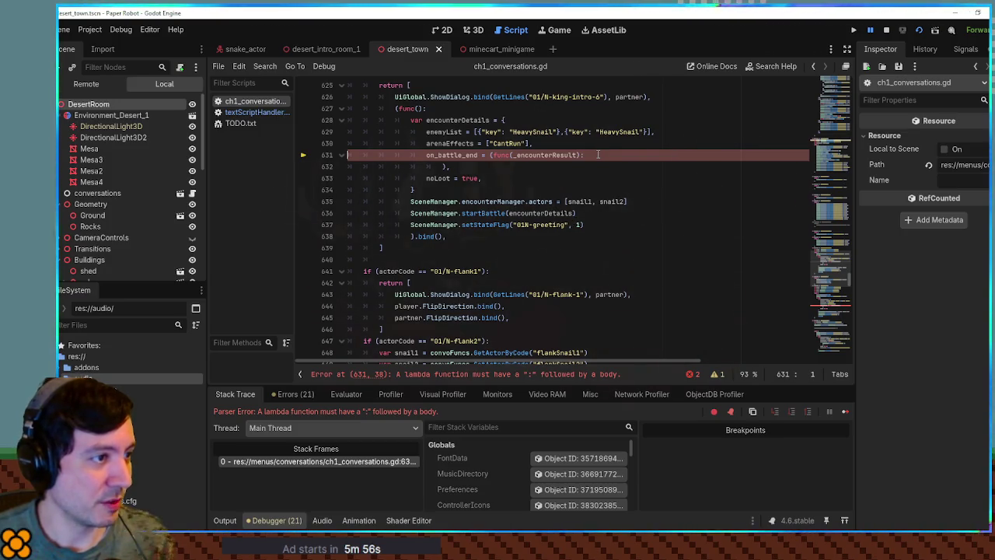
pyautogui.scroll(1, 599, 171)
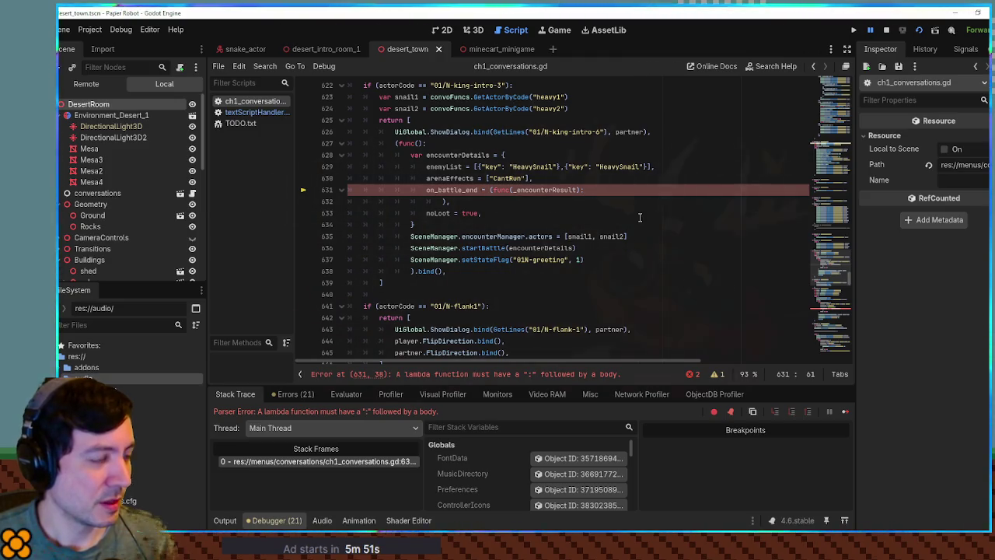
pyautogui.press('Return')
pyautogui.write('pass')
pyautogui.hotkey('ctrl', 's')
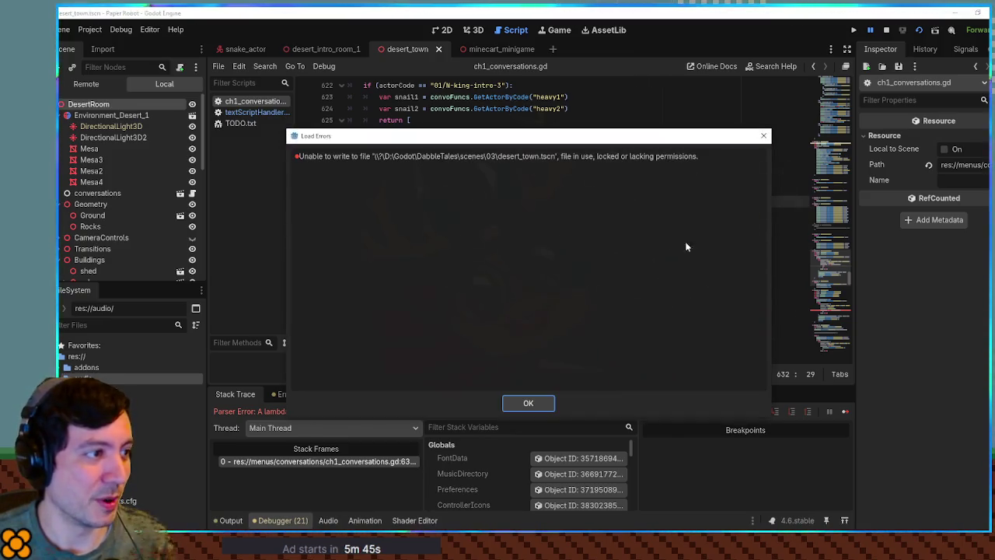
pyautogui.click(529, 404)
pyautogui.press('F5')
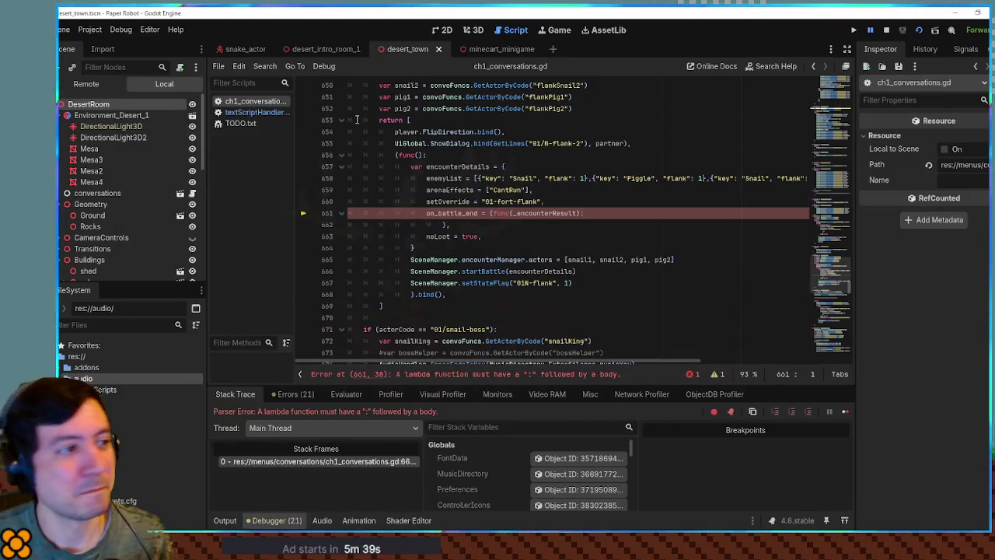
# Add pass under the line 661 lambda and step through other on_battle_end matches
pyautogui.click(591, 213)
pyautogui.press('Return')
pyautogui.write('pass')
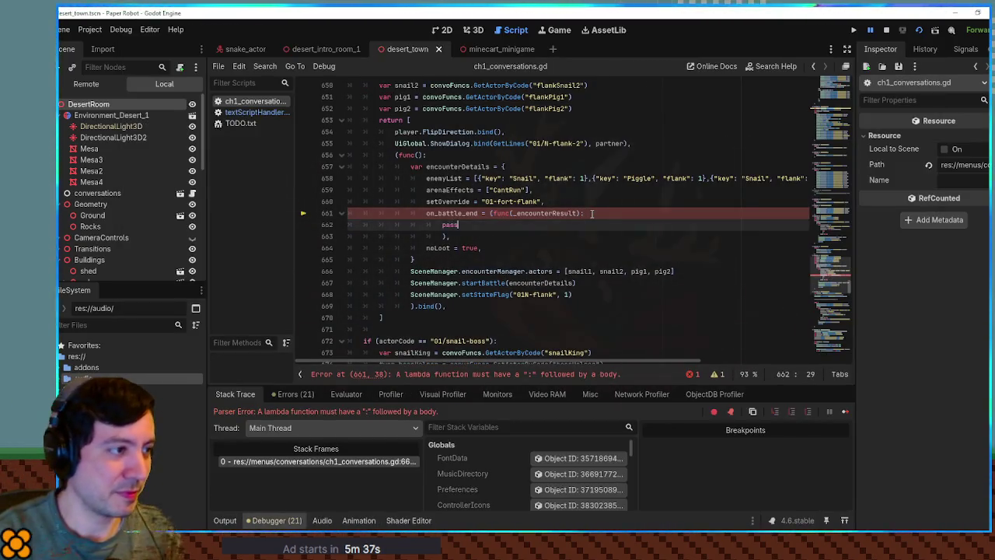
pyautogui.doubleClick(451, 213)
pyautogui.hotkey('ctrl', 'f')
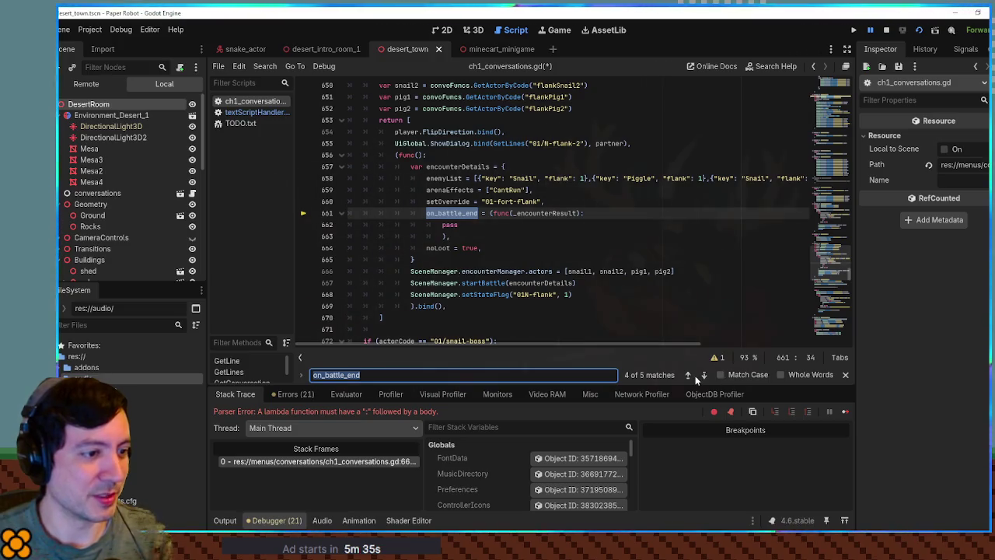
pyautogui.click(704, 375)
pyautogui.click(704, 375)
pyautogui.click(704, 375)
pyautogui.click(704, 376)
# Save the script, stop the running game, and relaunch it with F5
pyautogui.hotkey('ctrl', 's')
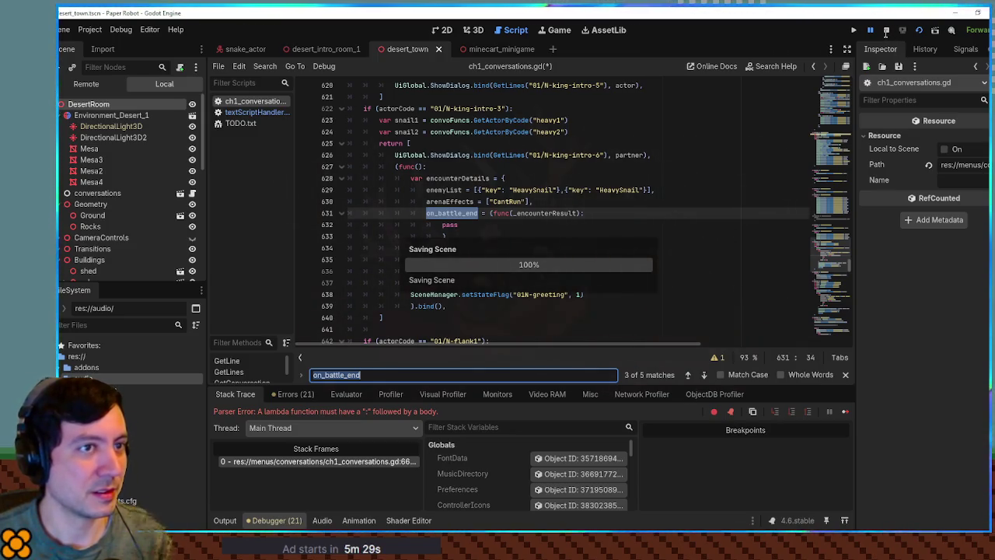
pyautogui.press('Return')
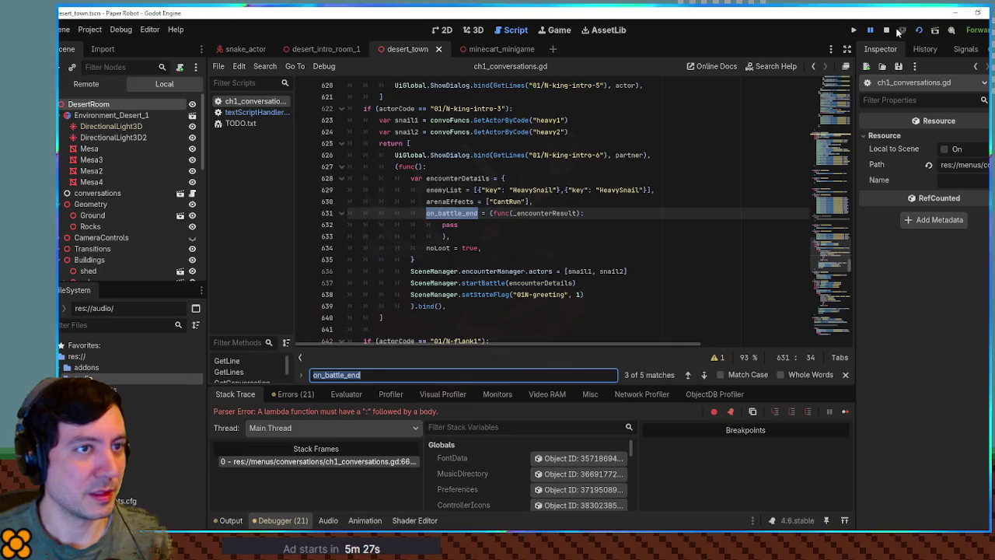
pyautogui.click(897, 31)
pyautogui.click(665, 224)
pyautogui.hotkey('ctrl', 's')
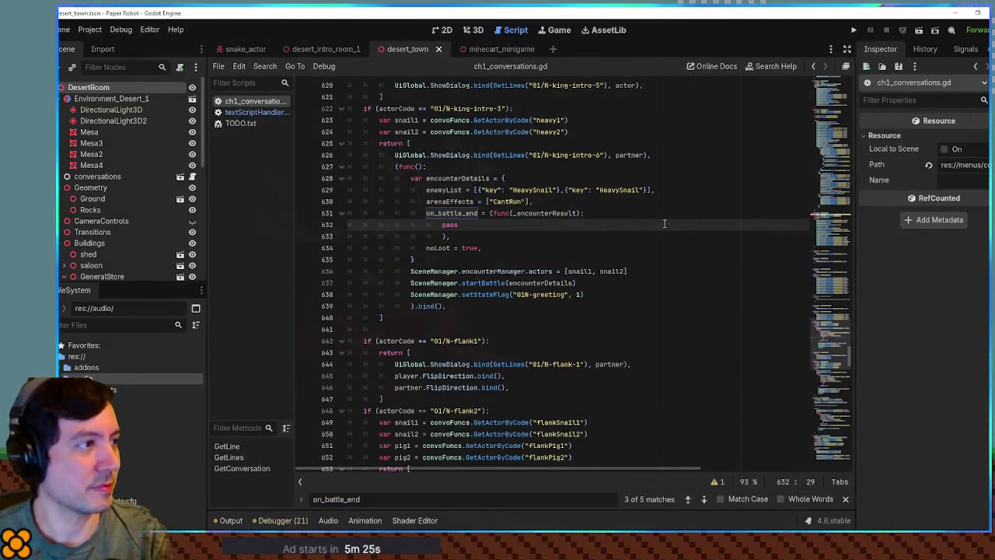
pyautogui.press('F5')
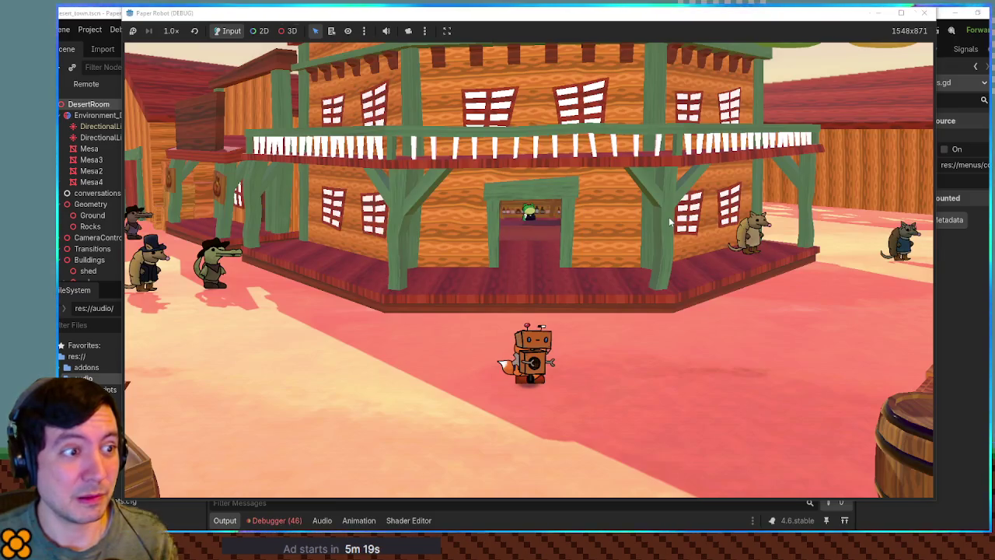
# Walk the robot around and cycle companions through cat, lizard and fox, then jump
pyautogui.press('s')
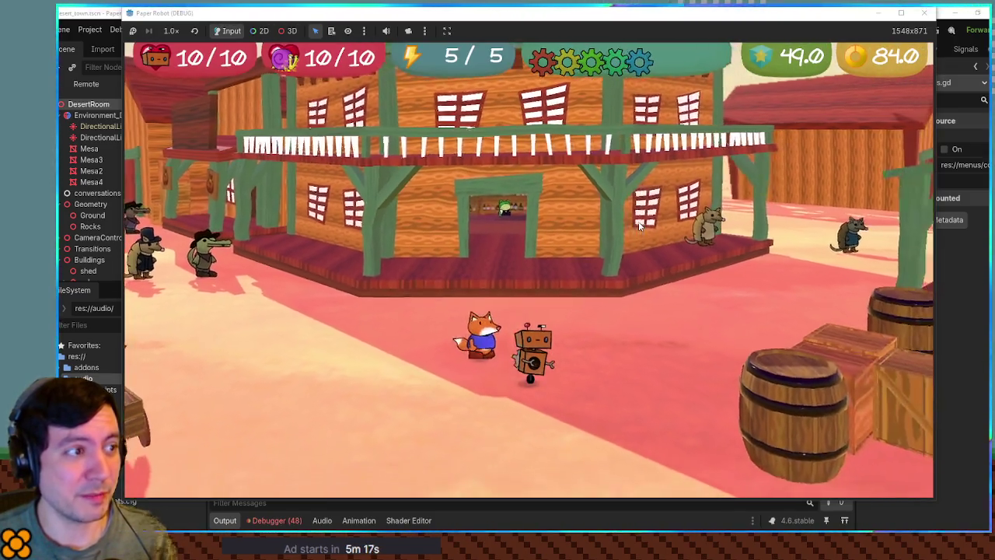
pyautogui.press('w')
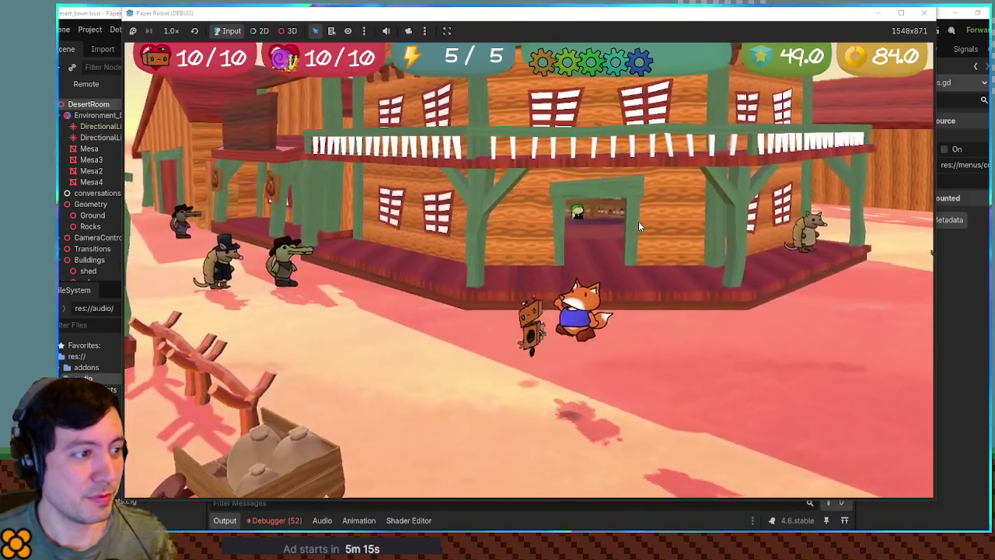
pyautogui.press('a')
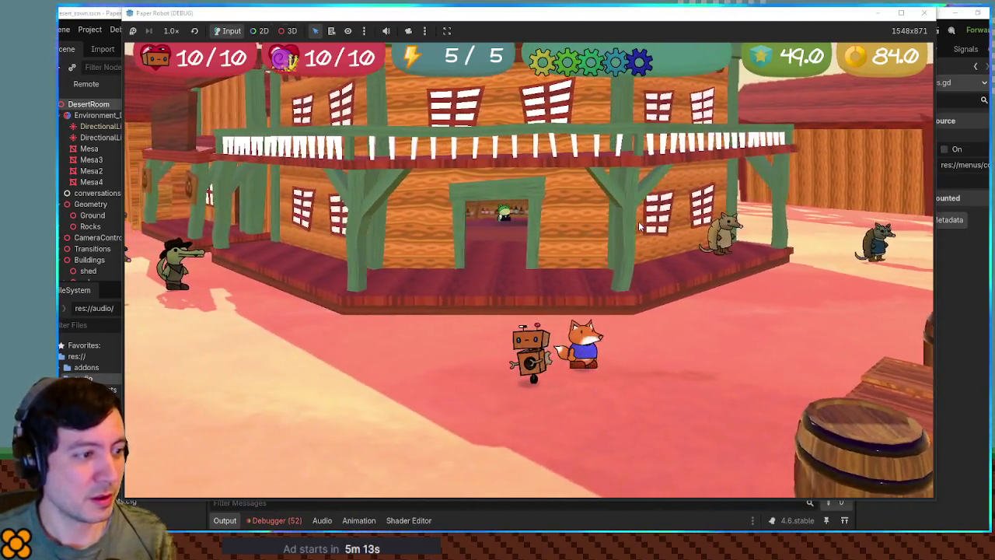
pyautogui.press('e')
pyautogui.press('d')
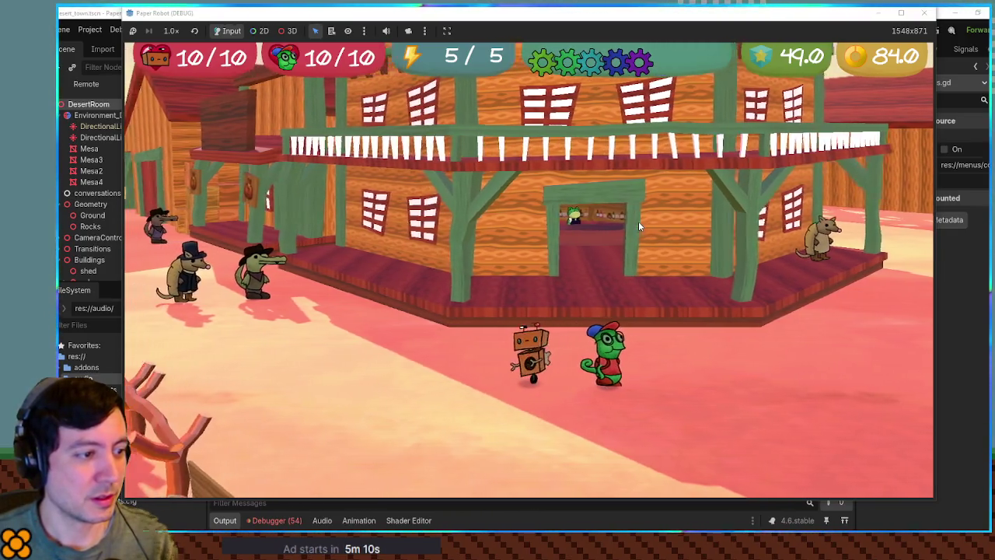
pyautogui.press('a')
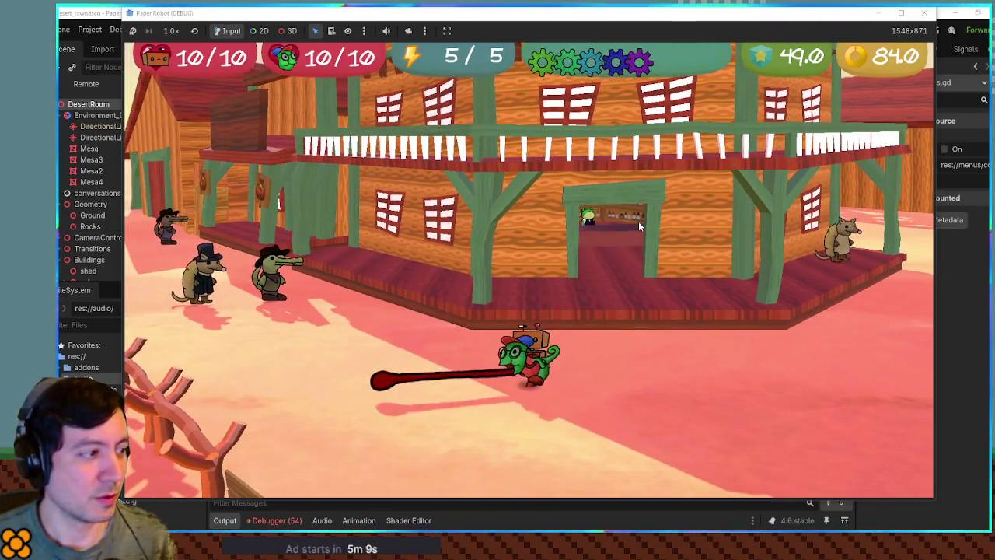
pyautogui.press('e')
pyautogui.press('space')
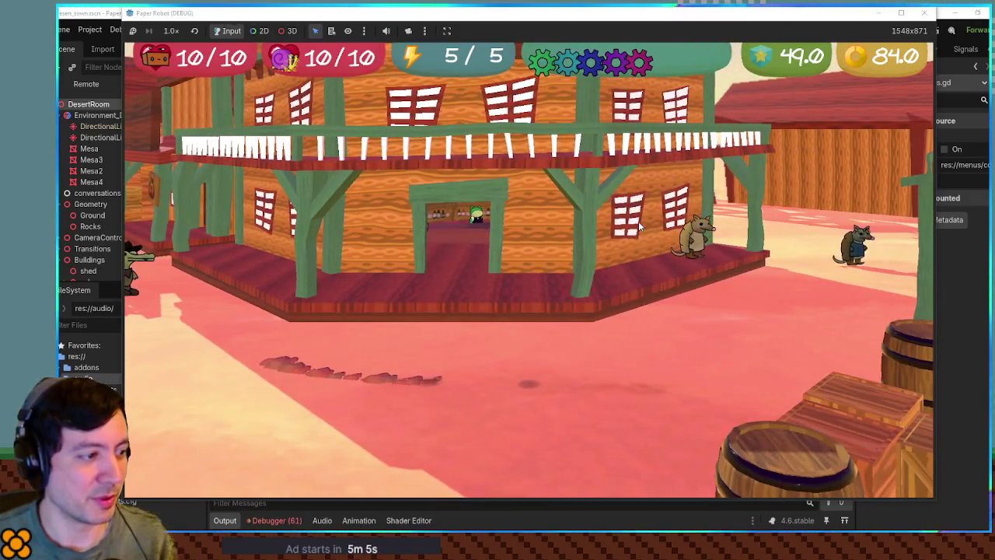
# Move the camera and run the fox left and right outside the saloon
pyautogui.press('s')
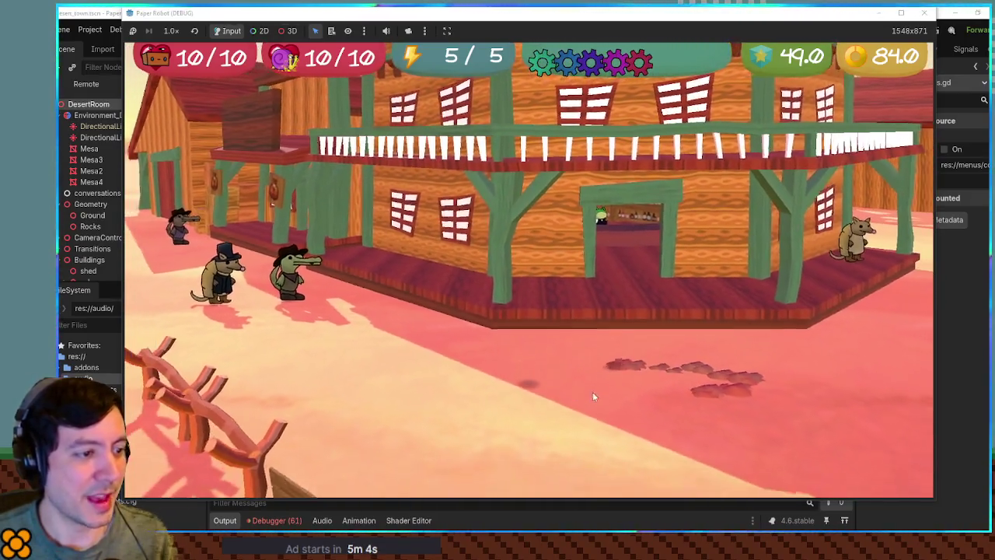
pyautogui.press('space')
pyautogui.press('a')
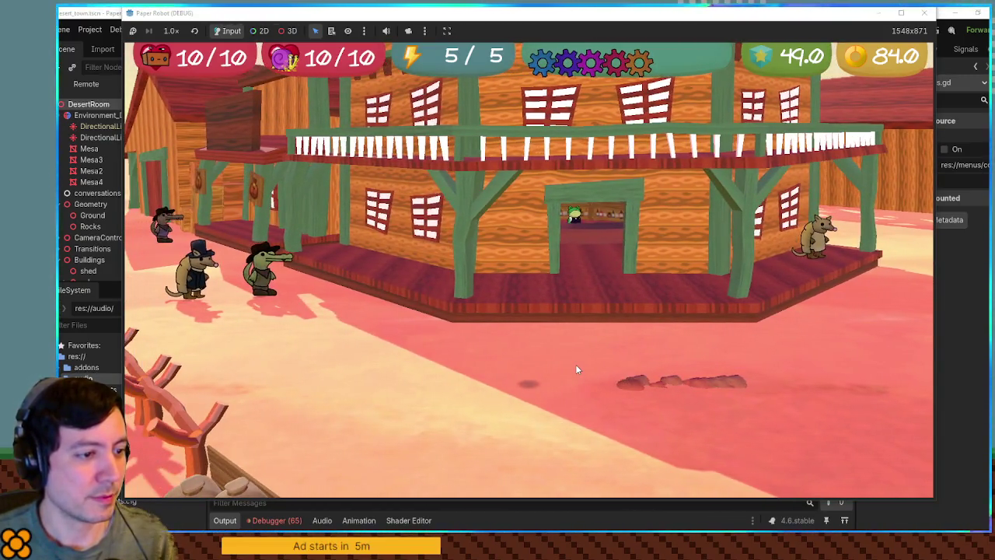
pyautogui.press('space')
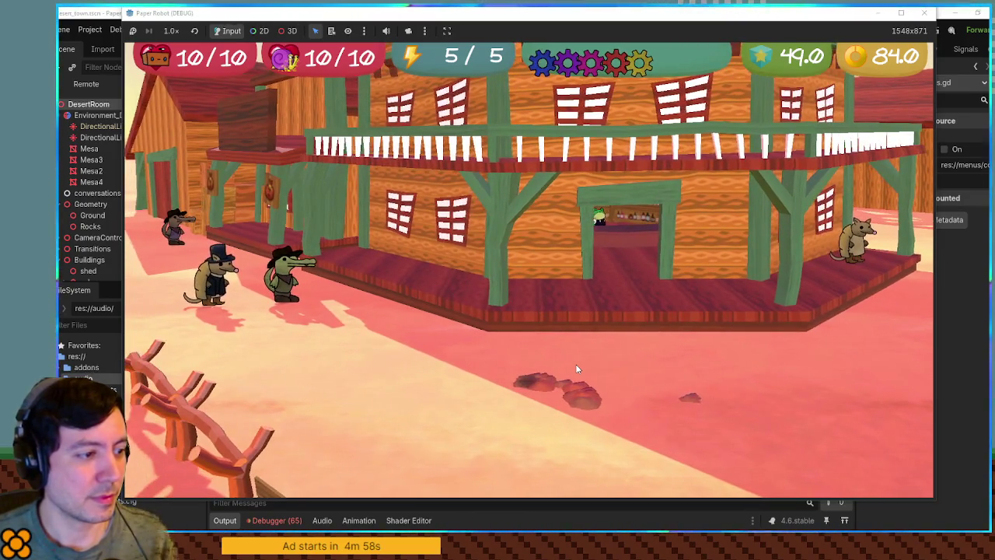
pyautogui.press('a')
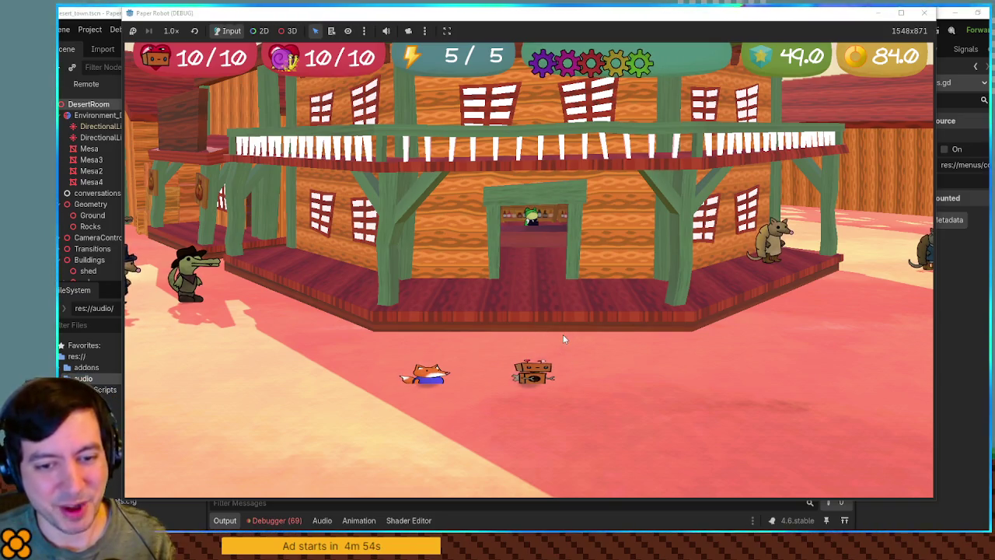
pyautogui.press('d')
pyautogui.press('d')
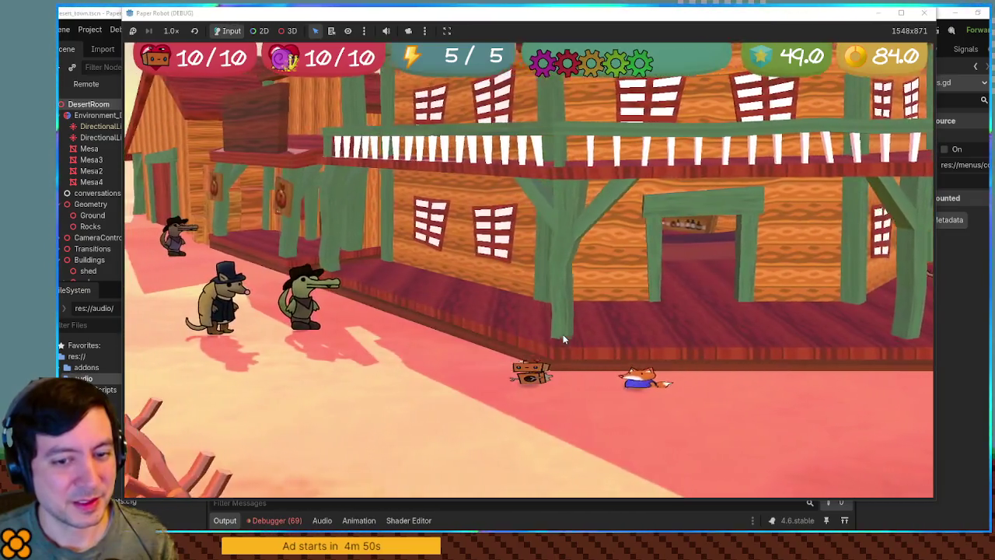
pyautogui.press('a')
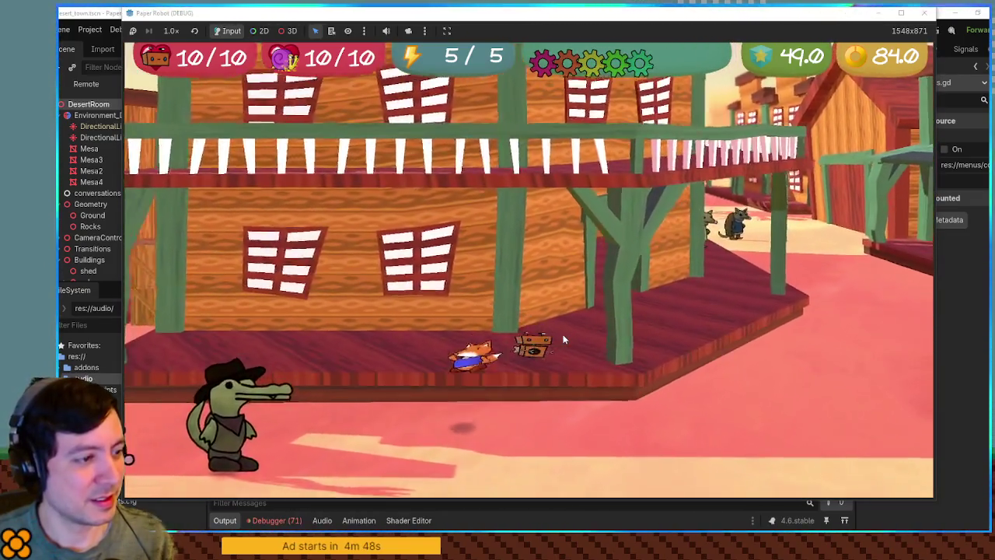
# Enter the saloon, talk through the armadillo's dialogue, then open the Status pause screen
pyautogui.press('w')
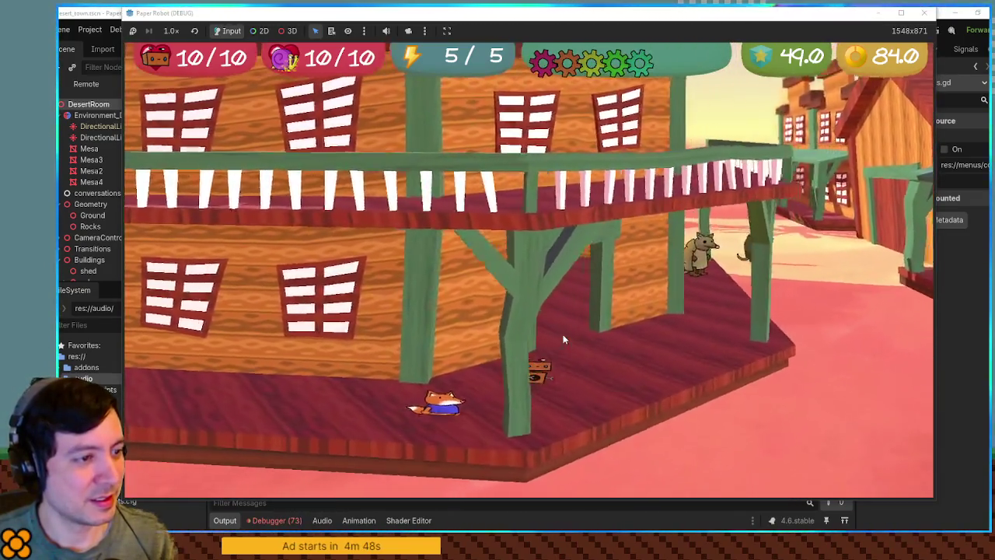
pyautogui.press('d')
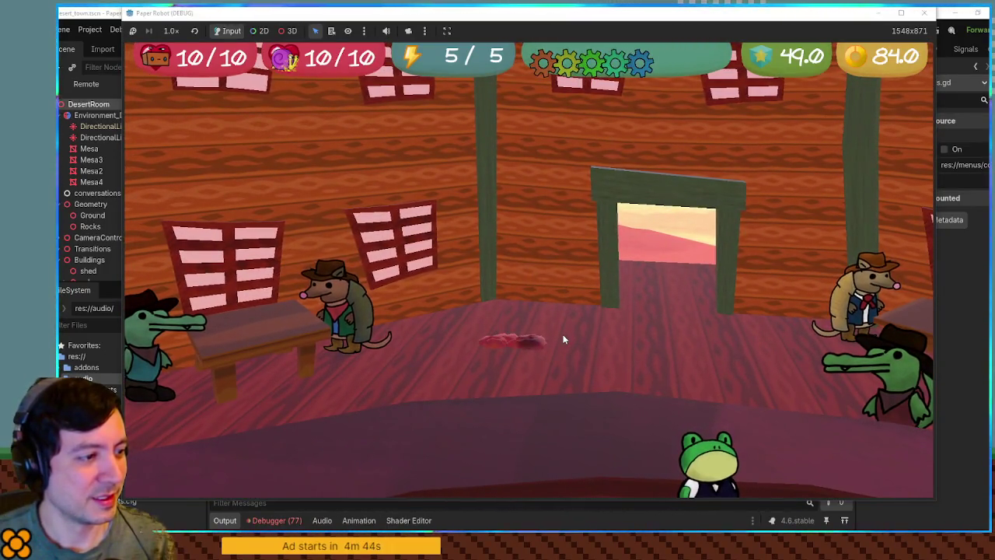
pyautogui.press('a')
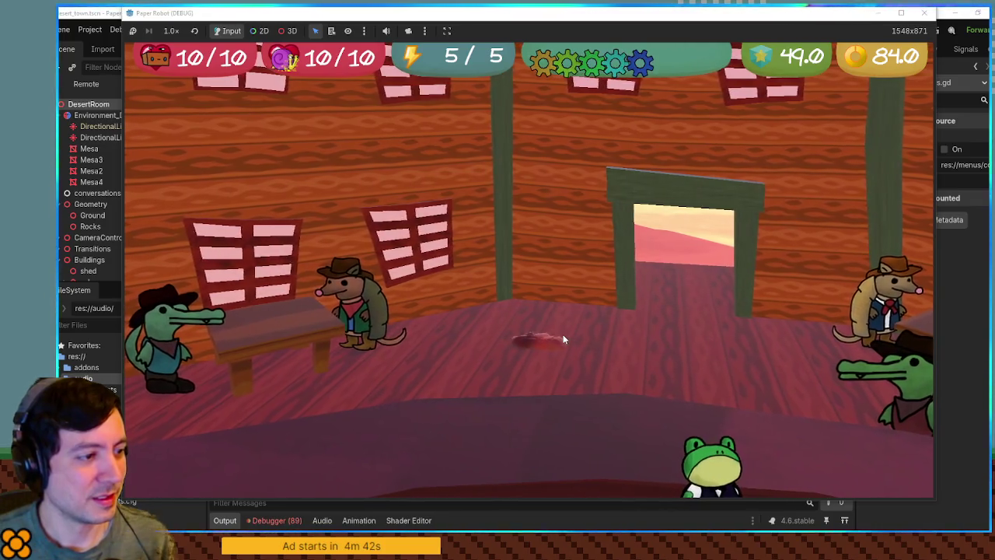
pyautogui.press('a')
pyautogui.press('a')
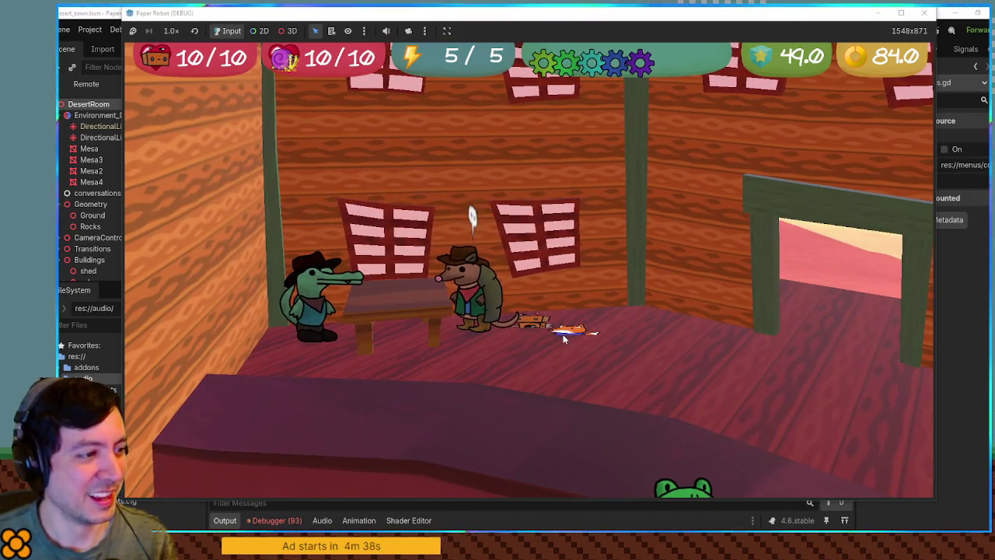
pyautogui.press('e')
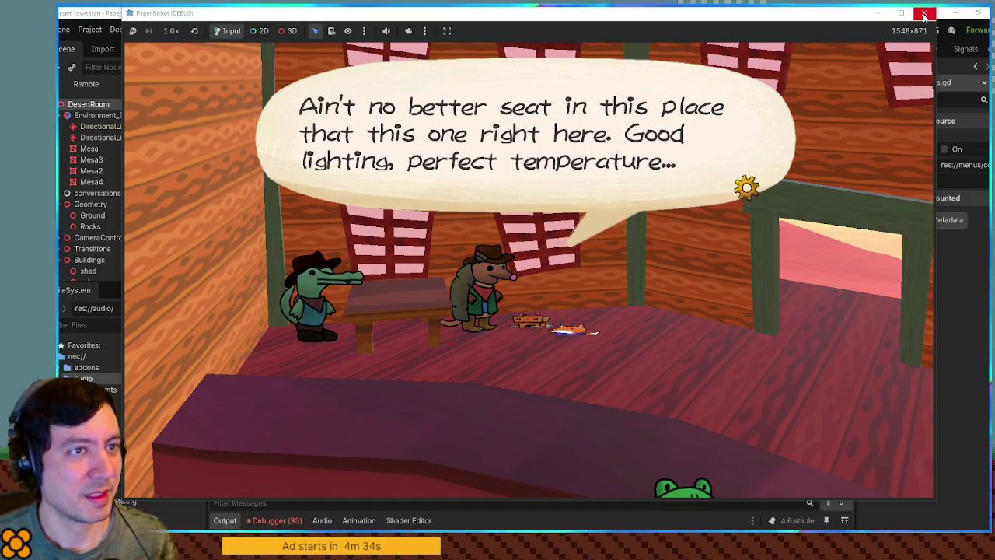
pyautogui.press('e')
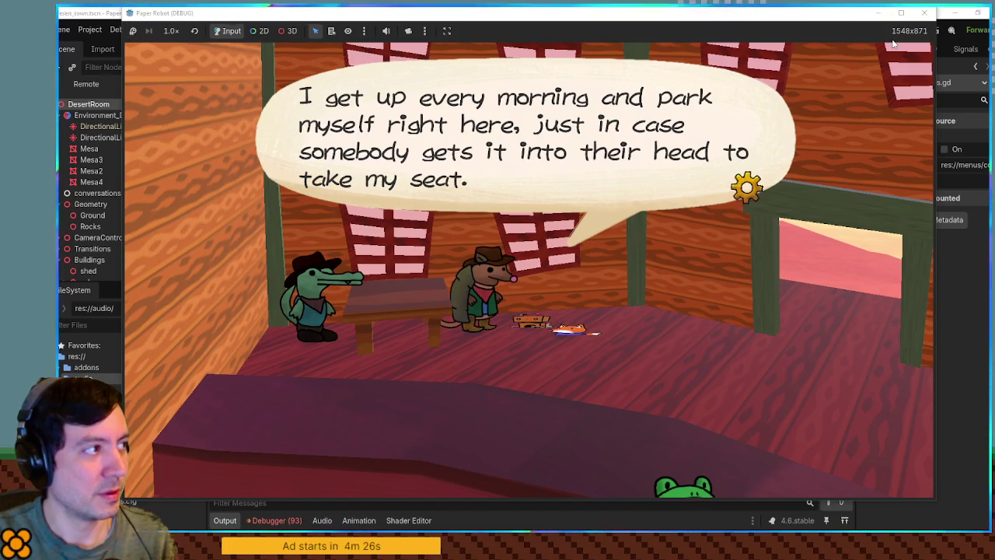
pyautogui.press('e')
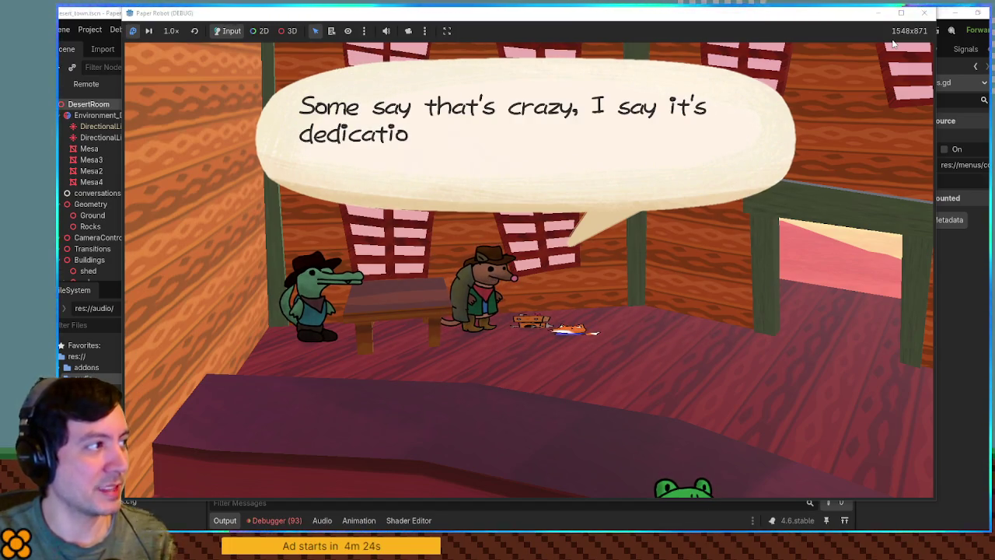
pyautogui.press('e')
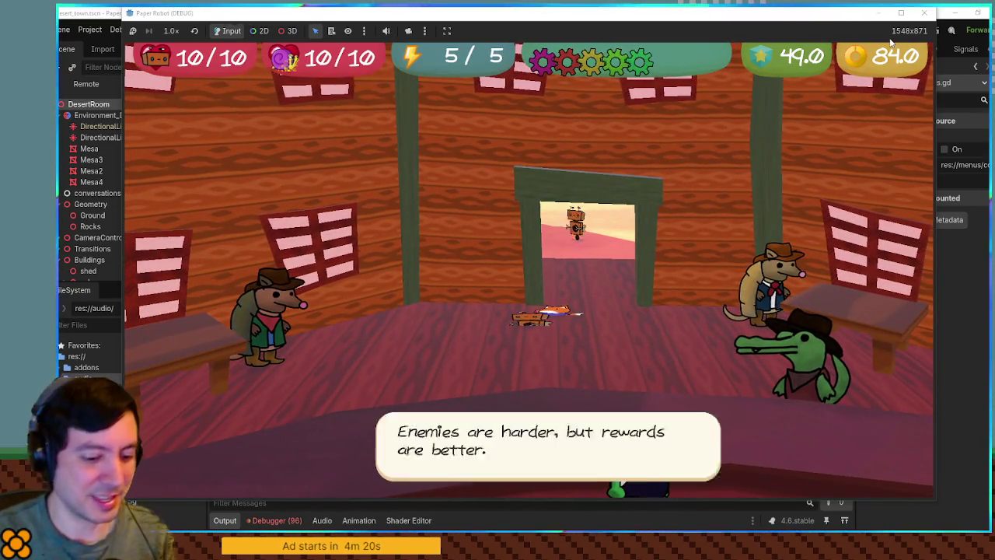
pyautogui.press('Escape')
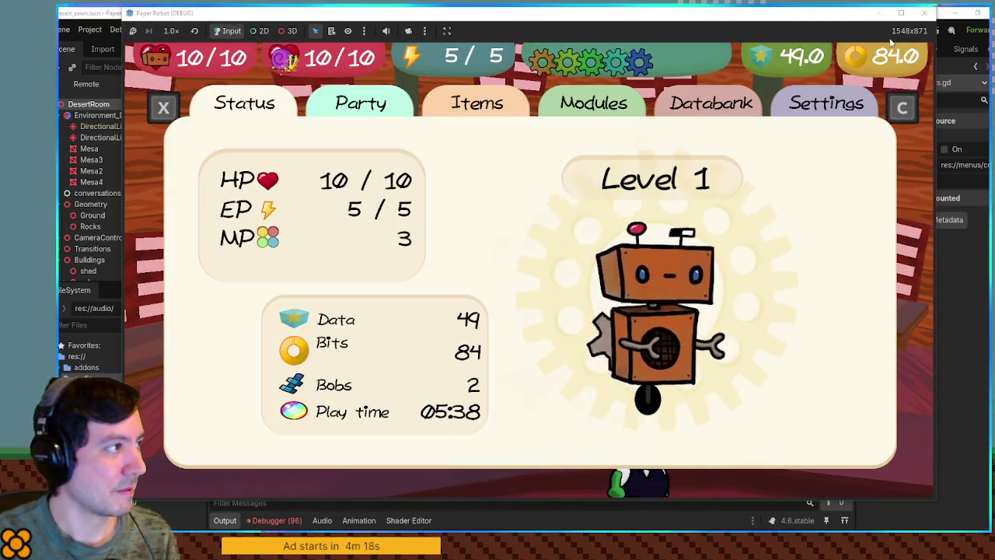
# Flip the pause menu to the Party and Databank pages, then set game speed to 16.0×
pyautogui.press('c')
pyautogui.press('c')
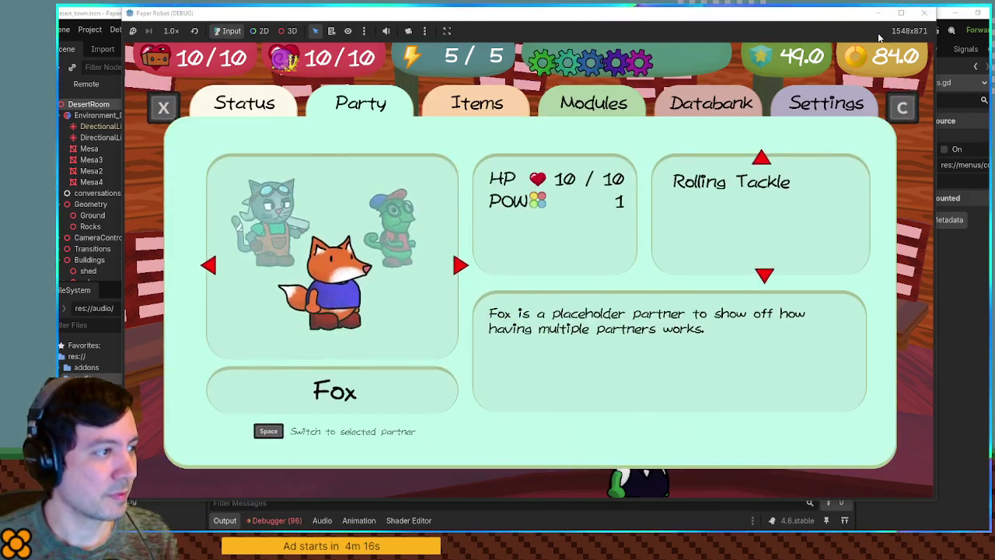
pyautogui.press('c')
pyautogui.press('c')
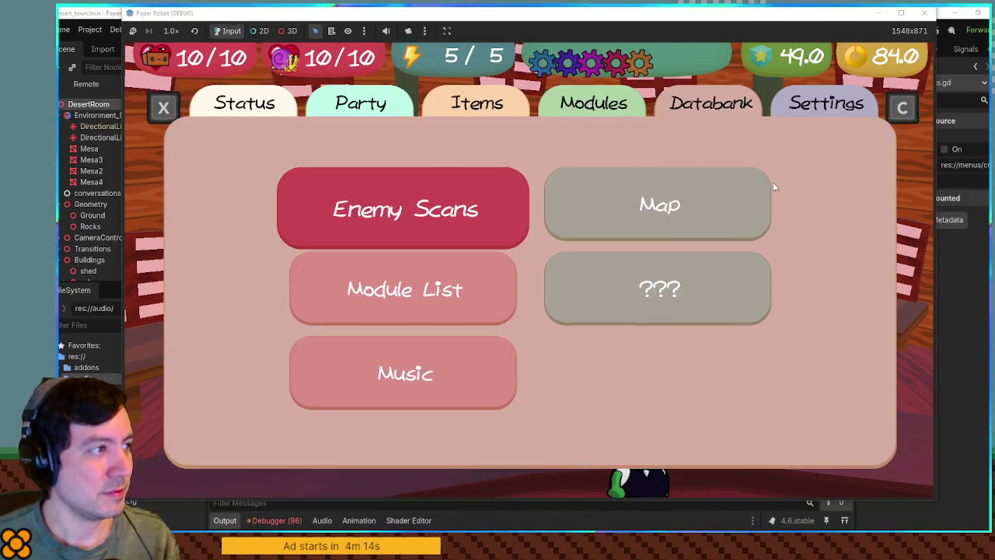
pyautogui.click(171, 32)
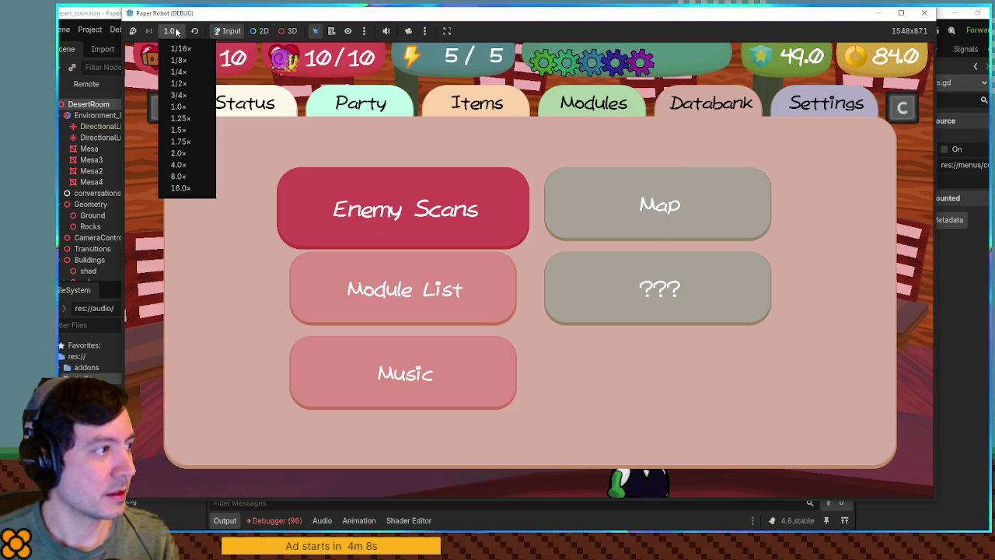
pyautogui.click(184, 187)
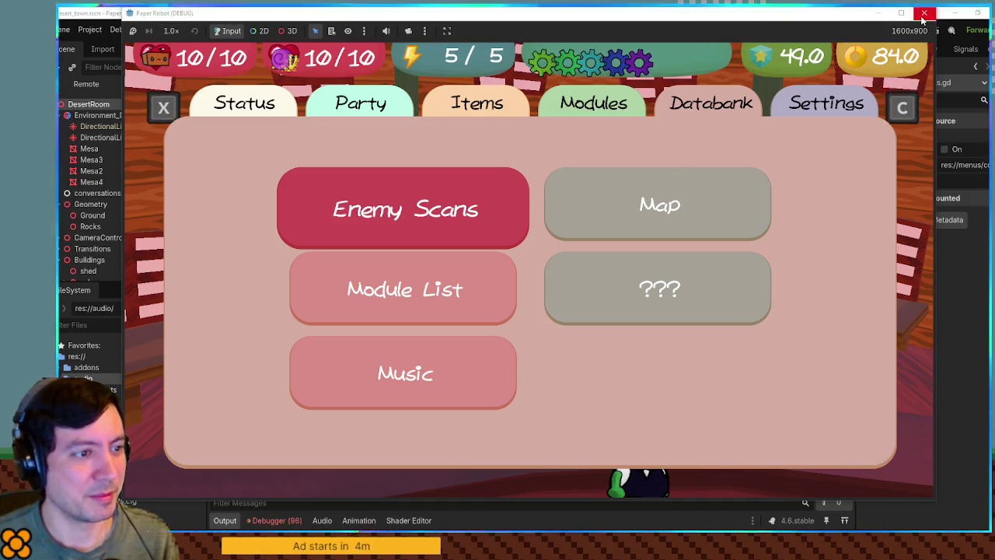
# Slow the game to 1/4× speed, then stop the run with F8
pyautogui.click(165, 31)
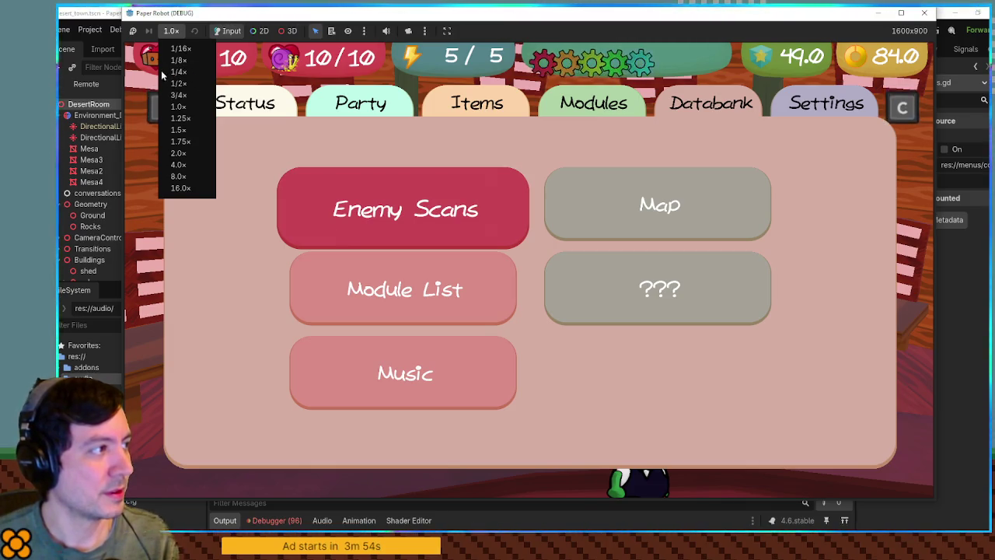
pyautogui.click(175, 72)
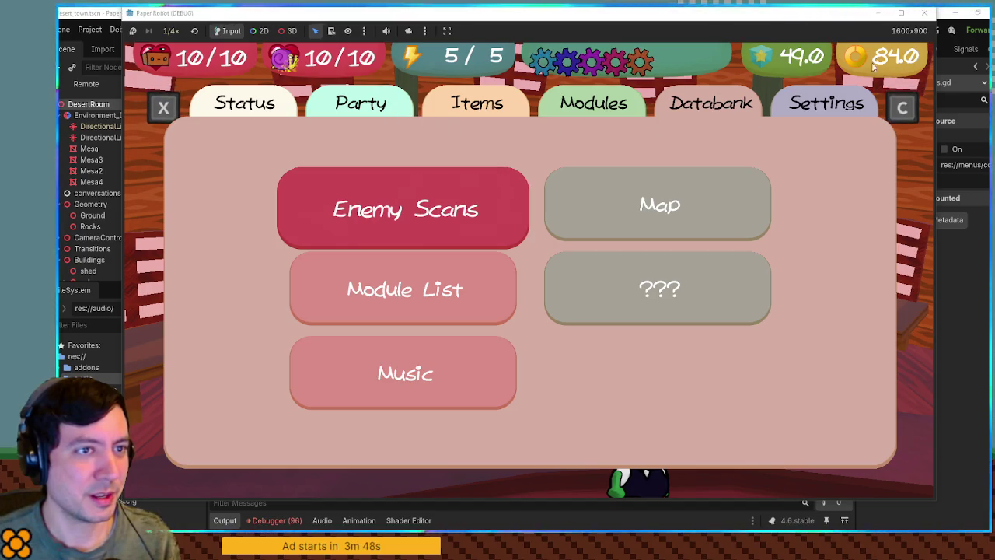
pyautogui.press('F8')
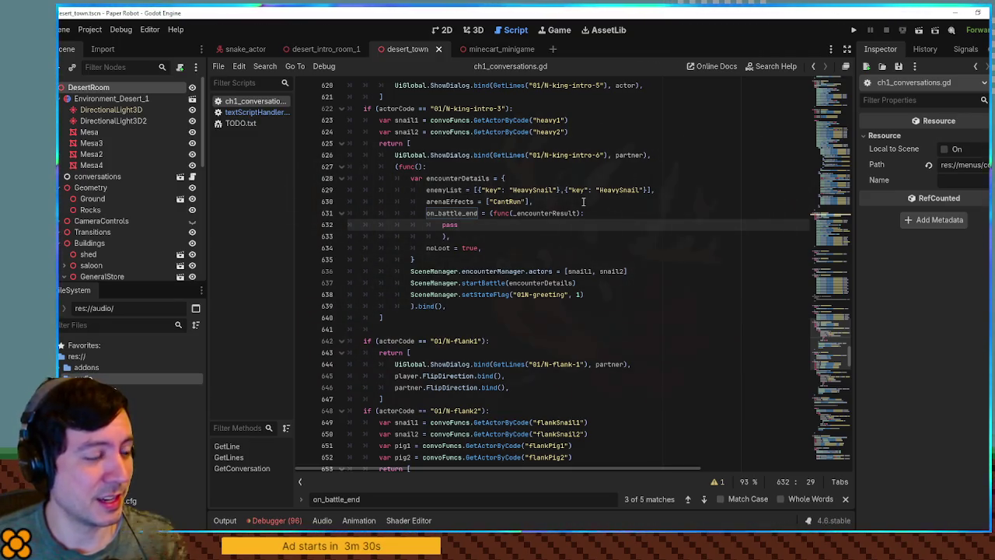
# Dismiss the on_battle_end search results and save the scene at the enemyList line
pyautogui.click(846, 502)
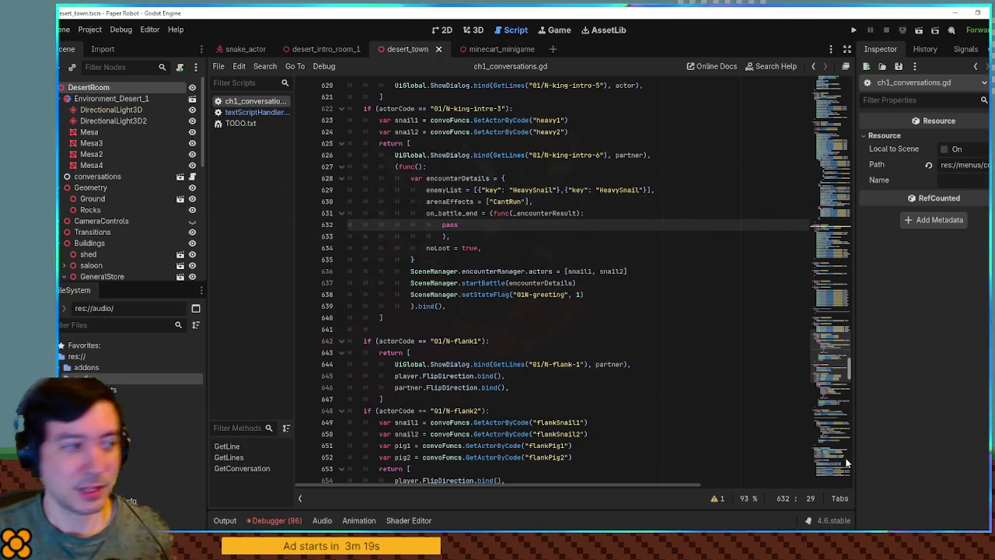
pyautogui.click(591, 189)
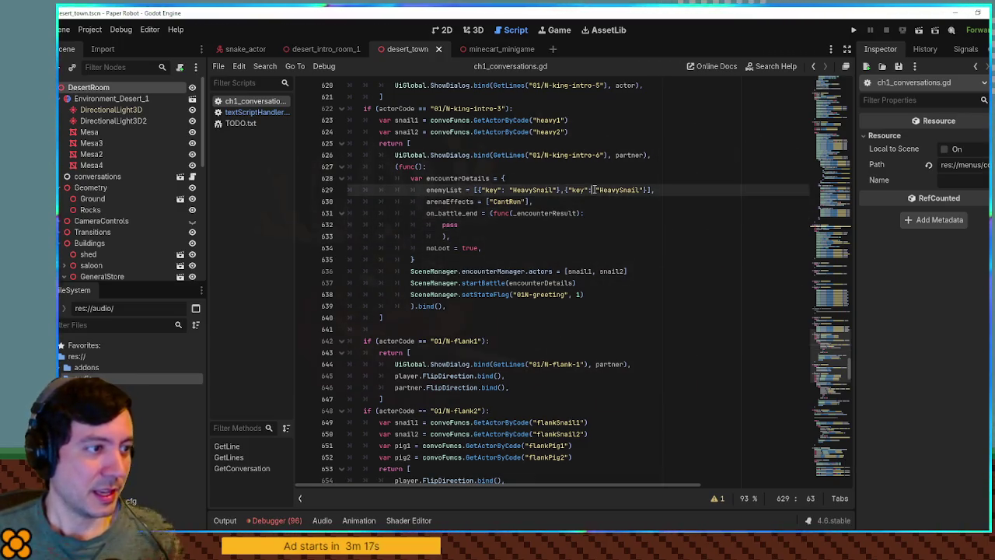
pyautogui.hotkey('ctrl', 's')
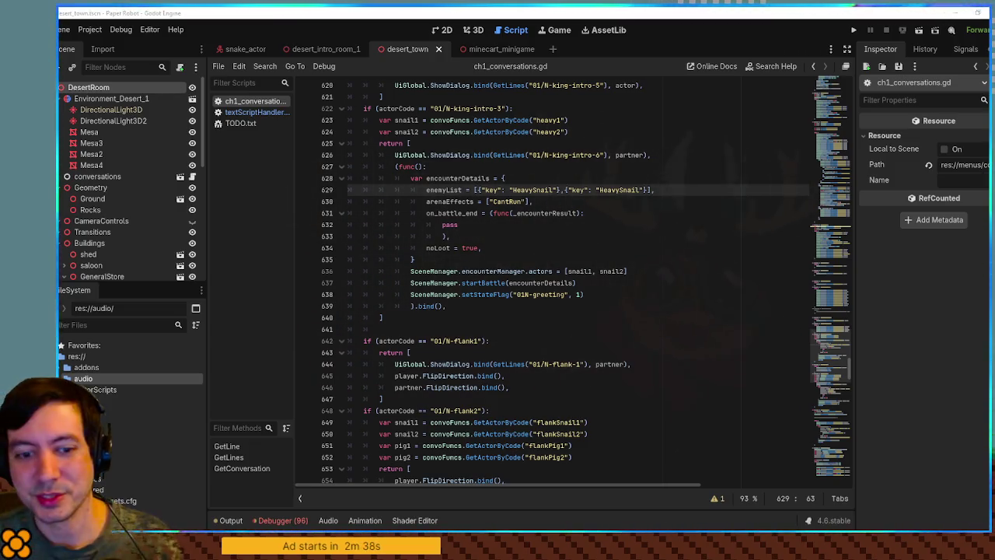
# Step through the on_battle_end callback and encounterManager actors lines, then jump to the end-scene dialogue
pyautogui.click(588, 225)
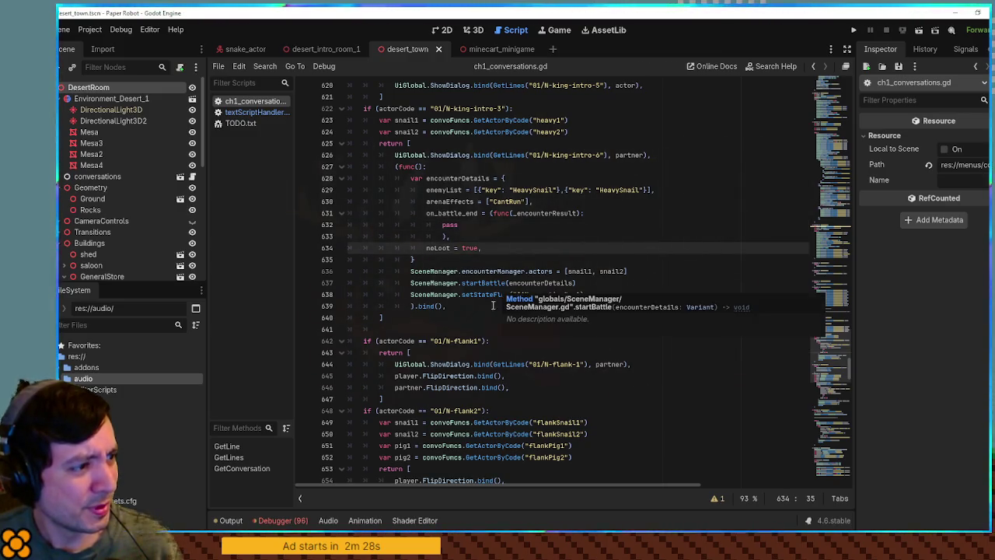
pyautogui.click(498, 213)
pyautogui.click(532, 166)
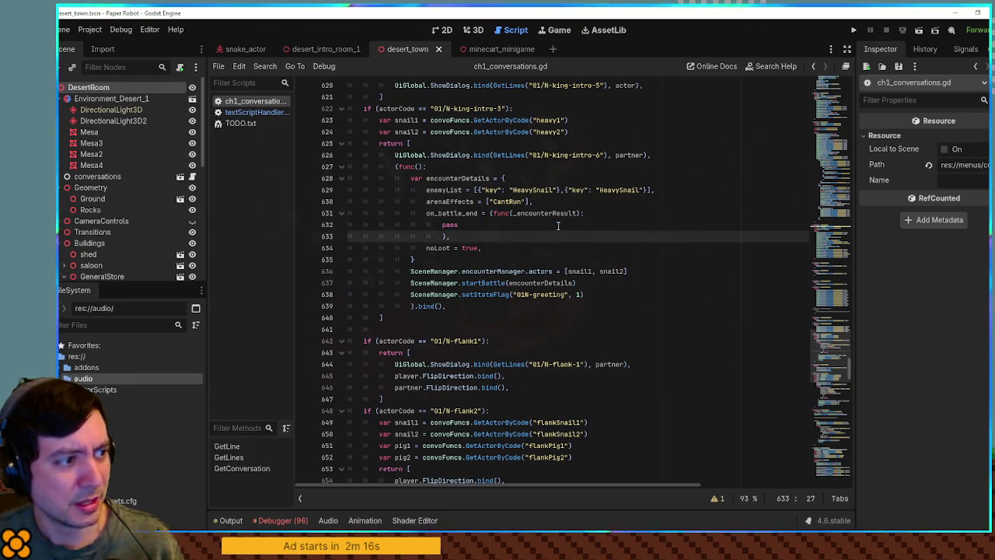
pyautogui.click(517, 250)
pyautogui.click(518, 271)
pyautogui.scroll(-10, 698, 280)
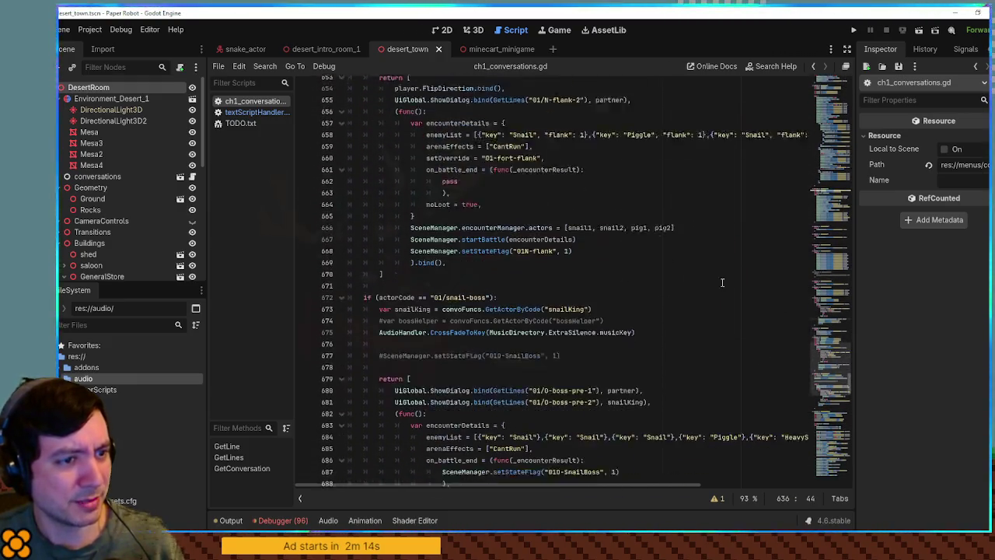
pyautogui.click(838, 363)
pyautogui.click(681, 358)
pyautogui.click(675, 238)
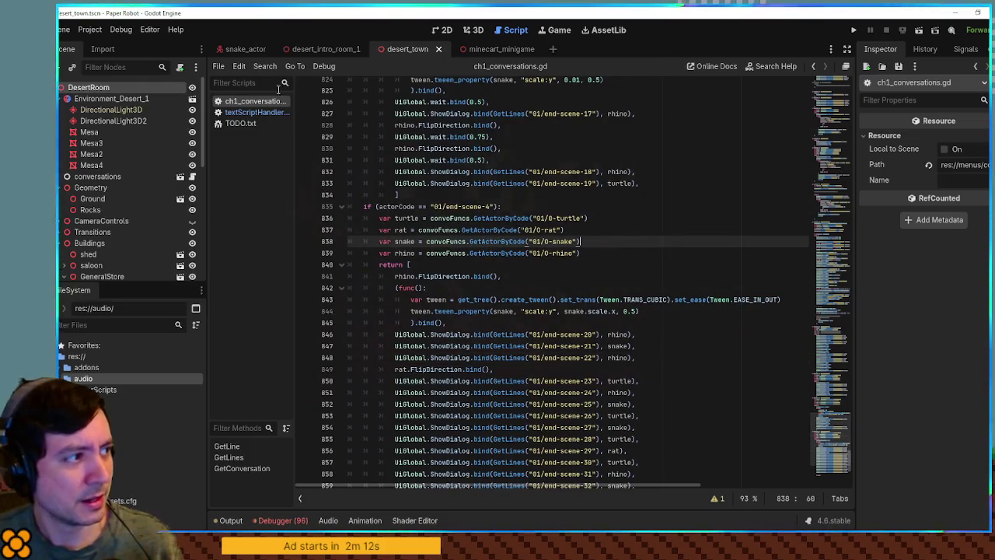
# Look at textScriptHandler.gd, then bring up TODO.txt from the script list
pyautogui.click(257, 112)
pyautogui.click(509, 116)
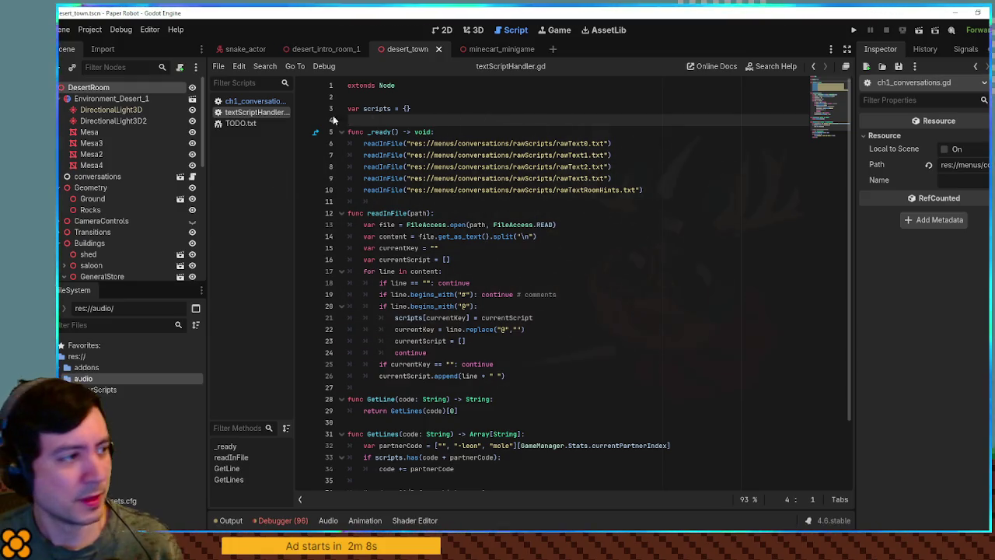
pyautogui.click(247, 124)
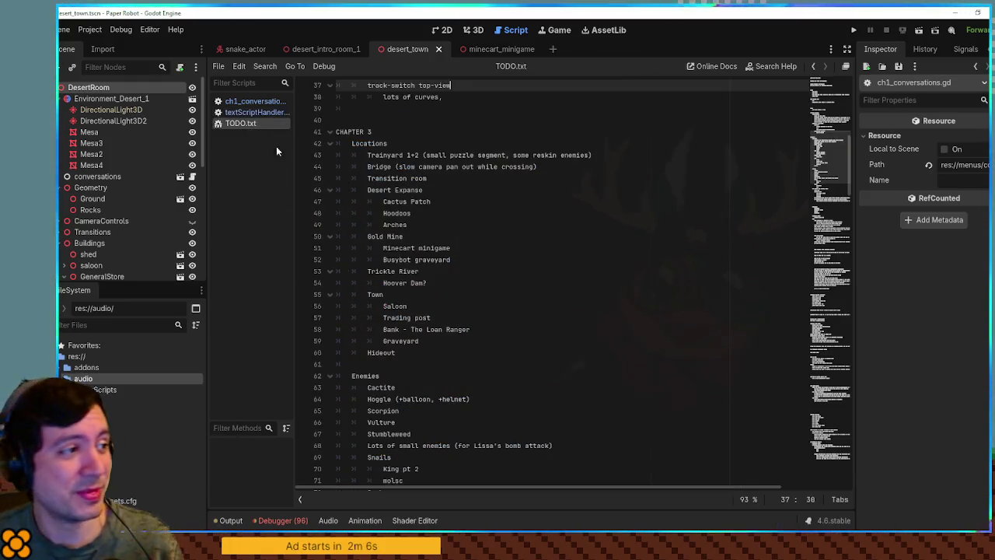
pyautogui.click(249, 102)
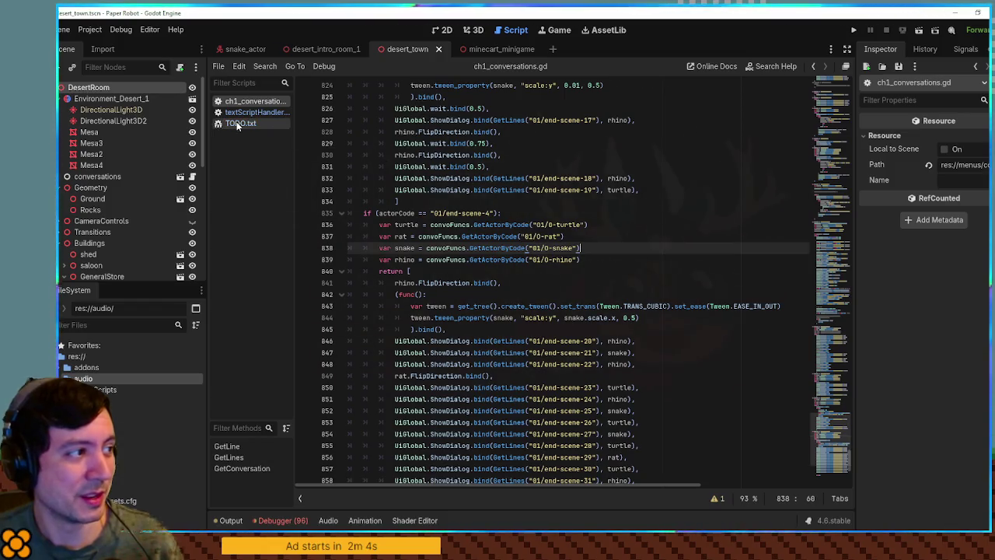
pyautogui.click(237, 123)
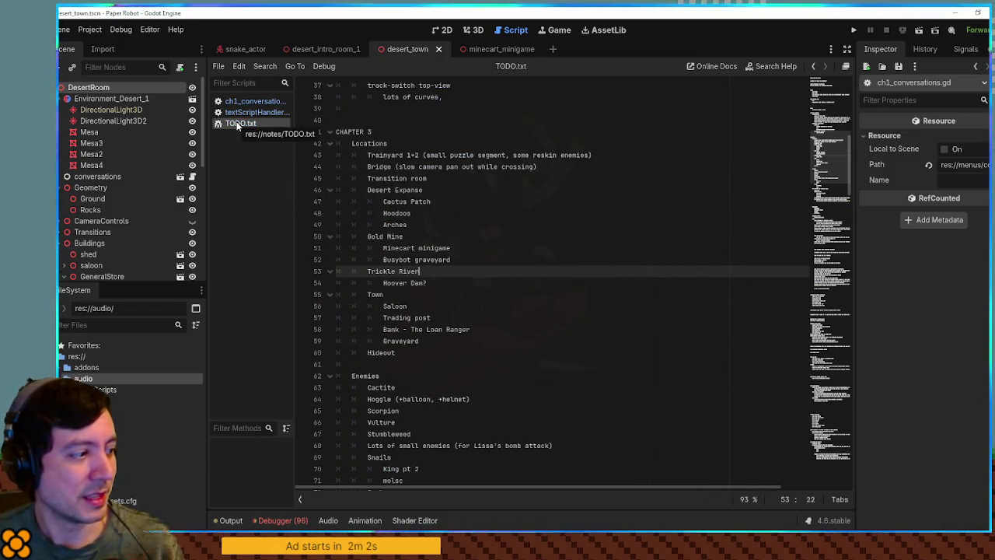
# Read the chapter 3 locations: Desert Expanse, Gold Mine and Trainyard lines in TODO.txt
pyautogui.click(587, 190)
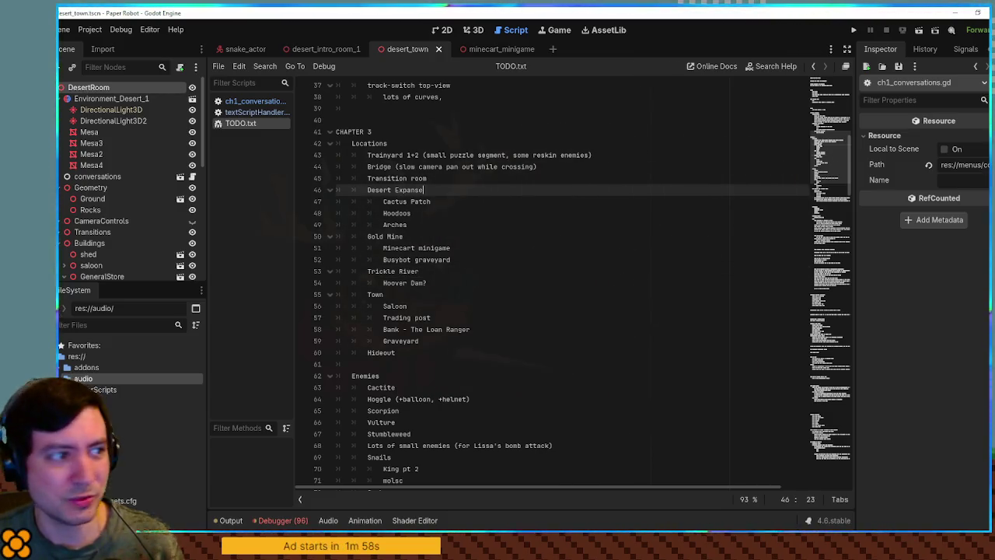
pyautogui.click(508, 236)
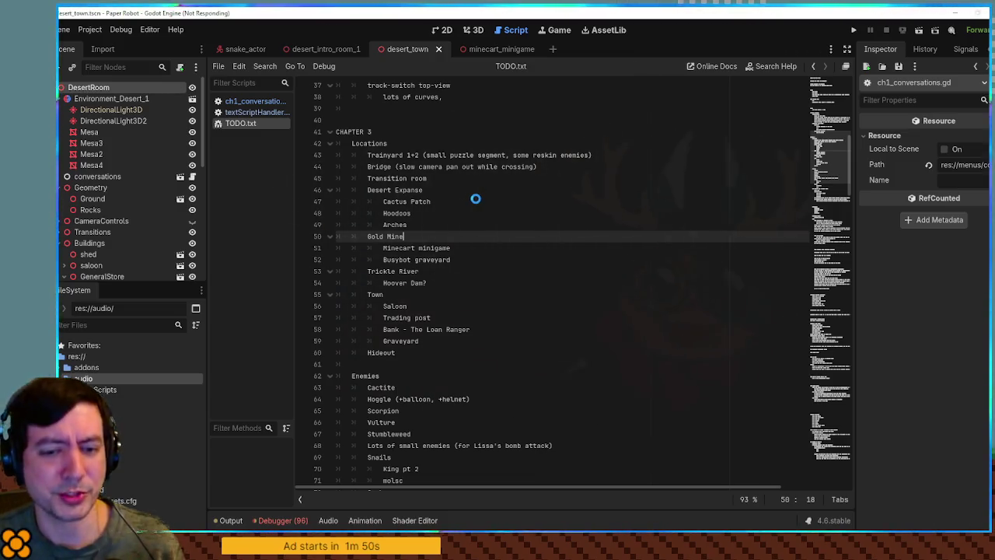
pyautogui.click(493, 155)
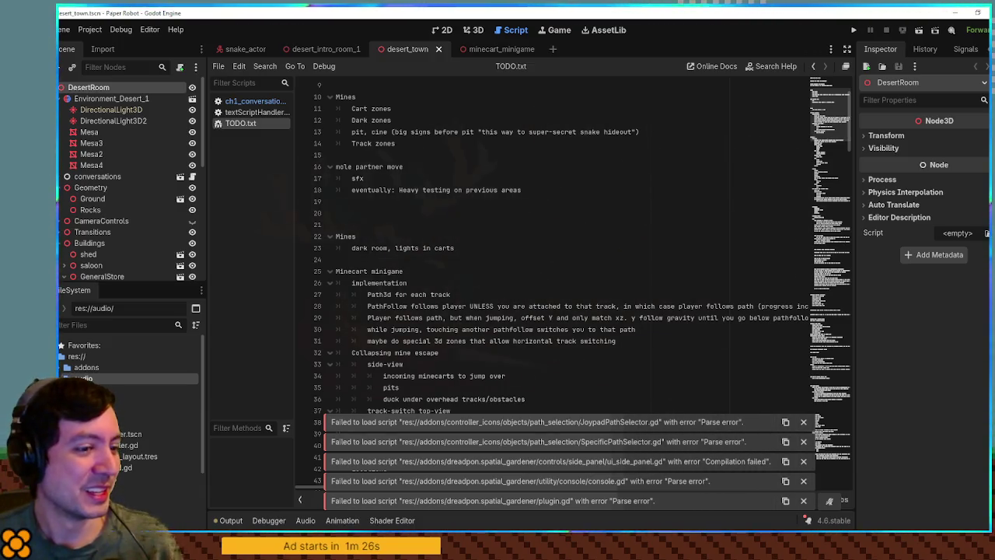
pyautogui.click(552, 211)
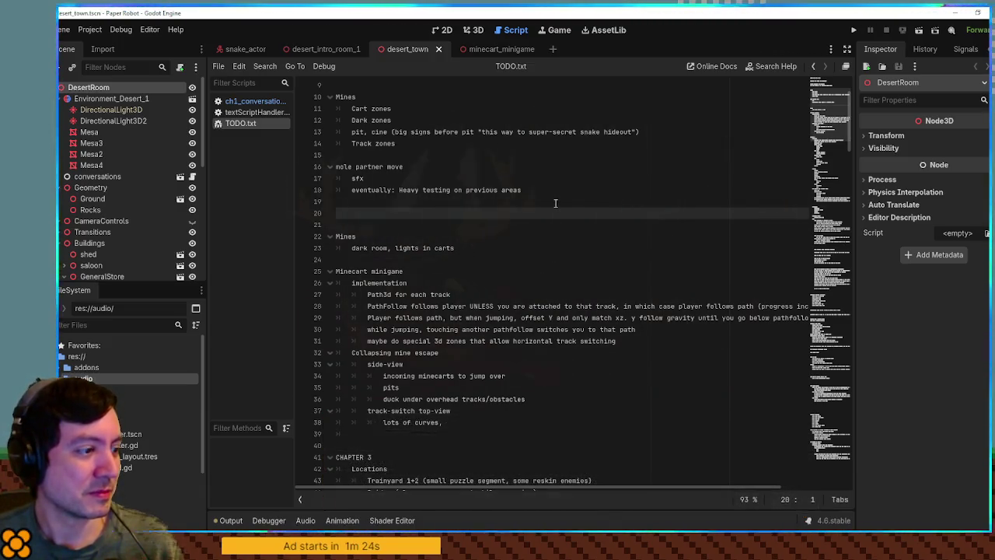
pyautogui.press('Up')
pyautogui.click(497, 445)
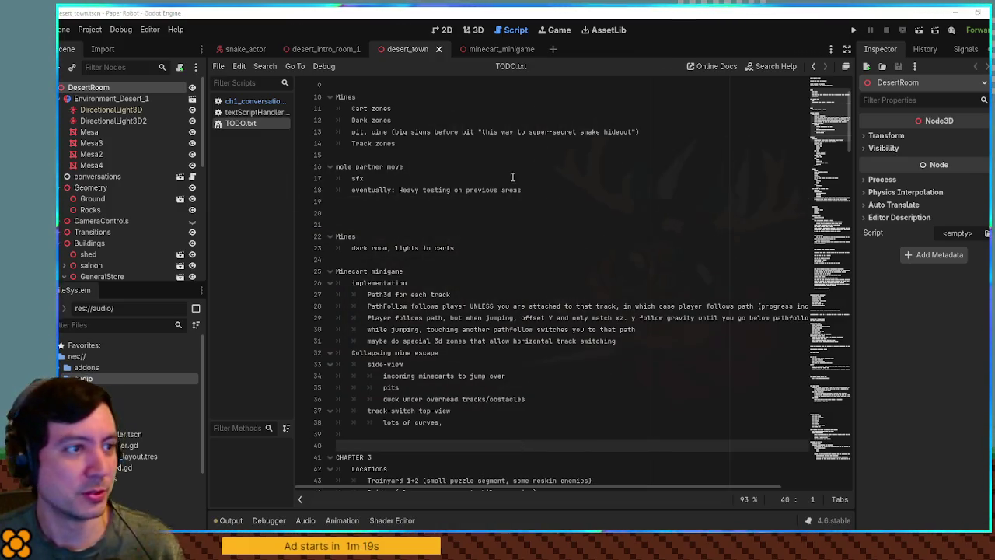
pyautogui.click(474, 155)
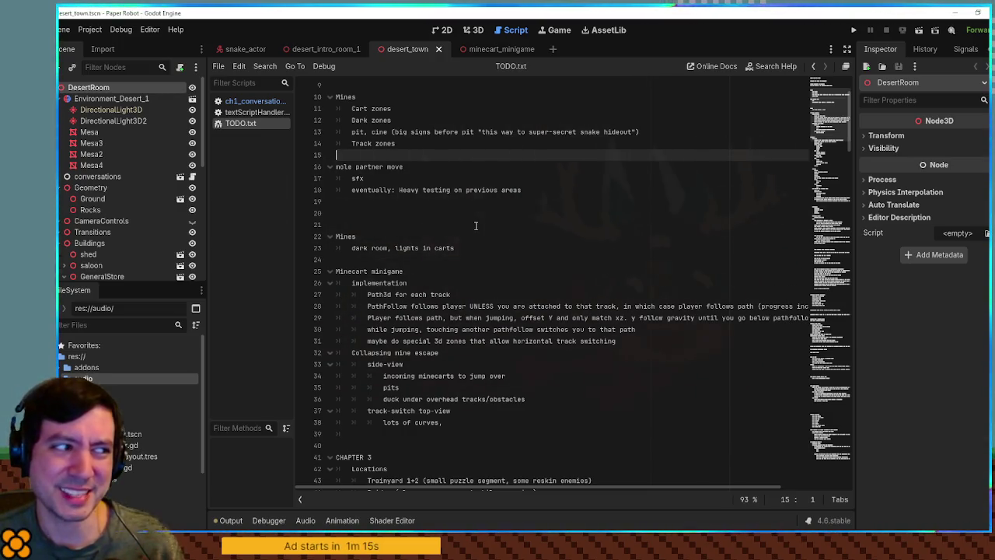
pyautogui.press('Down')
pyautogui.press('Down')
pyautogui.press('Down')
pyautogui.press('Up')
pyautogui.press('Up')
pyautogui.press('Up')
pyautogui.press('Down')
pyautogui.press('Down')
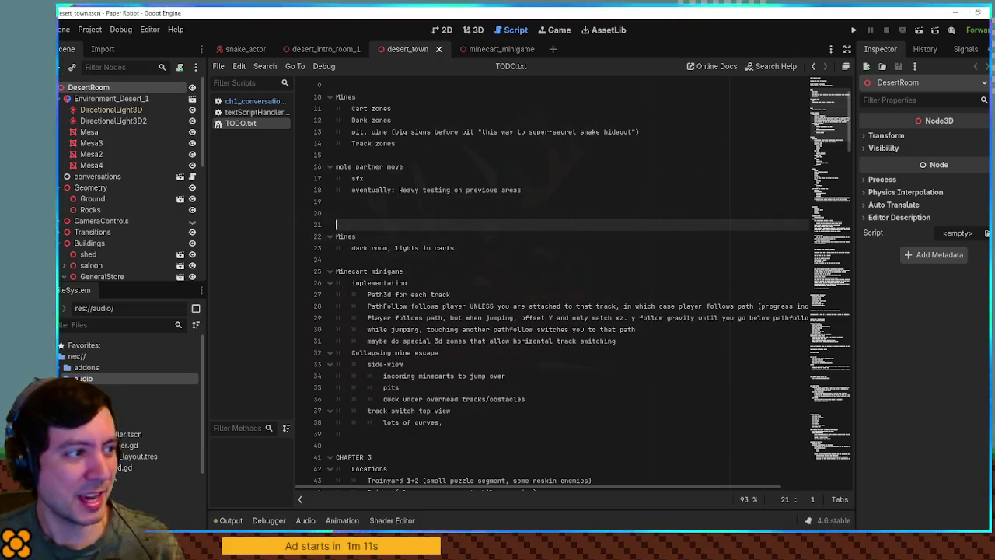
pyautogui.click(504, 157)
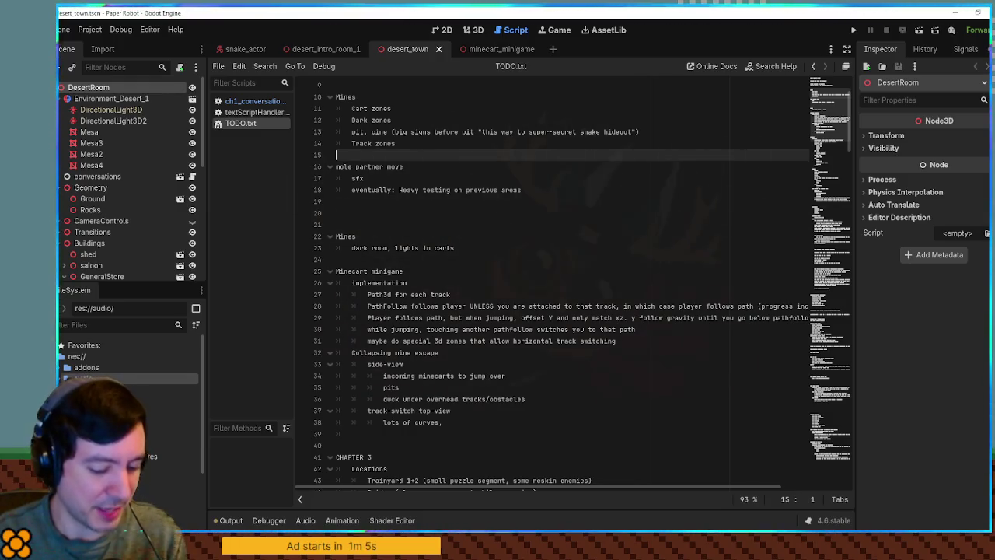
pyautogui.click(466, 225)
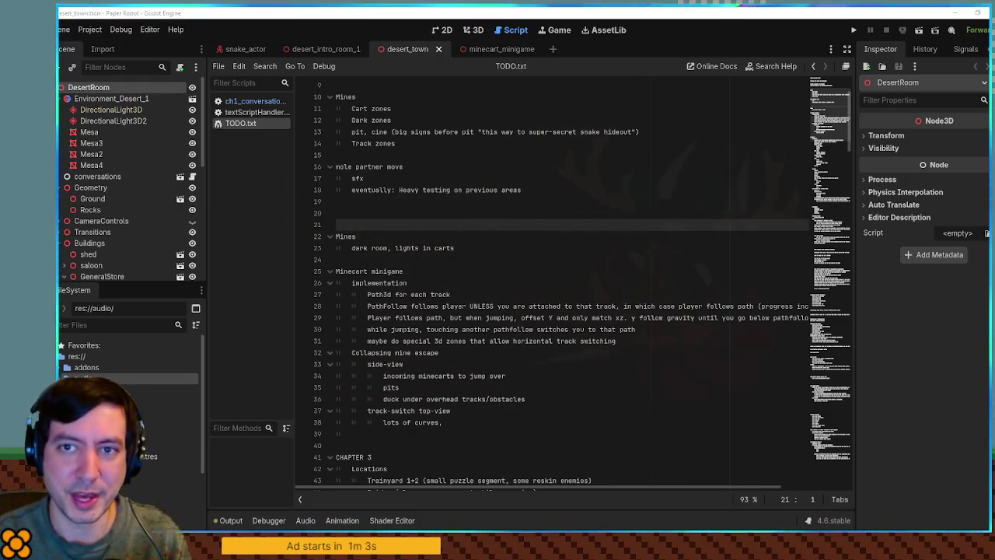
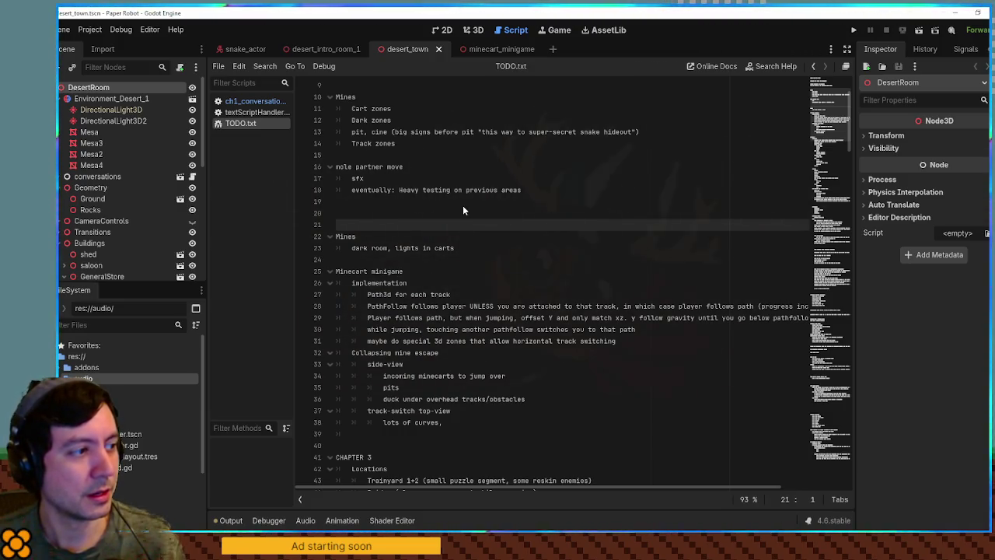
# Enable Update Continuously in Editor Settings (filtered by 'upda') and return to the TODO notes
pyautogui.click(661, 177)
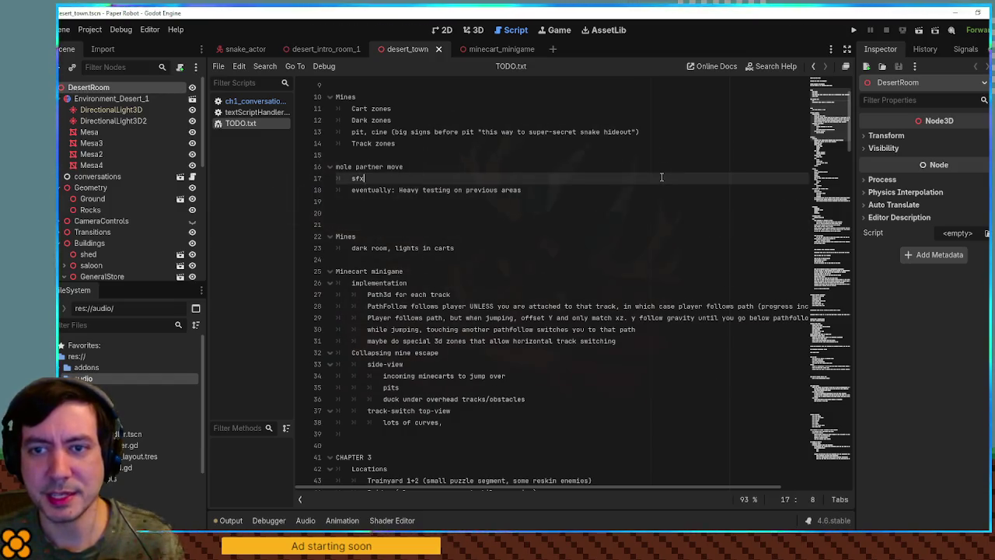
pyautogui.click(155, 31)
pyautogui.click(158, 31)
pyautogui.click(163, 31)
pyautogui.click(176, 46)
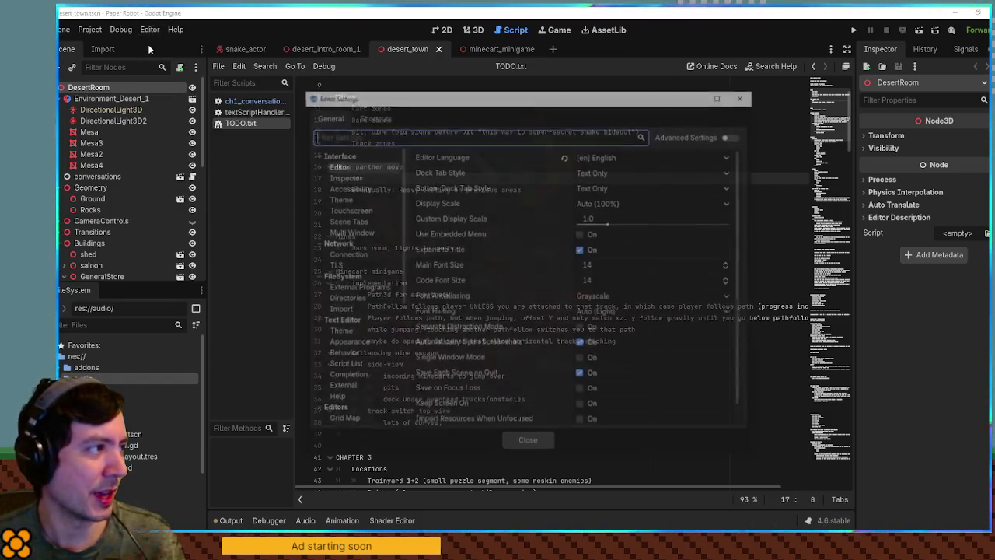
pyautogui.write('upda')
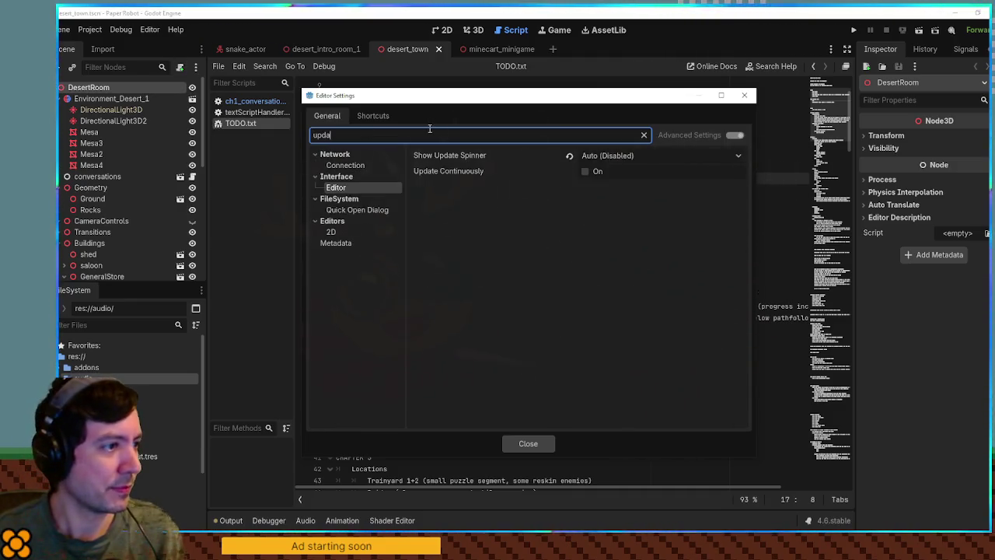
pyautogui.moveTo(463, 174)
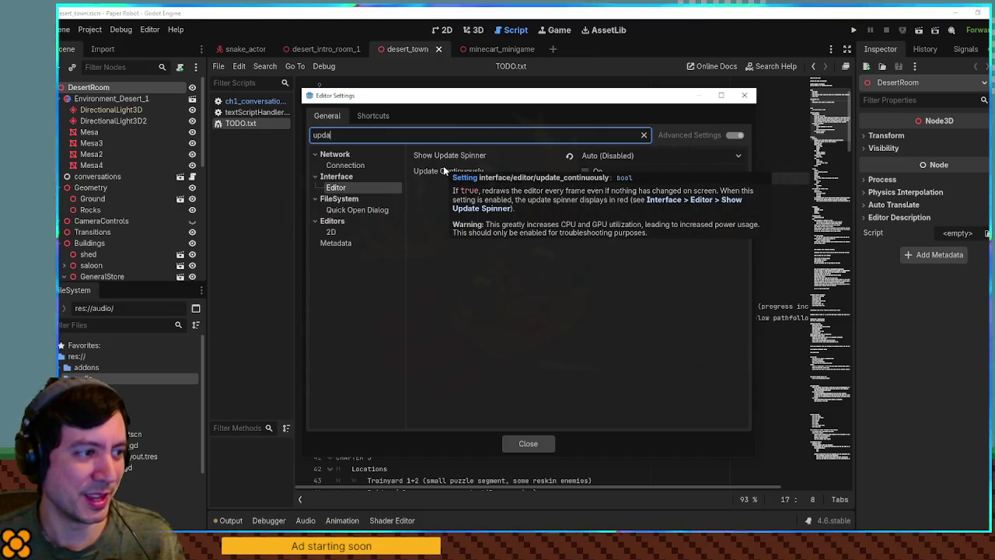
pyautogui.click(584, 171)
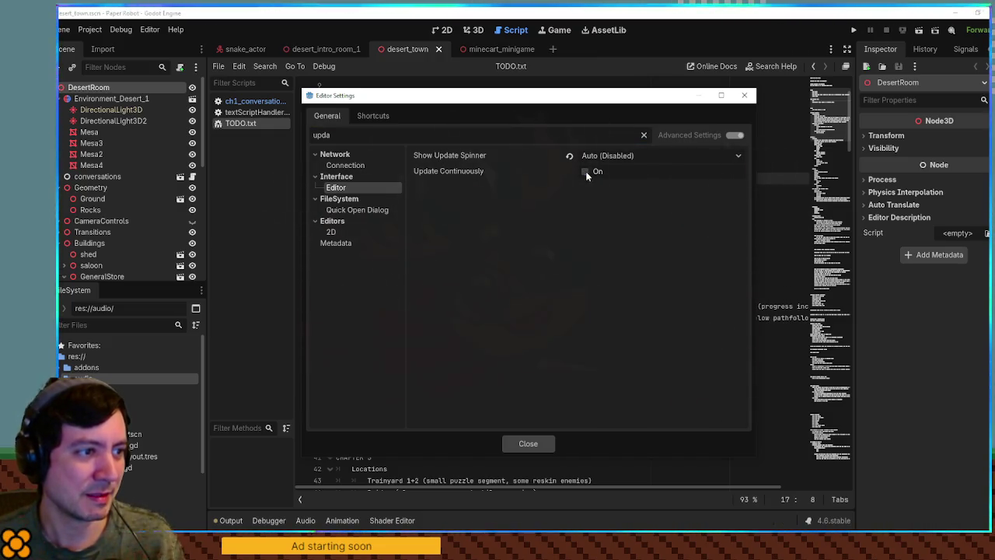
pyautogui.click(532, 441)
pyautogui.click(373, 271)
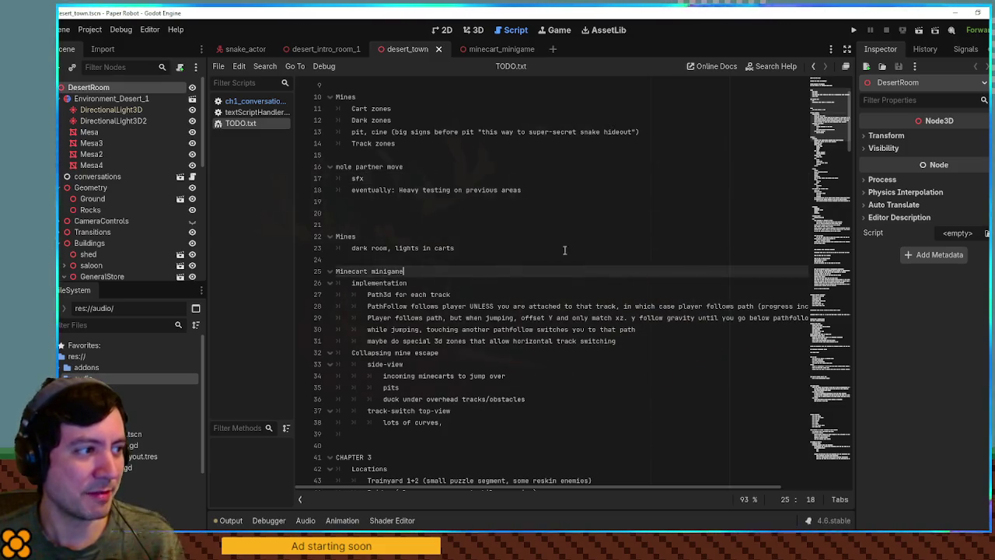
# Reopen Editor Settings, toggle Update Continuously again, and close the window
pyautogui.click(342, 224)
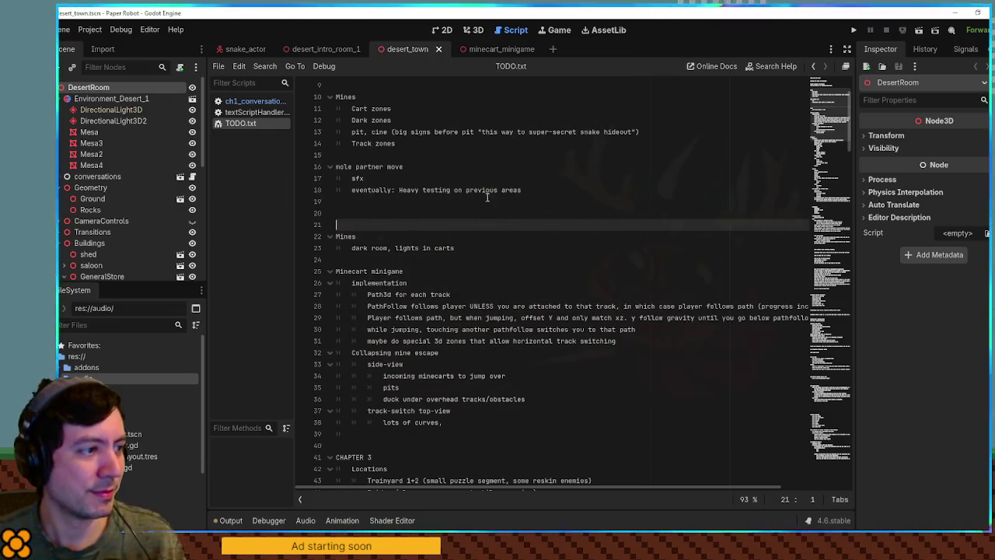
pyautogui.click(373, 154)
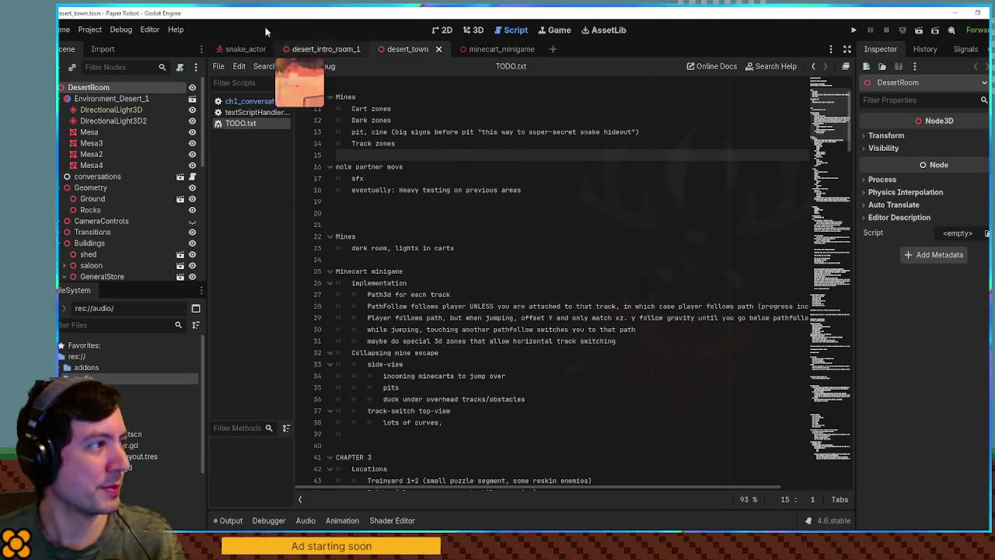
pyautogui.click(150, 30)
pyautogui.click(177, 45)
pyautogui.write('upda')
pyautogui.click(585, 171)
pyautogui.click(531, 440)
# Save the current scene with Ctrl+S and review the Minecart and Track zones notes
pyautogui.click(805, 224)
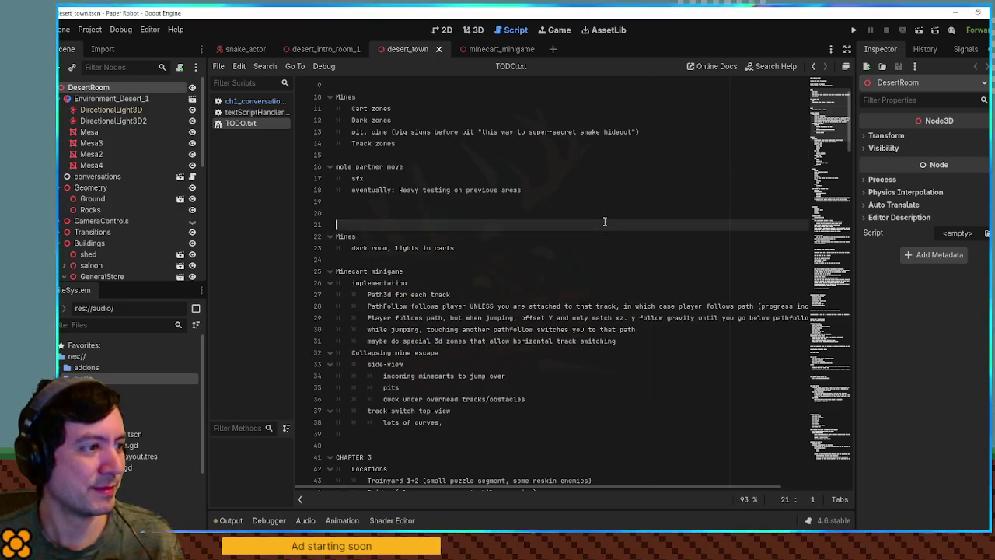
pyautogui.hotkey('ctrl', 's')
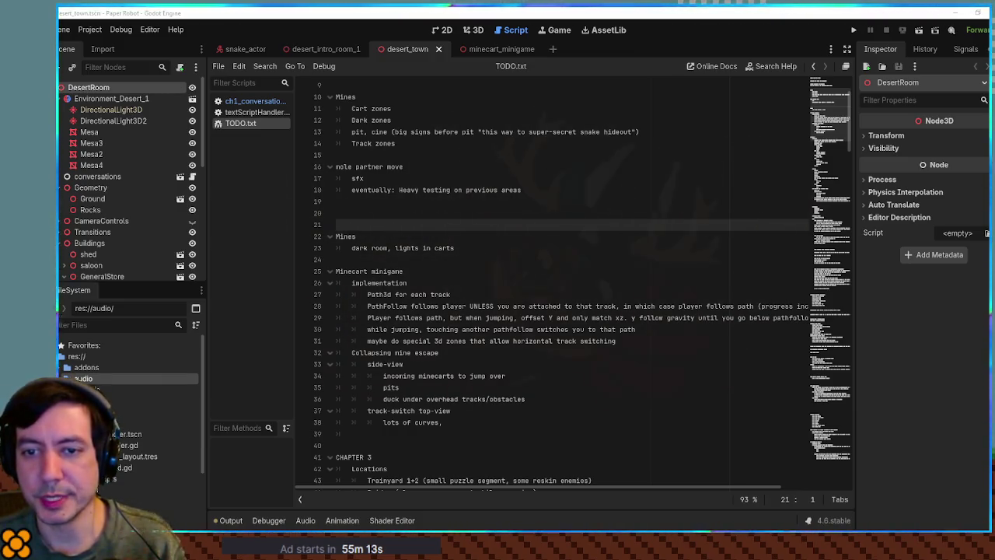
pyautogui.click(507, 273)
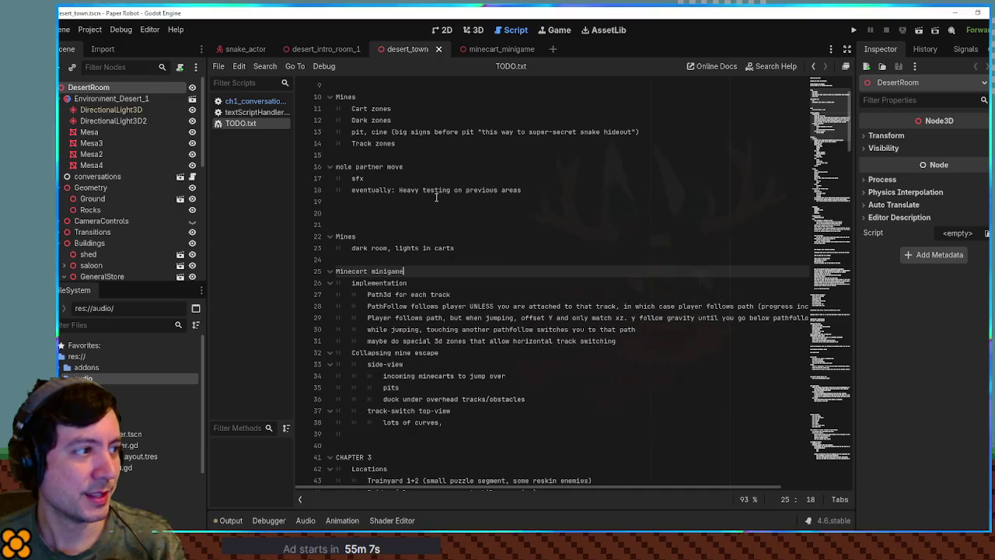
pyautogui.press('Up')
pyautogui.press('Up')
pyautogui.press('Up')
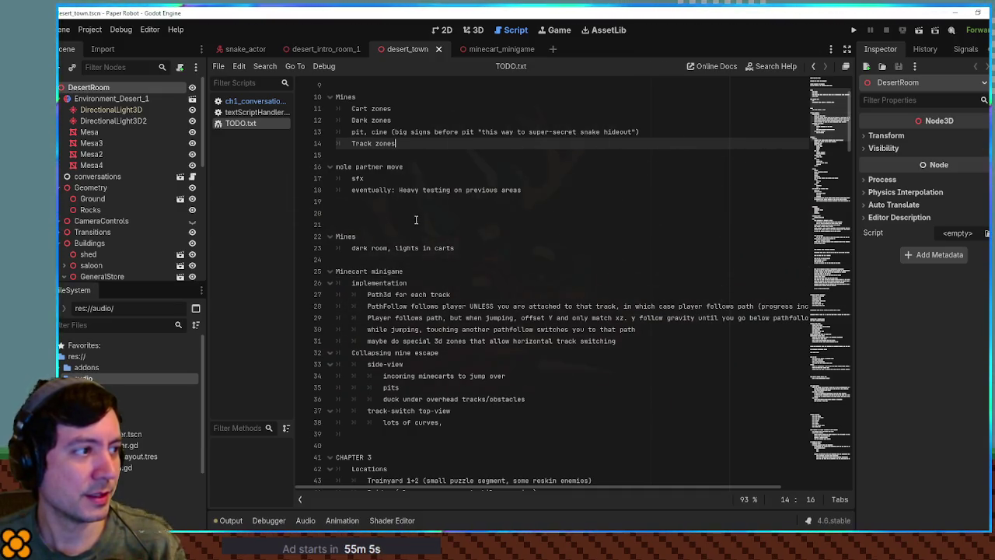
pyautogui.click(418, 190)
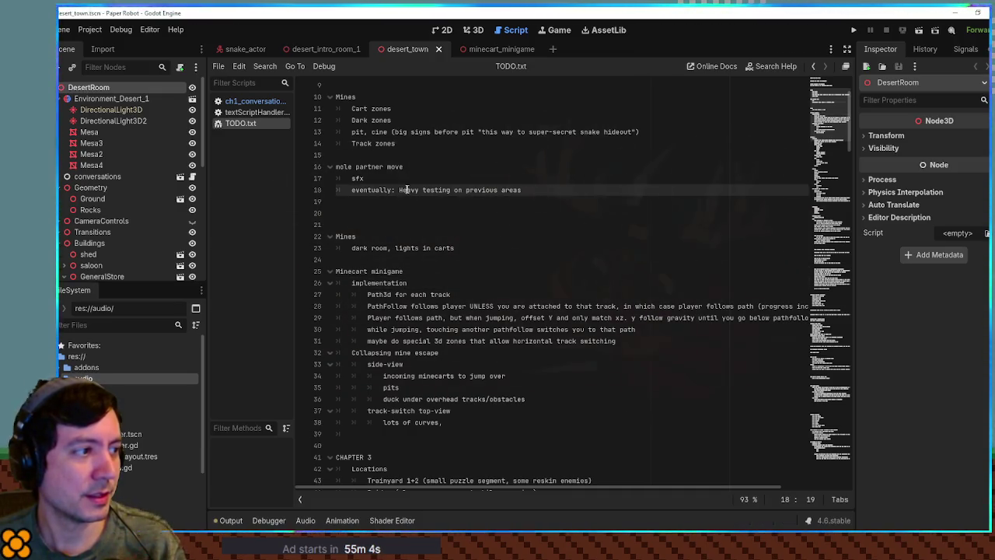
# Switch to the desert_intro_room_1 scene, reopen TODO.txt, and run the project with F5
pyautogui.click(331, 55)
pyautogui.click(256, 101)
pyautogui.click(556, 306)
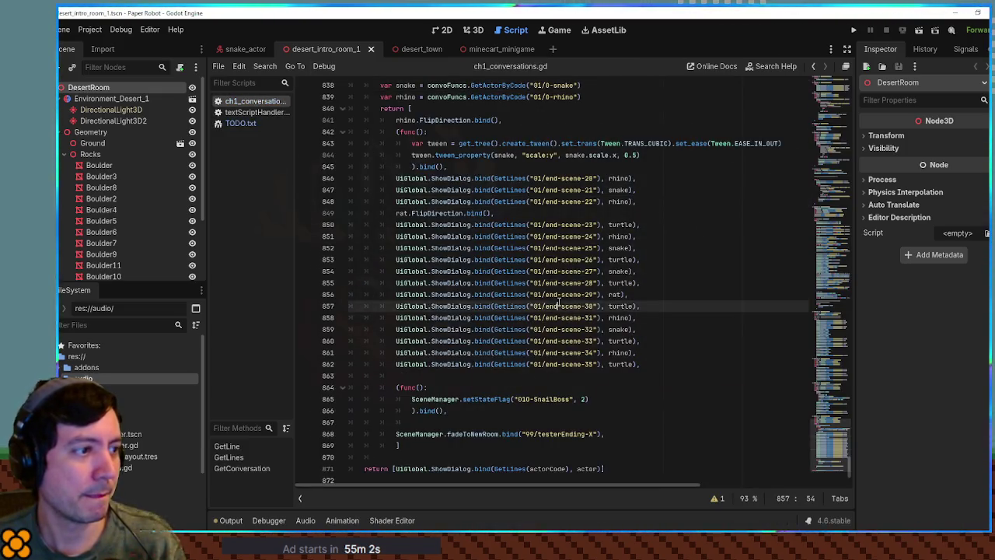
pyautogui.click(240, 123)
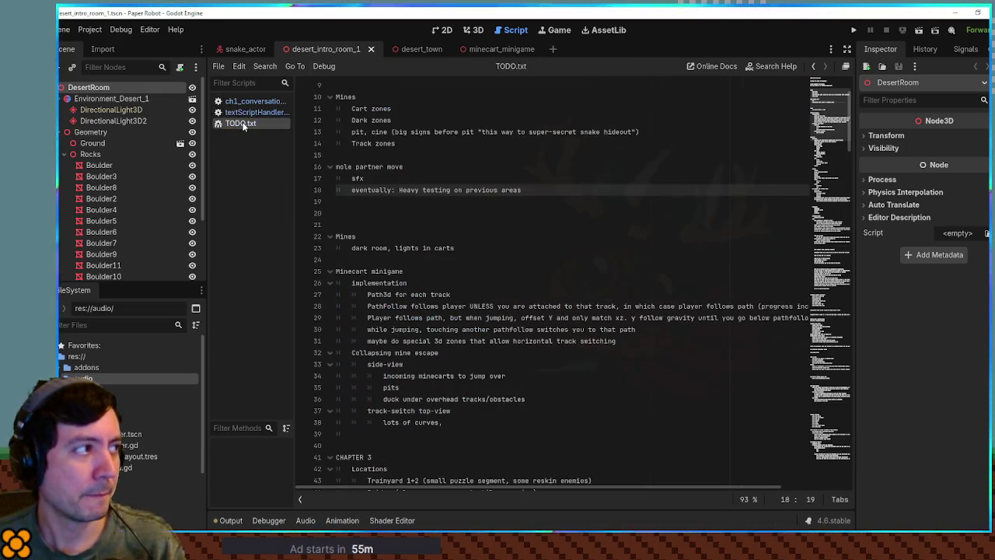
pyautogui.click(576, 168)
pyautogui.click(544, 248)
pyautogui.click(544, 340)
pyautogui.click(555, 188)
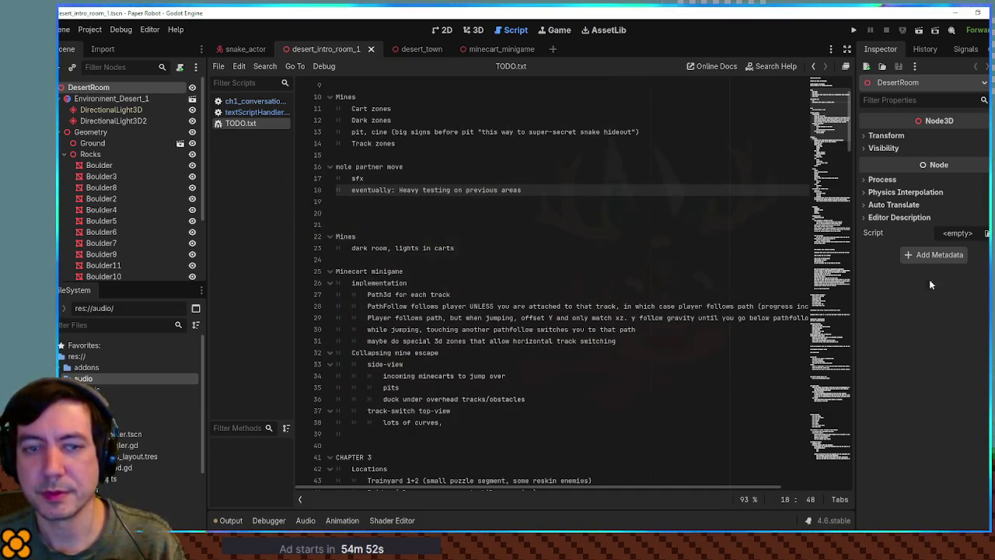
pyautogui.click(684, 249)
pyautogui.press('F5')
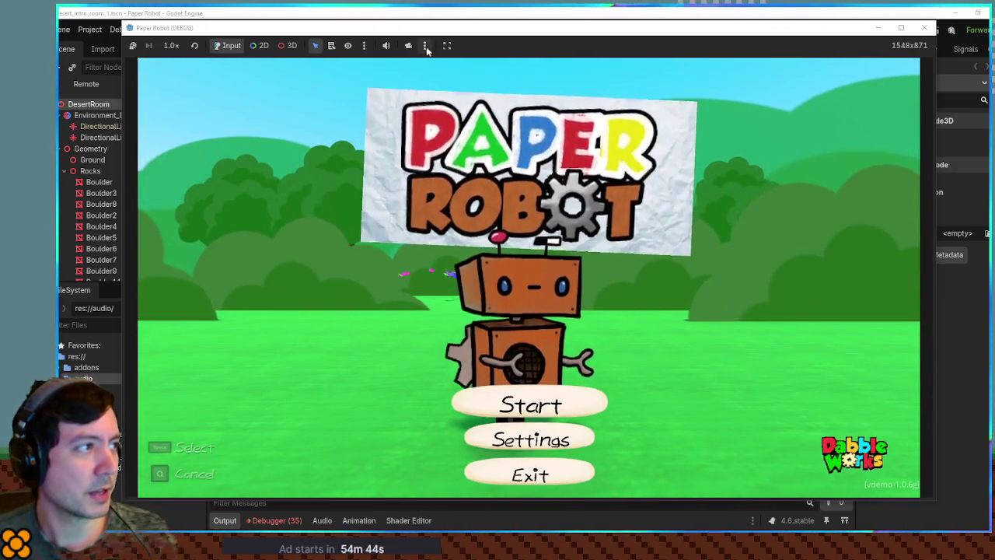
# Pause the game and uncheck Make Game Workspace Floating in the Embedding Options
pyautogui.click(425, 47)
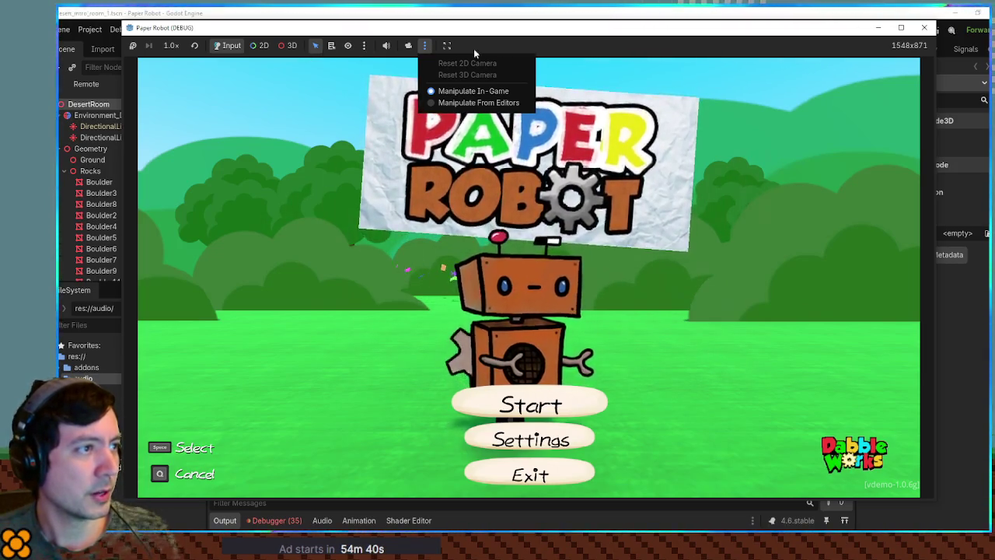
pyautogui.click(302, 192)
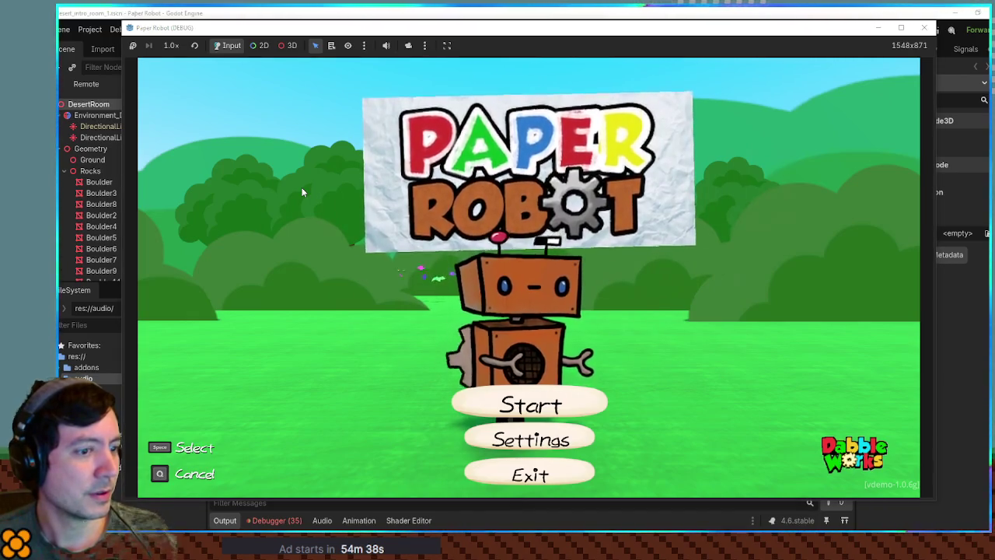
pyautogui.click(133, 45)
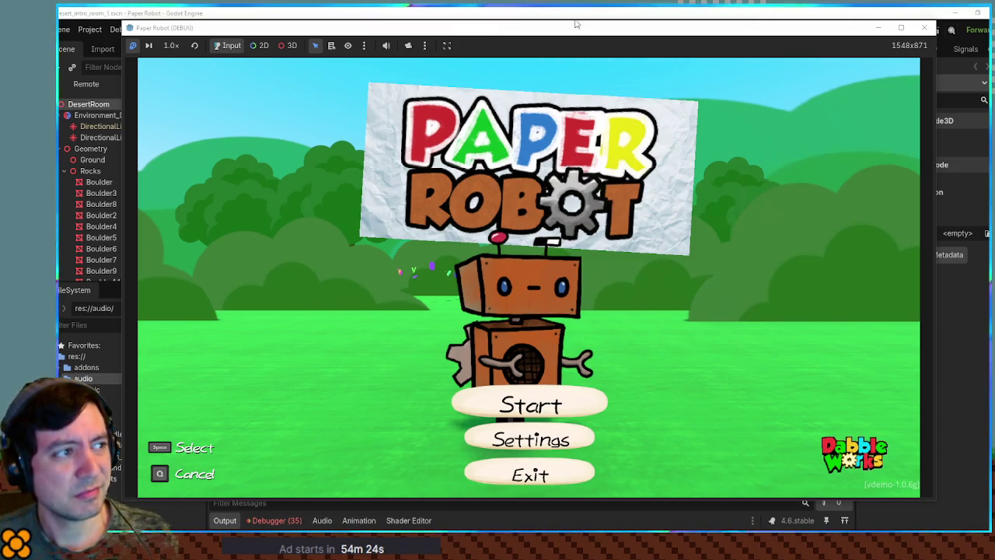
pyautogui.click(445, 46)
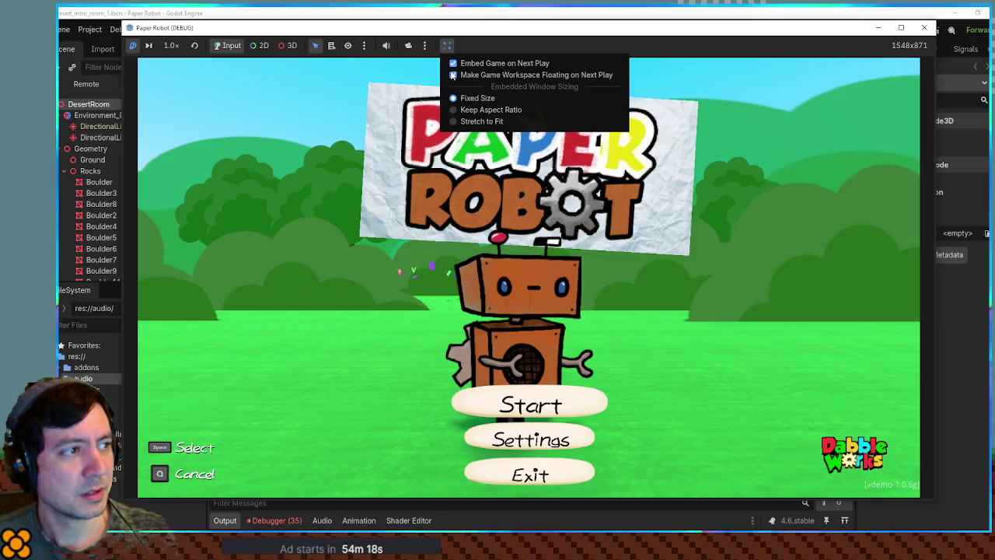
pyautogui.click(454, 76)
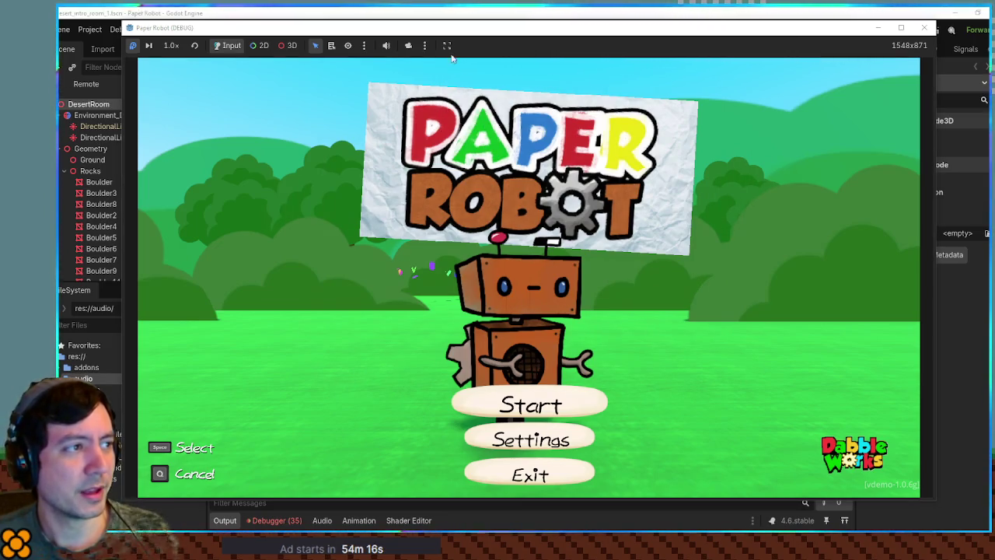
pyautogui.click(447, 46)
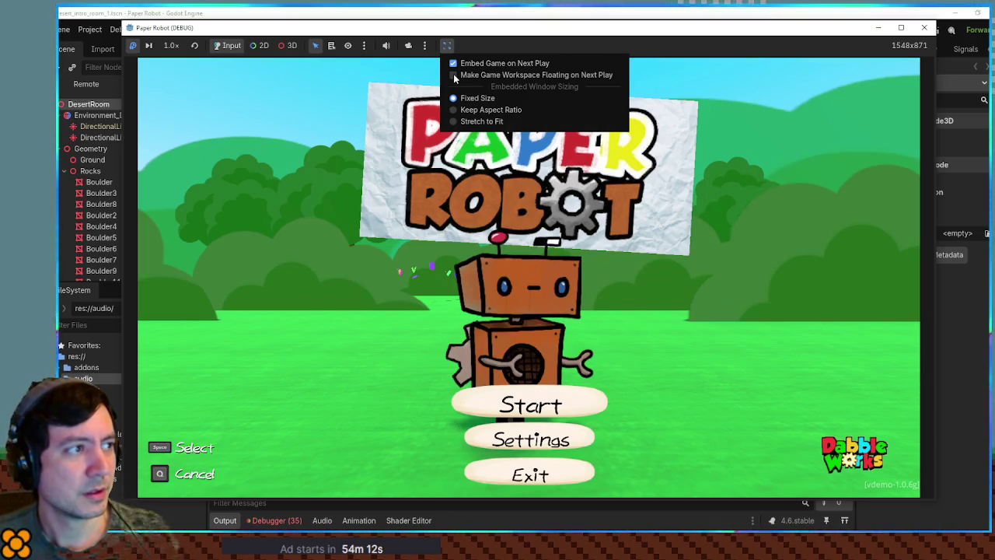
pyautogui.click(454, 75)
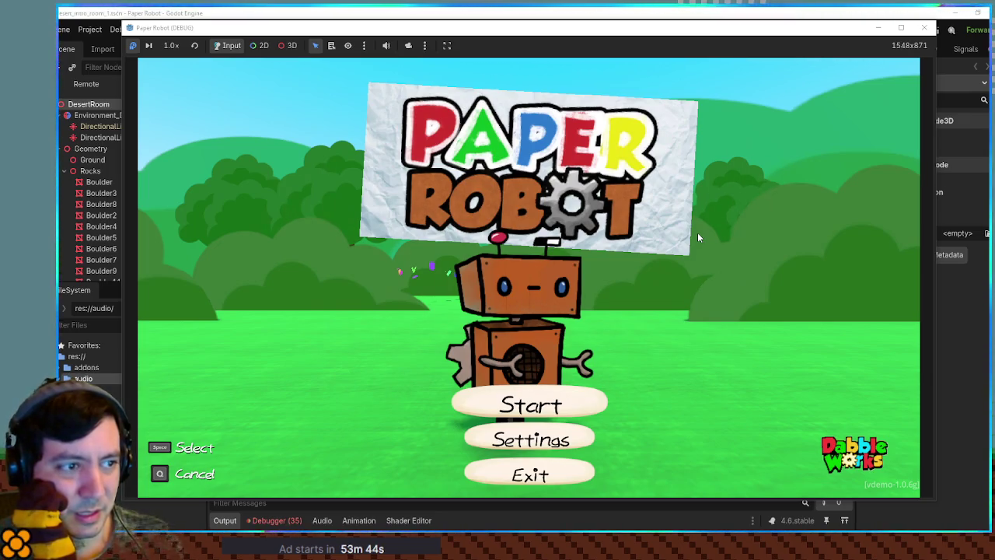
# Resume the game, advance past the title screen, and load the File 1 save
pyautogui.click(132, 45)
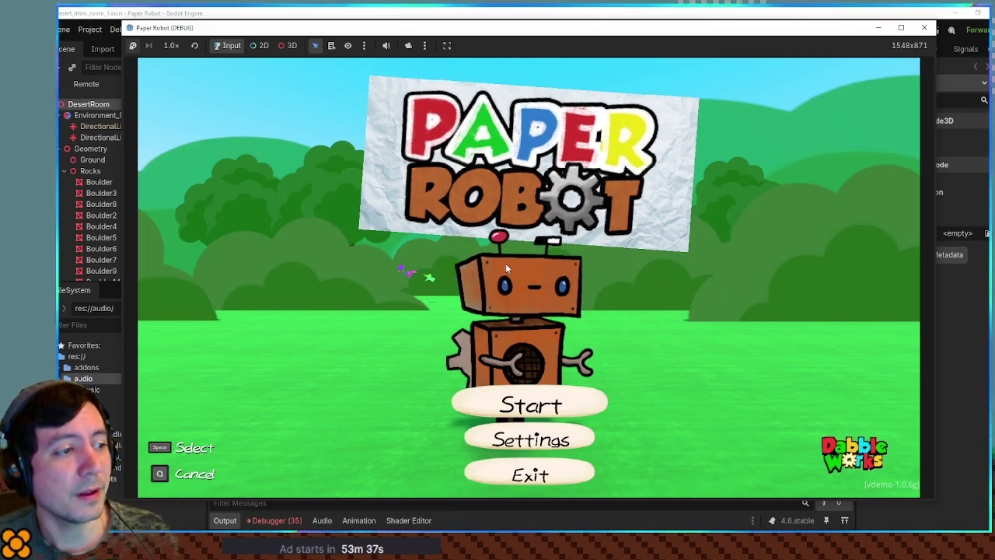
pyautogui.press('space')
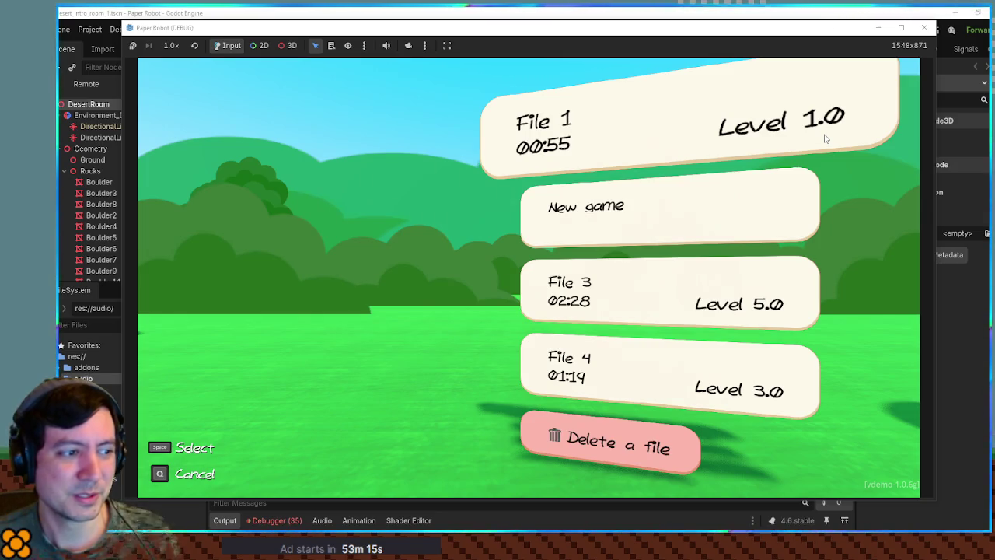
pyautogui.click(825, 138)
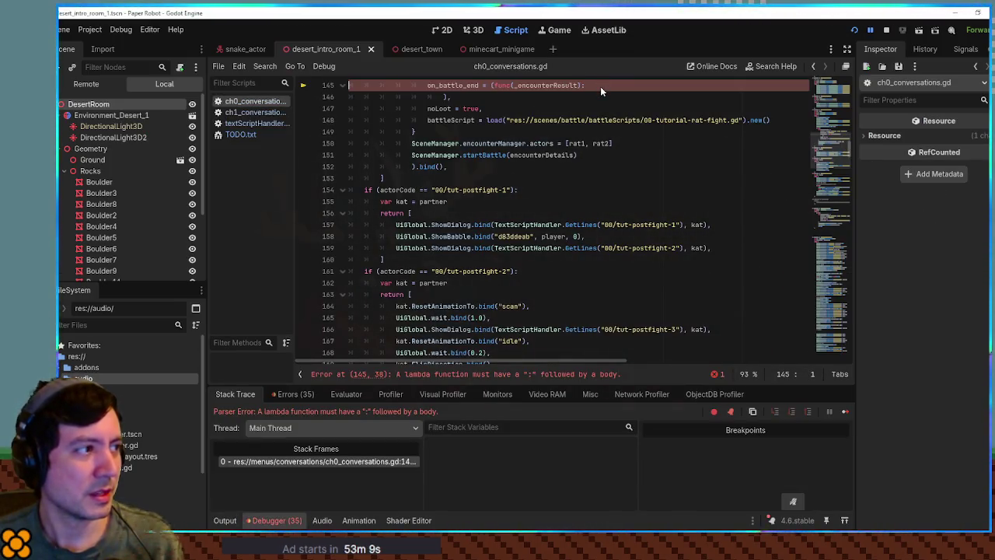
# Stop the crashed project at the ch0_conversations.gd parser error and quit with Stop & Quit
pyautogui.click(584, 190)
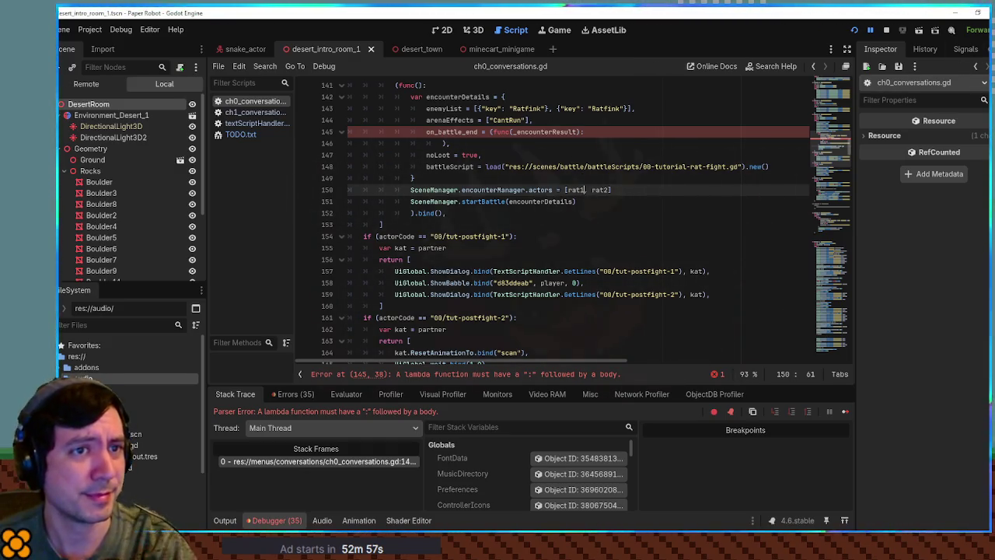
pyautogui.hotkey('ctrl', 'q')
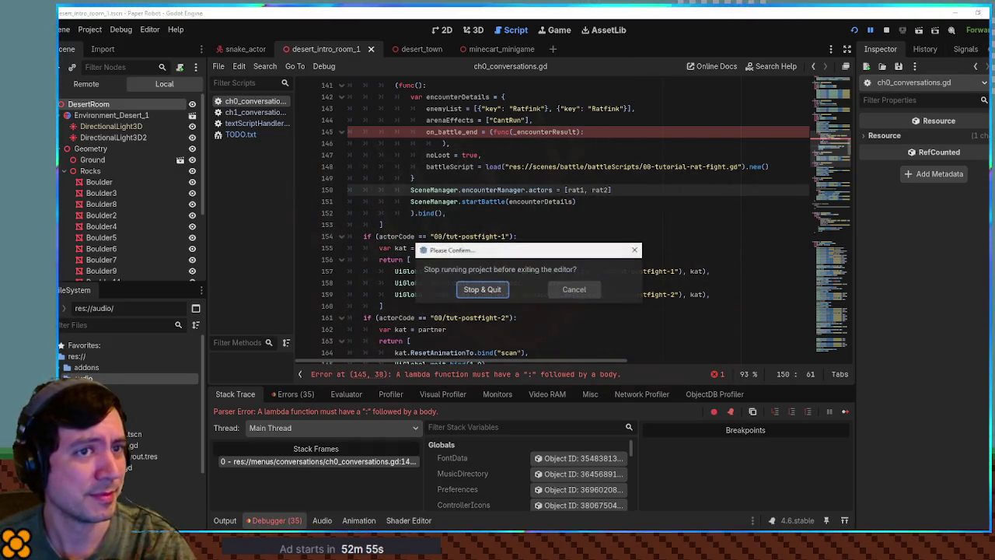
pyautogui.click(477, 290)
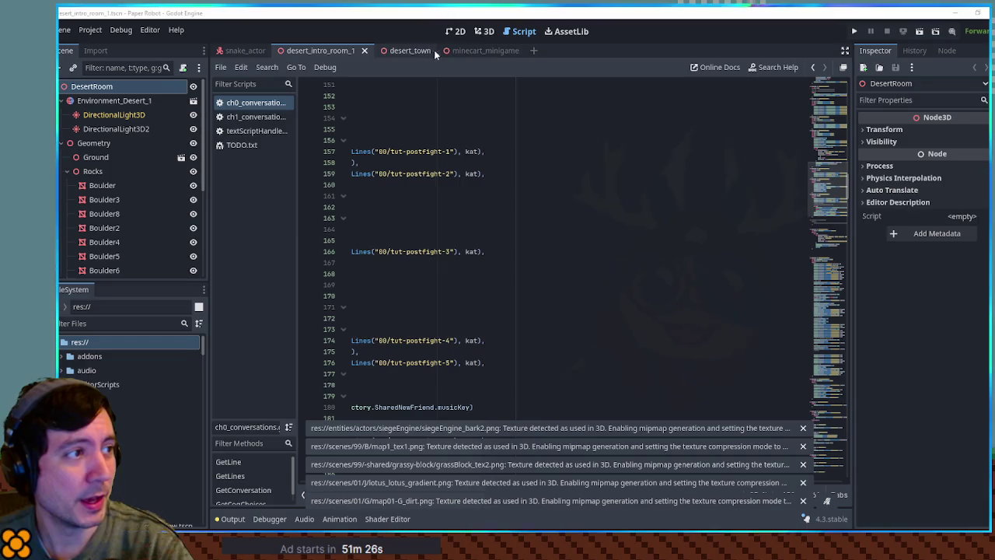
# Select the desert_town scene tab and show it in the 3D workspace
pyautogui.click(408, 50)
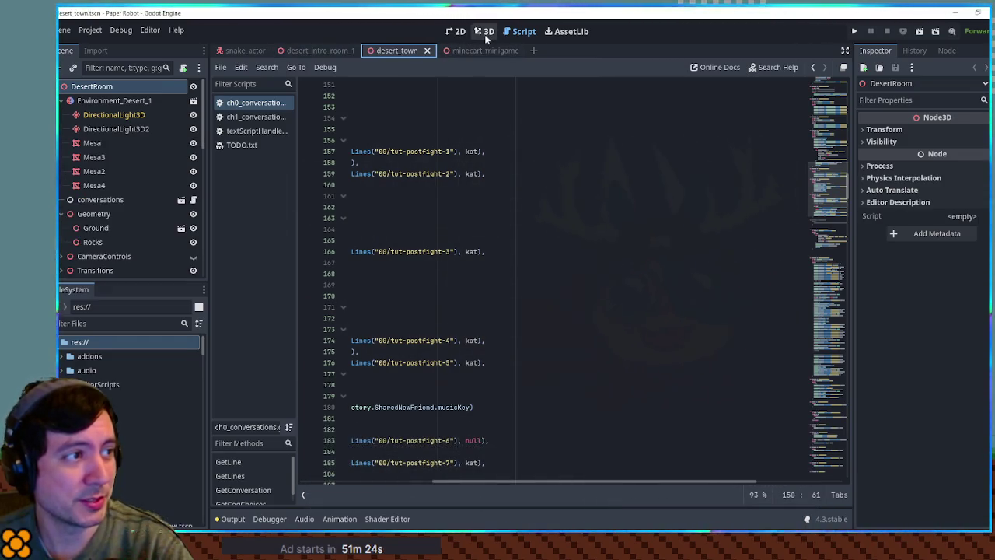
pyautogui.click(484, 33)
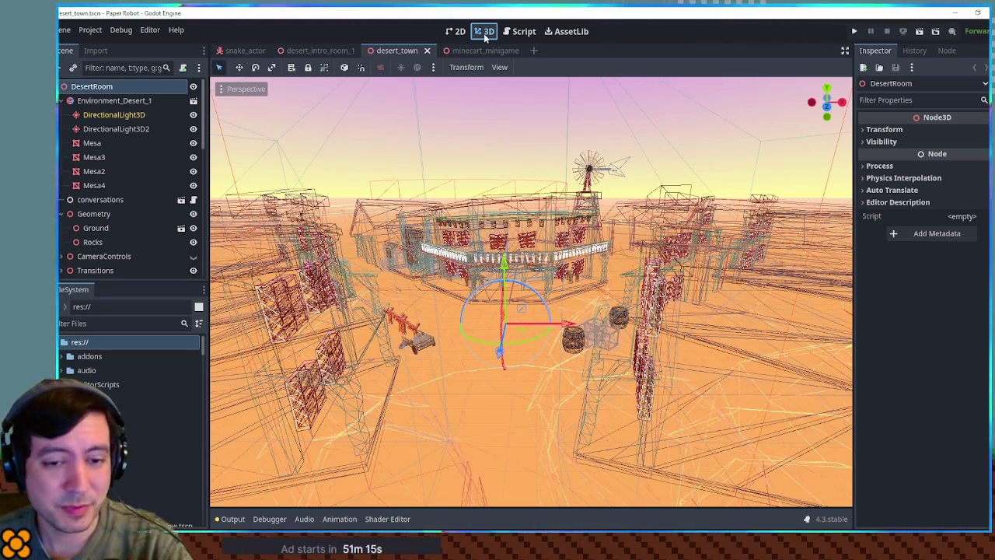
# Orbit around the wireframe desert town and open the Perspective view menu
pyautogui.moveTo(567, 129)
pyautogui.mouseDown()
pyautogui.moveTo(619, 202)
pyautogui.moveTo(634, 296)
pyautogui.moveTo(626, 190)
pyautogui.moveTo(627, 206)
pyautogui.moveTo(636, 134)
pyautogui.moveTo(622, 108)
pyautogui.moveTo(670, 172)
pyautogui.mouseUp()
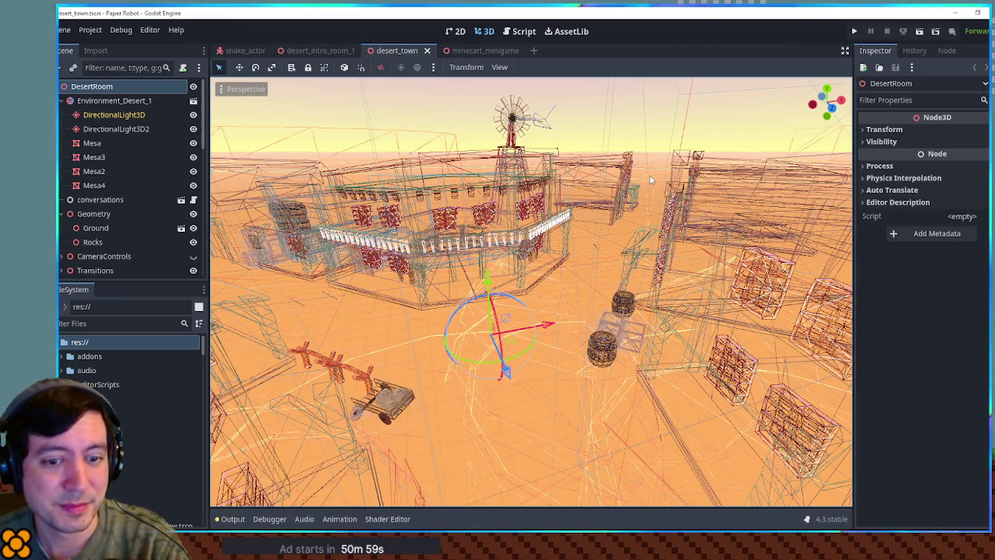
pyautogui.moveTo(600, 210); pyautogui.dragTo(550, 193)
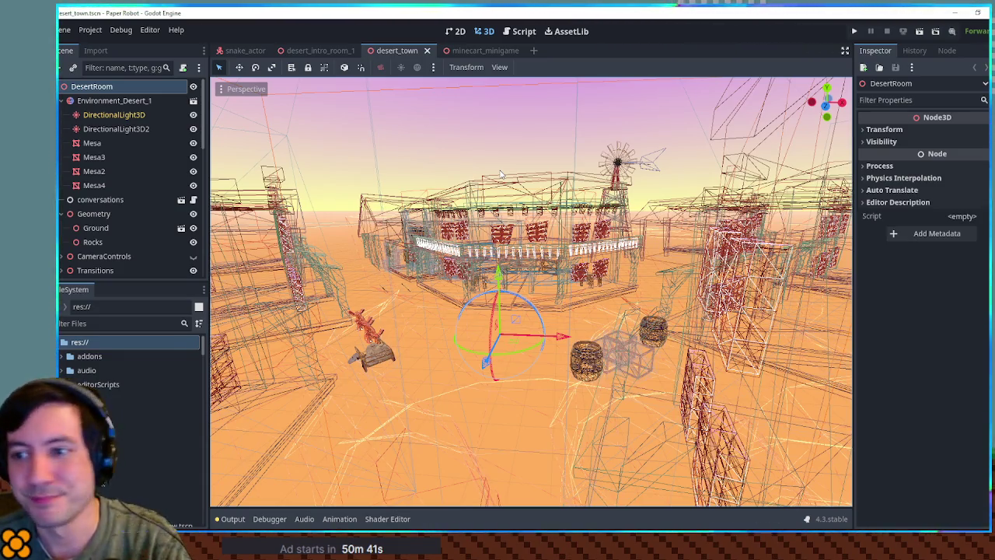
pyautogui.click(239, 88)
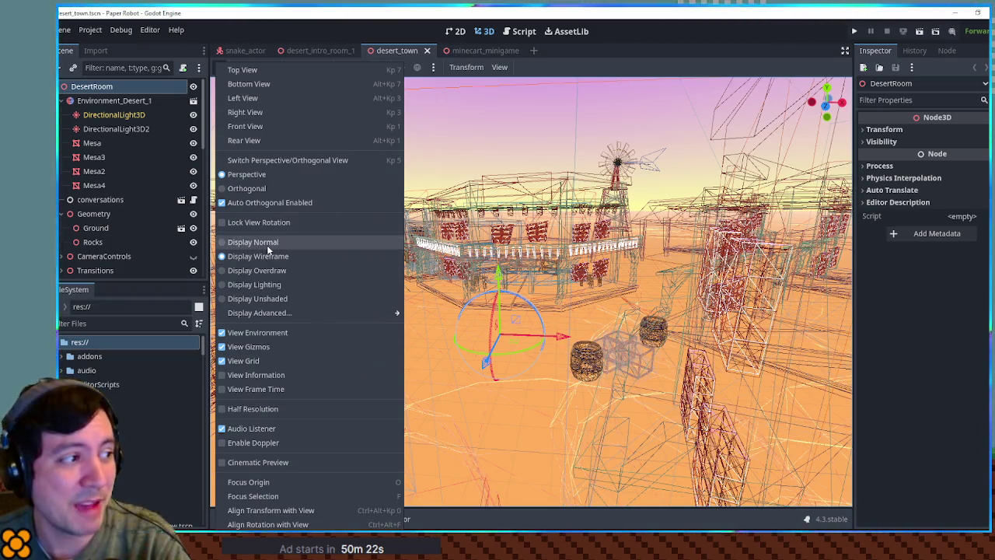
# Switch desert_town's viewport to Display Normal shading and check the minecart scene's display options
pyautogui.click(267, 247)
pyautogui.click(517, 114)
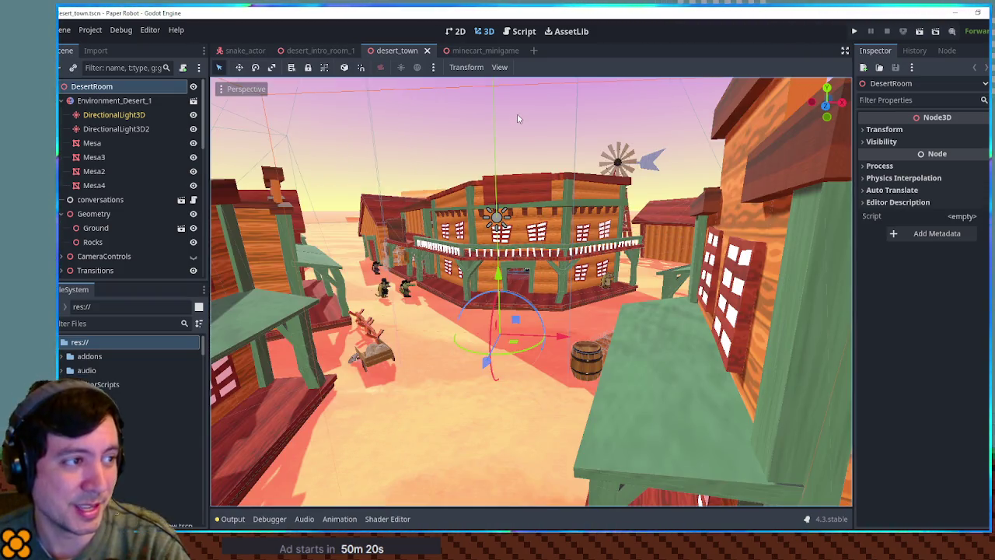
pyautogui.click(465, 50)
pyautogui.click(242, 89)
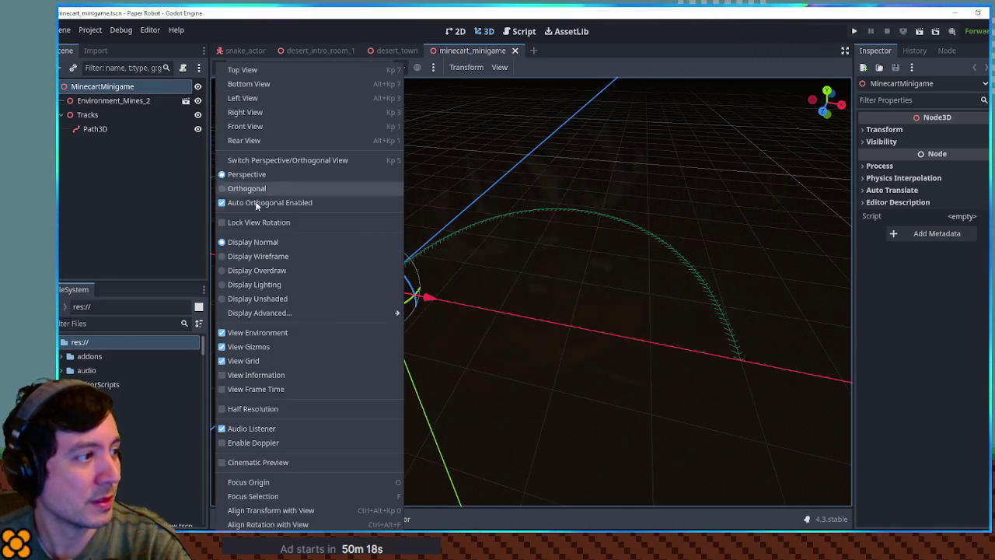
pyautogui.click(519, 121)
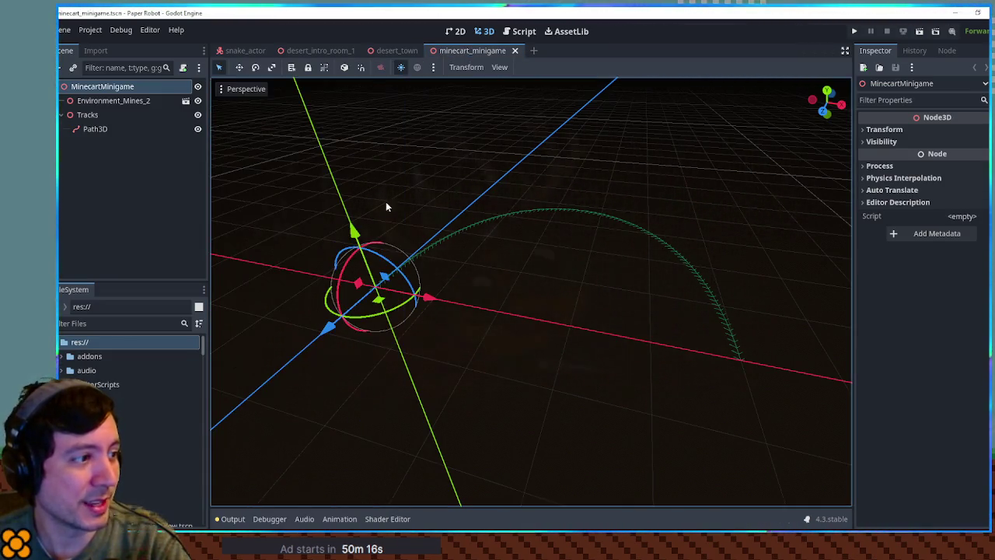
# Close the desert_intro_room_1 and snake_actor scenes, then bring up minecart_minigame
pyautogui.click(317, 49)
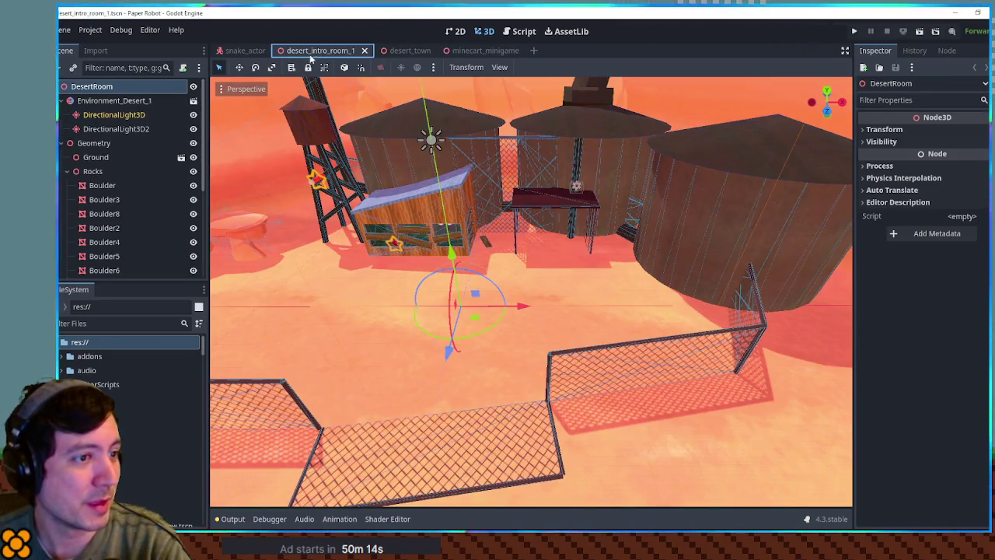
pyautogui.middleClick(318, 50)
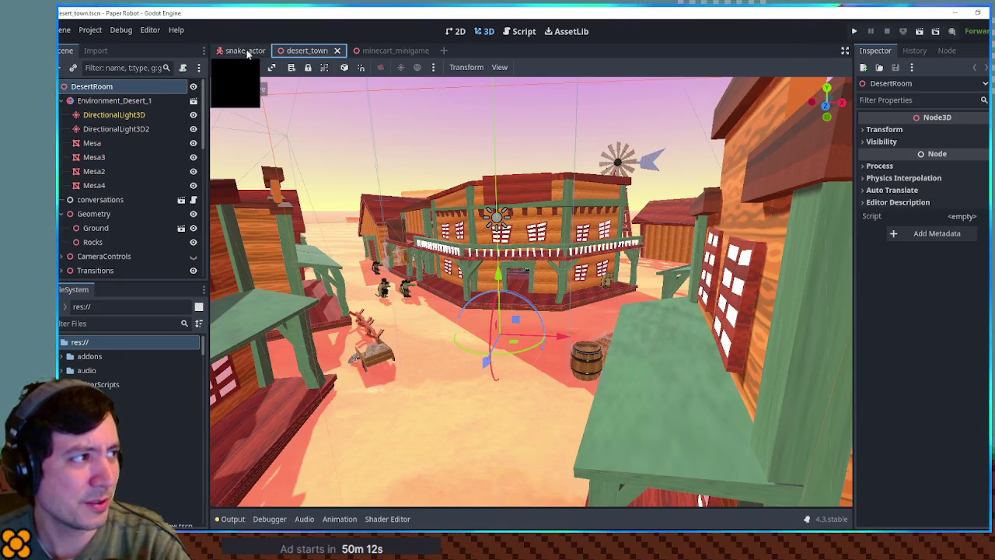
pyautogui.middleClick(247, 50)
pyautogui.moveTo(451, 202)
pyautogui.mouseDown()
pyautogui.moveTo(435, 194)
pyautogui.moveTo(443, 183)
pyautogui.moveTo(451, 196)
pyautogui.moveTo(452, 171)
pyautogui.mouseUp()
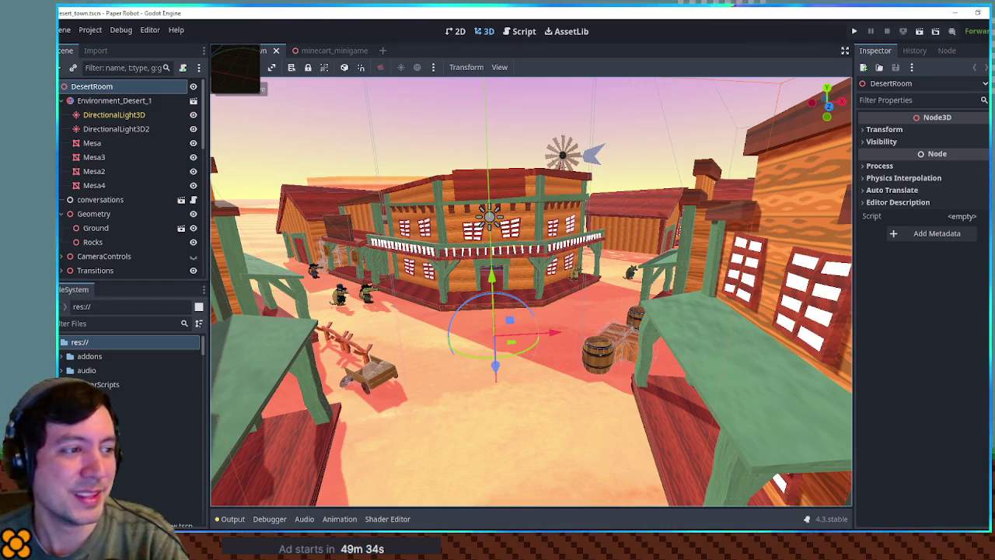
pyautogui.click(336, 49)
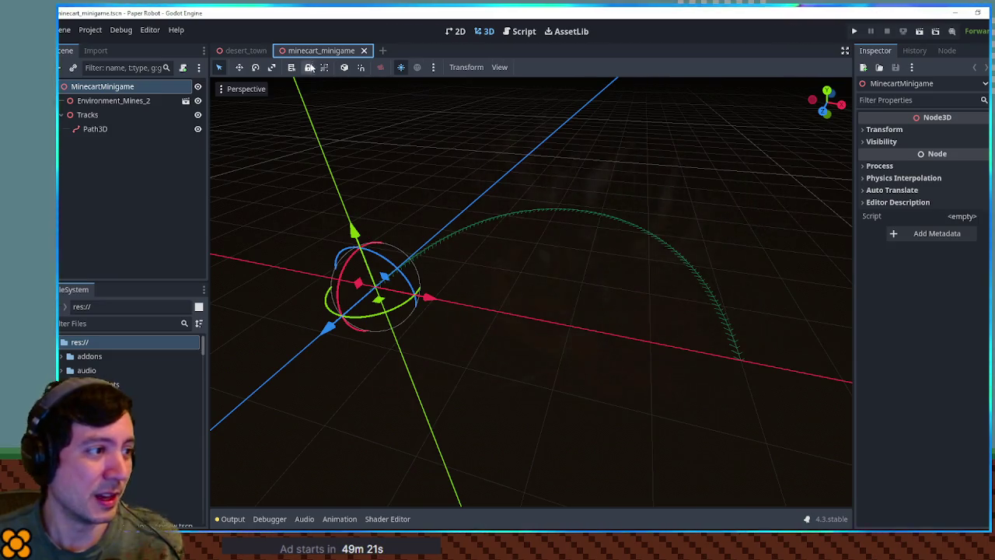
# Deselect the MinecartMinigame root node and switch to the script editor at line 165
pyautogui.moveTo(402, 163)
pyautogui.mouseDown()
pyautogui.moveTo(380, 140)
pyautogui.moveTo(382, 166)
pyautogui.mouseUp()
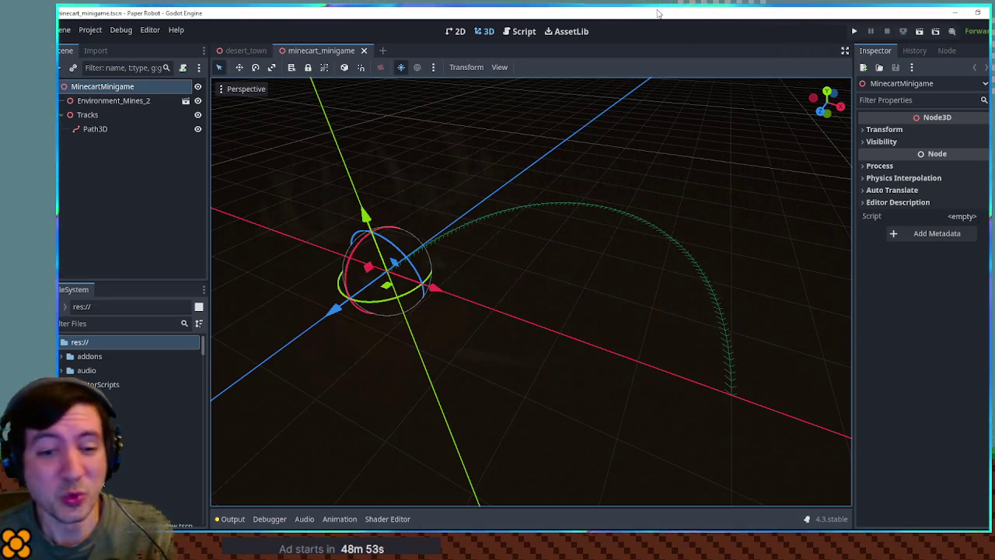
pyautogui.click(520, 164)
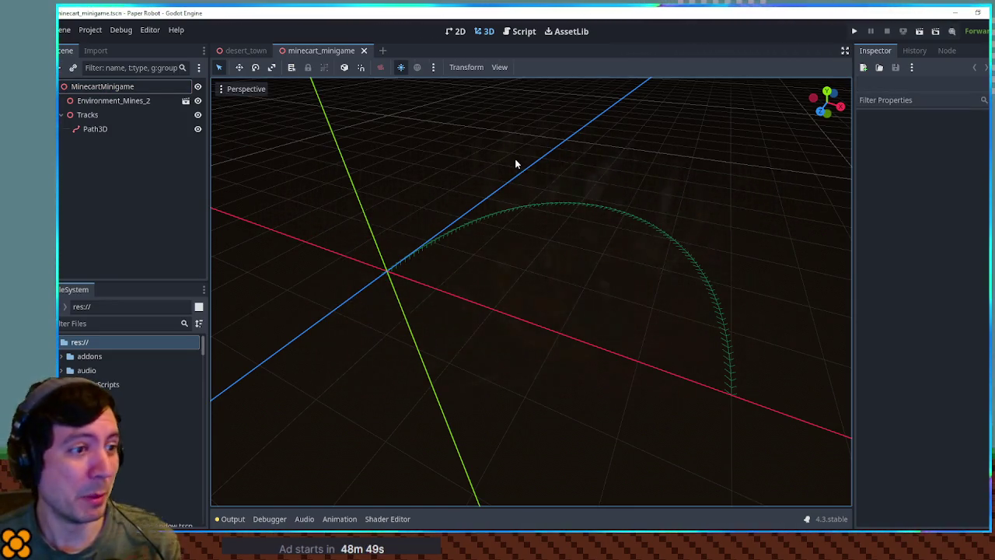
pyautogui.click(510, 32)
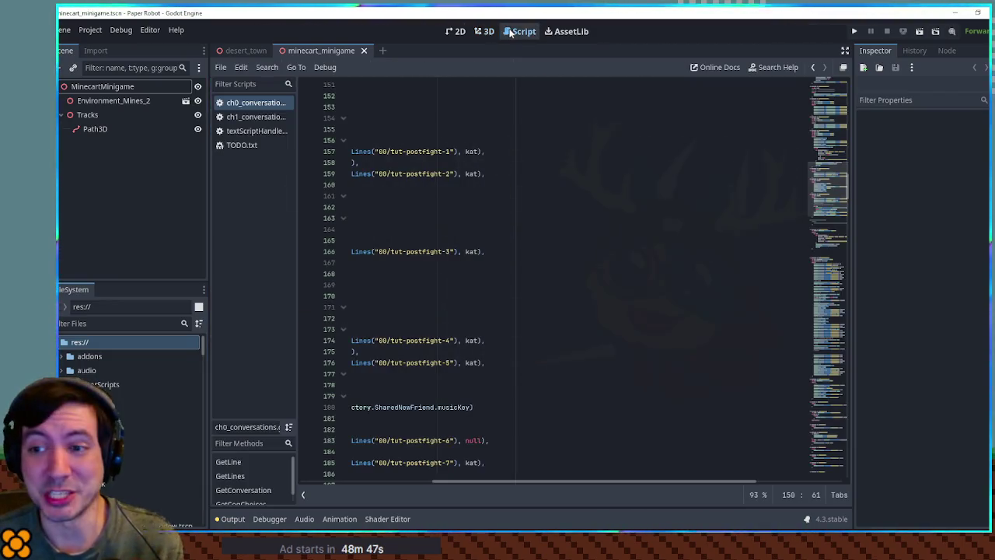
pyautogui.click(662, 243)
# Close the ch0_conversations, ch1_conversations and textScriptHandler scripts
pyautogui.press('Home')
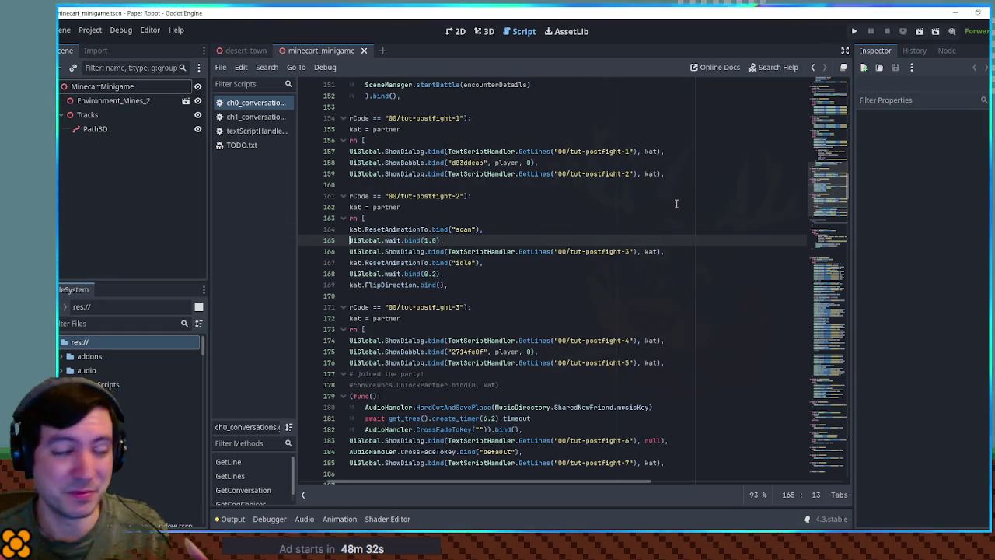
pyautogui.moveTo(645, 205); pyautogui.dragTo(251, 187)
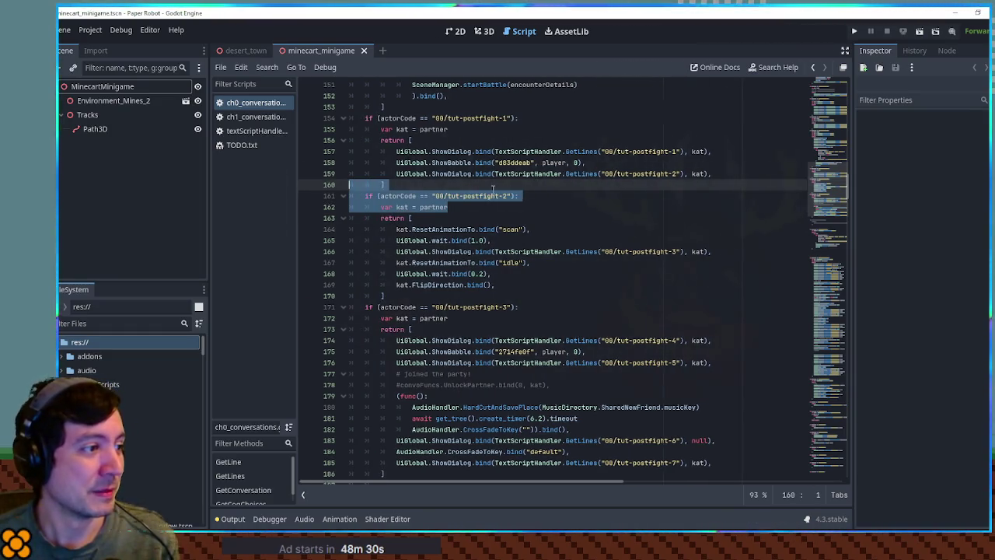
pyautogui.press('End')
pyautogui.middleClick(236, 103)
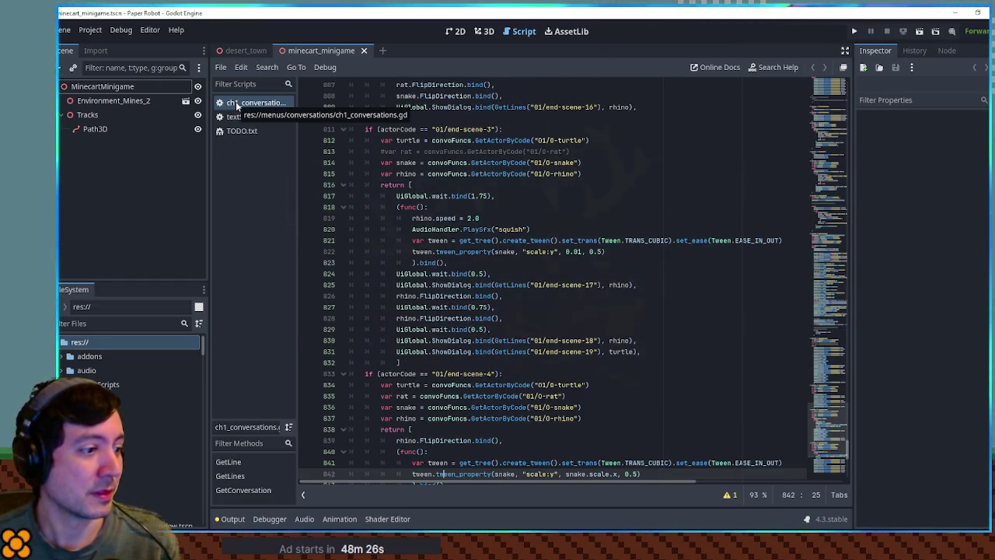
pyautogui.middleClick(235, 102)
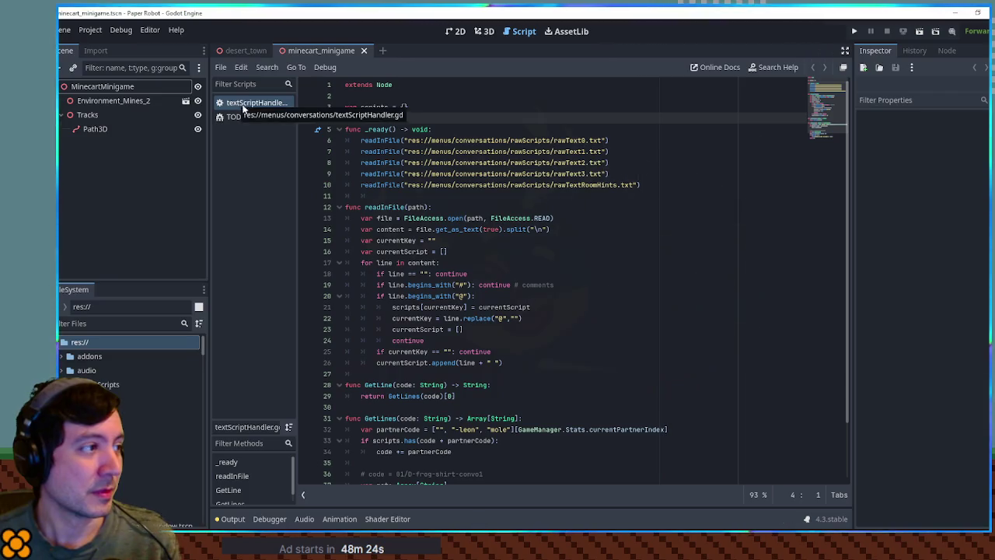
pyautogui.scroll(-2, 542, 215)
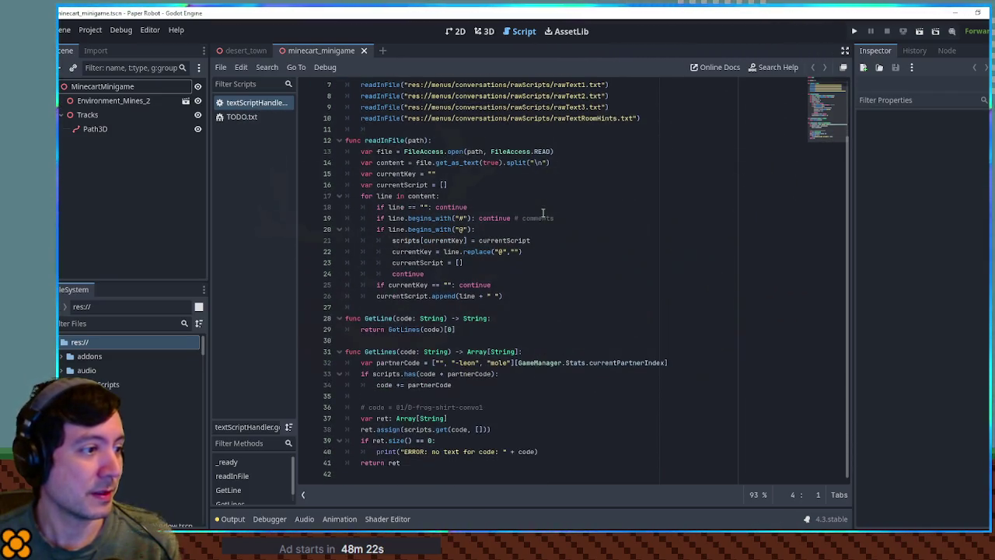
pyautogui.doubleClick(456, 163)
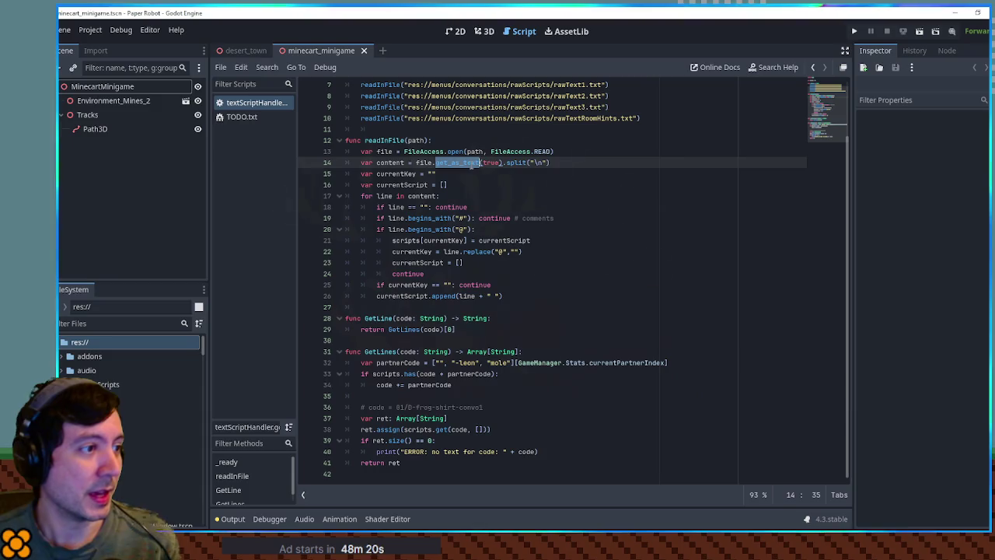
pyautogui.middleClick(235, 106)
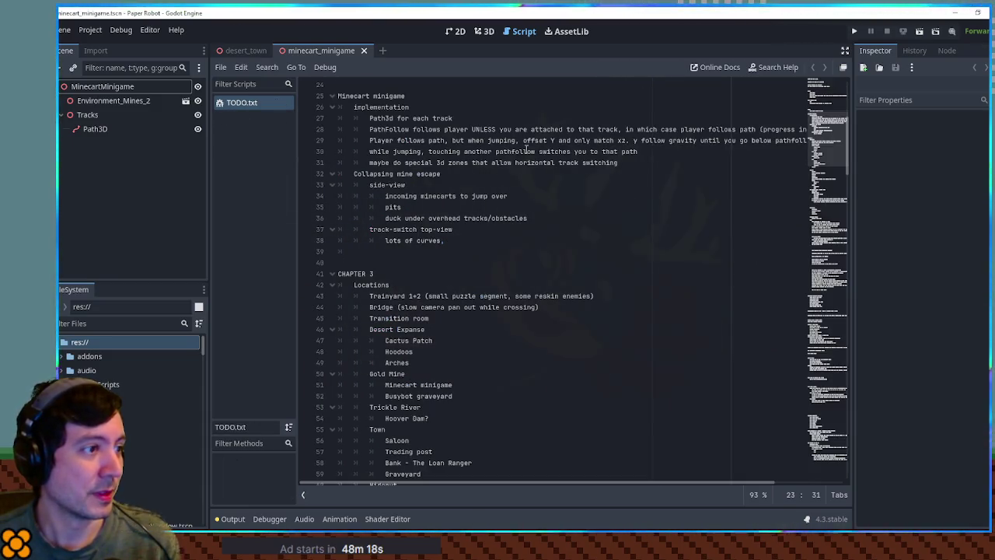
# Return to the minecart_minigame 3D view, orbit the track, and expand the addons folder
pyautogui.click(484, 31)
pyautogui.moveTo(556, 200)
pyautogui.mouseDown()
pyautogui.moveTo(723, 244)
pyautogui.moveTo(808, 205)
pyautogui.moveTo(521, 180)
pyautogui.moveTo(562, 170)
pyautogui.moveTo(478, 207)
pyautogui.moveTo(630, 212)
pyautogui.moveTo(524, 217)
pyautogui.mouseUp()
pyautogui.scroll(2, 521, 179)
pyautogui.scroll(-2, 619, 213)
pyautogui.click(62, 356)
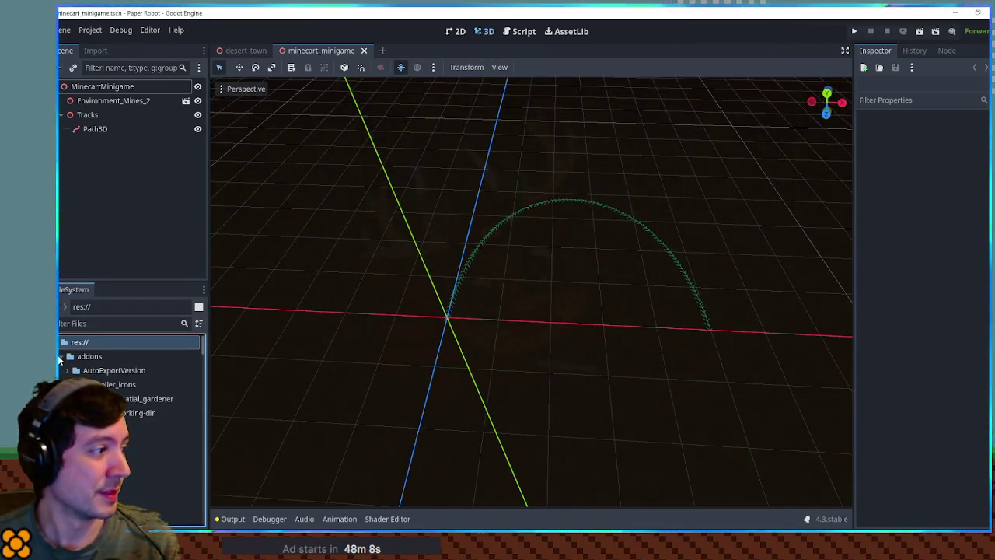
# Create a folder named PathPlacer under res://addons in the FileSystem dock and select it
pyautogui.click(78, 356)
pyautogui.rightClick(85, 356)
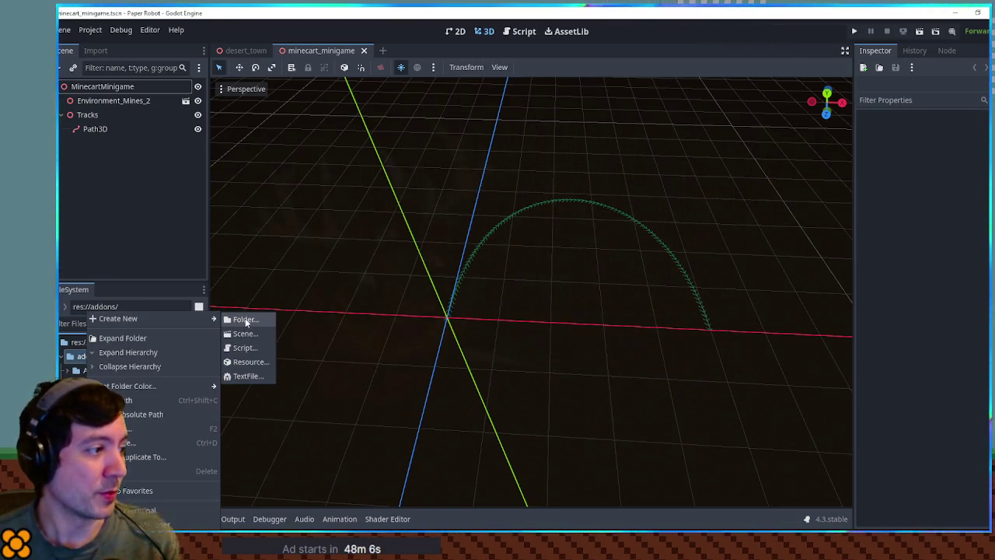
pyautogui.click(242, 319)
pyautogui.write('PathPlacer')
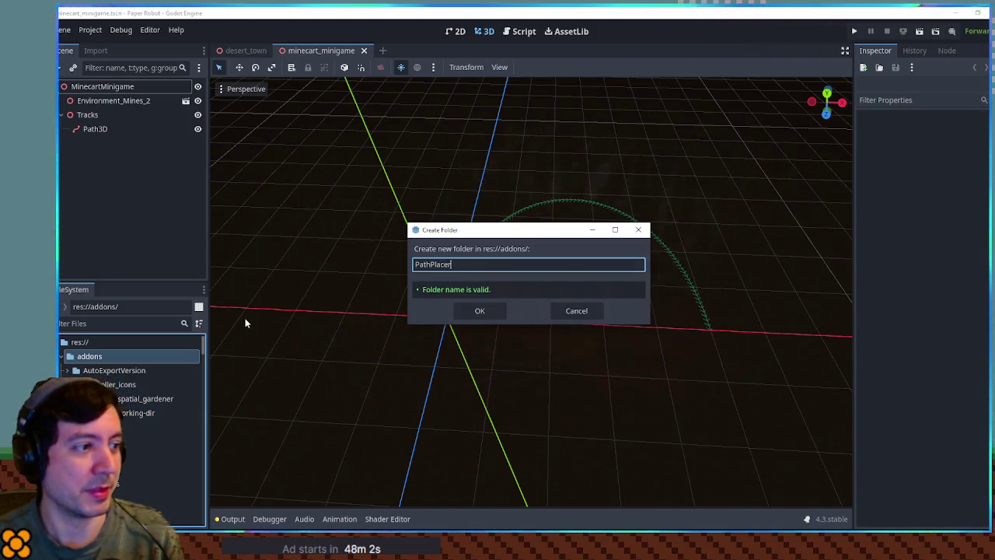
pyautogui.press('Return')
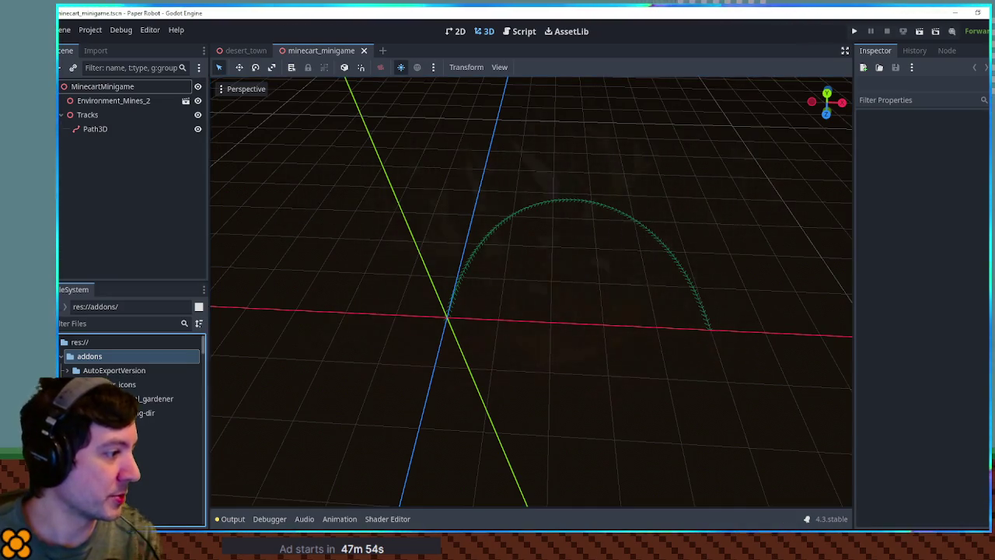
pyautogui.scroll(-3, 130, 366)
pyautogui.scroll(3, 131, 365)
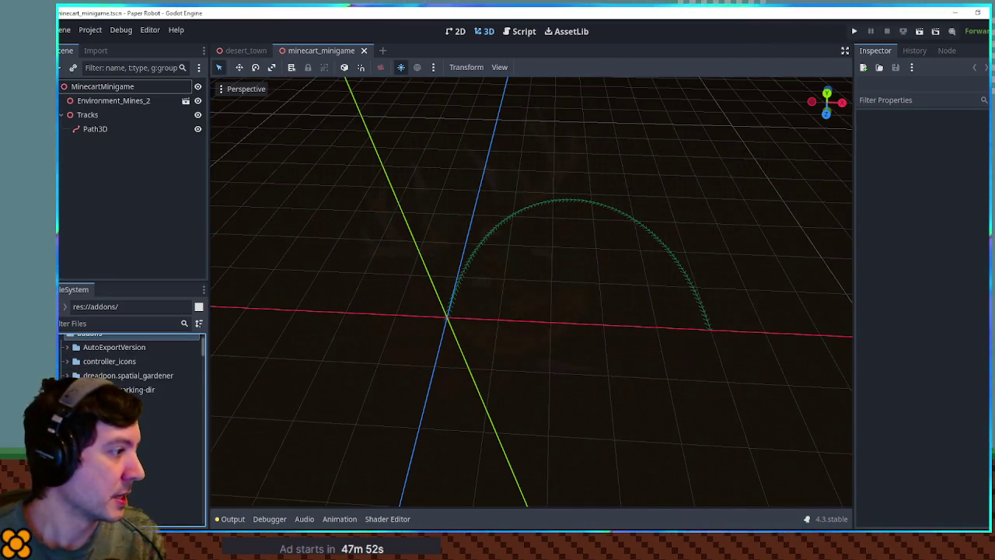
pyautogui.scroll(-2, 130, 366)
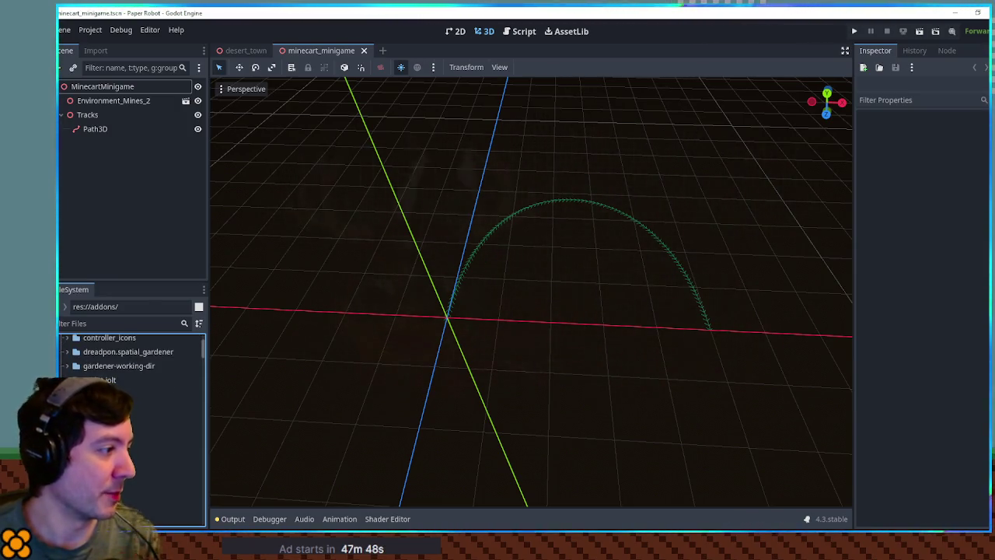
pyautogui.click(136, 438)
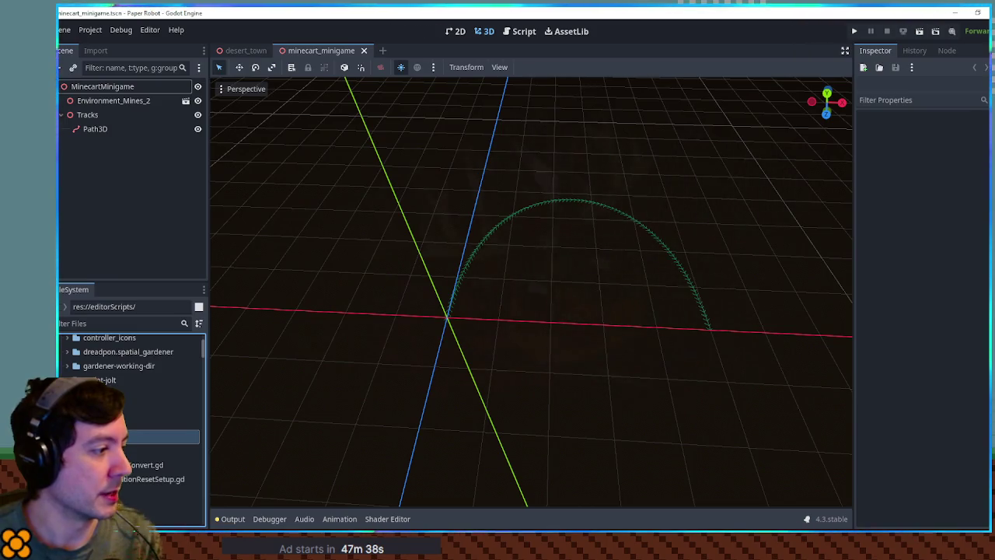
# Close sprite3dTo2dConvert and copy the first four EditorScript header lines of spriteAnimationResetSetup.gd
pyautogui.doubleClick(144, 464)
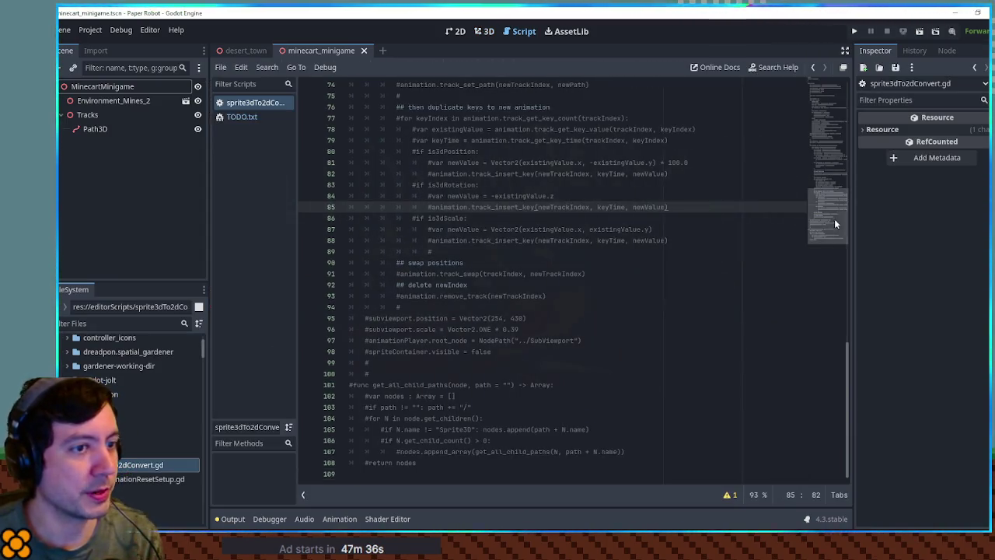
pyautogui.moveTo(835, 224); pyautogui.dragTo(840, 108)
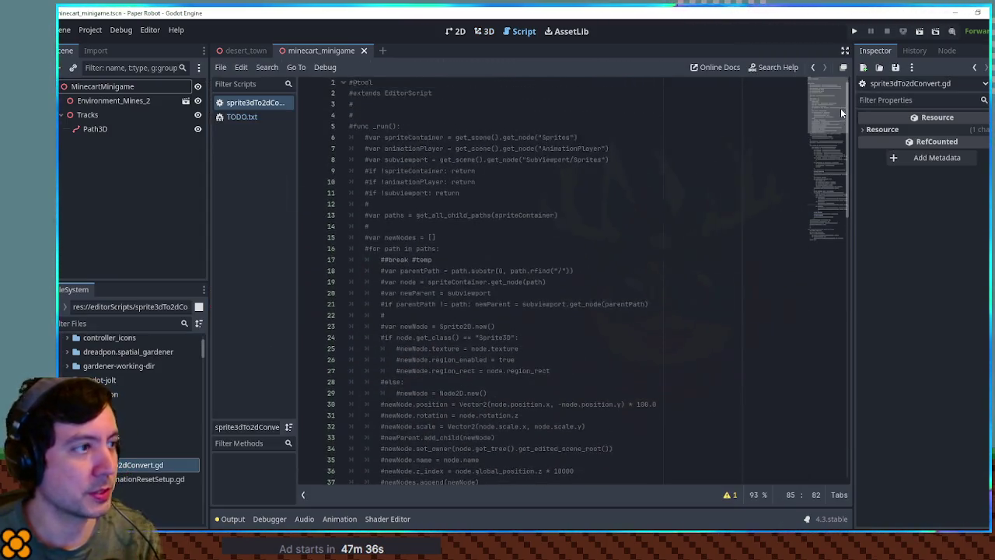
pyautogui.middleClick(265, 104)
pyautogui.doubleClick(151, 479)
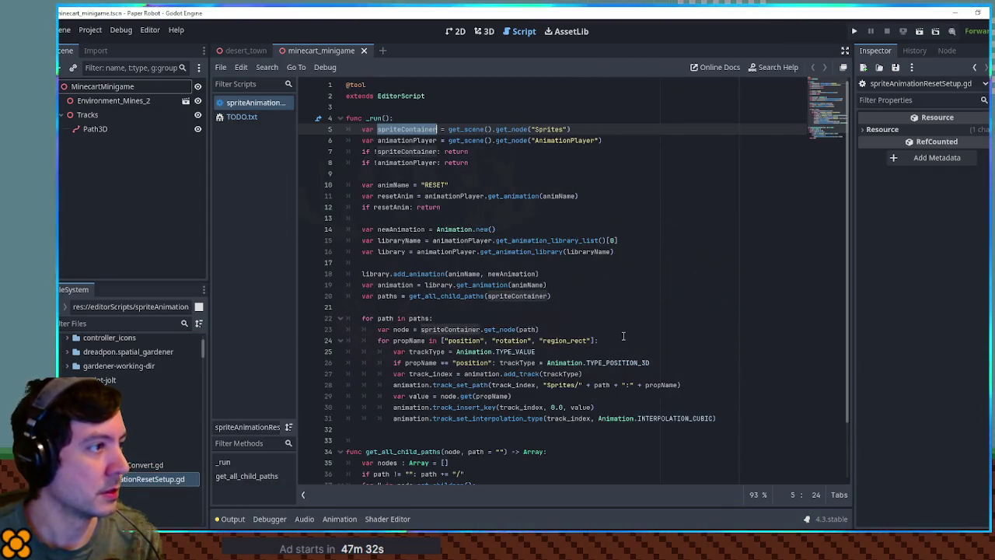
pyautogui.click(427, 96)
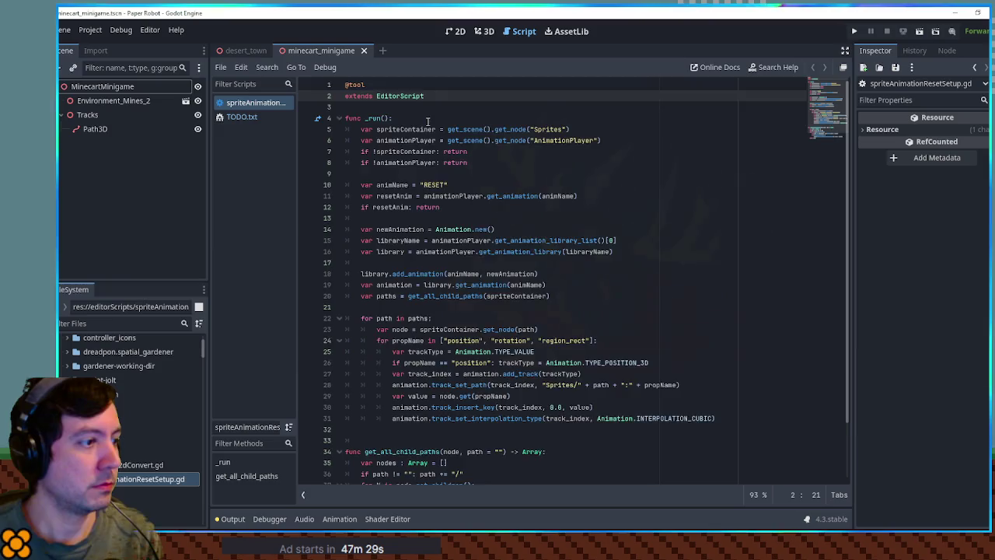
pyautogui.scroll(-2, 428, 120)
pyautogui.scroll(2, 414, 139)
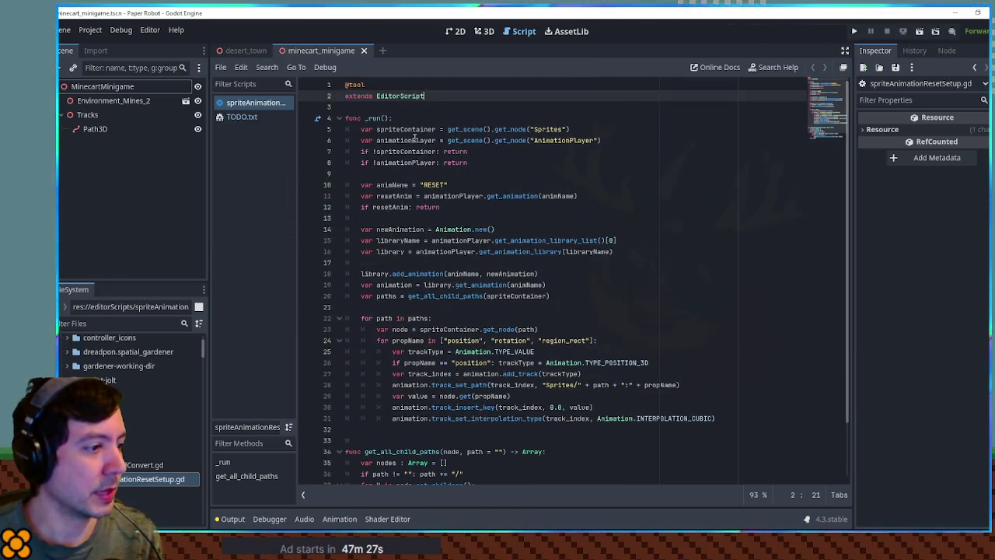
pyautogui.moveTo(416, 121); pyautogui.dragTo(320, 78)
pyautogui.hotkey('ctrl', 'c')
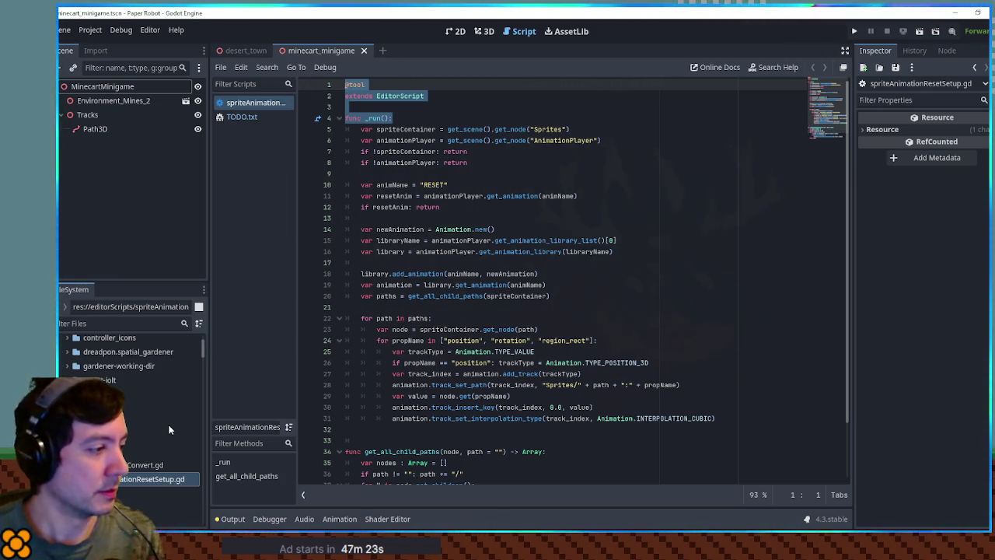
# Close the sprite animation reset script and select the PathPlacer folder in the FileSystem dock
pyautogui.click(163, 449)
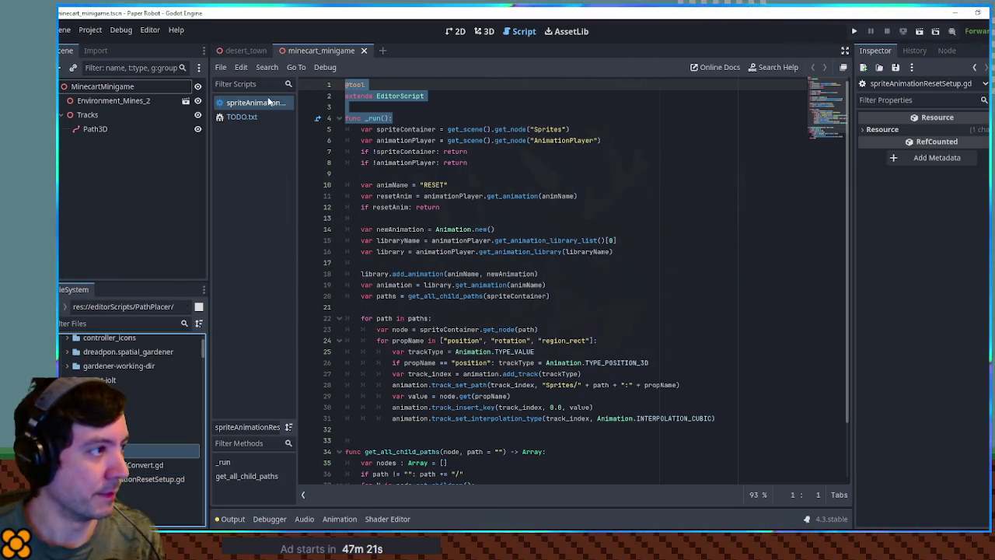
pyautogui.middleClick(270, 102)
pyautogui.rightClick(170, 311)
pyautogui.press('Escape')
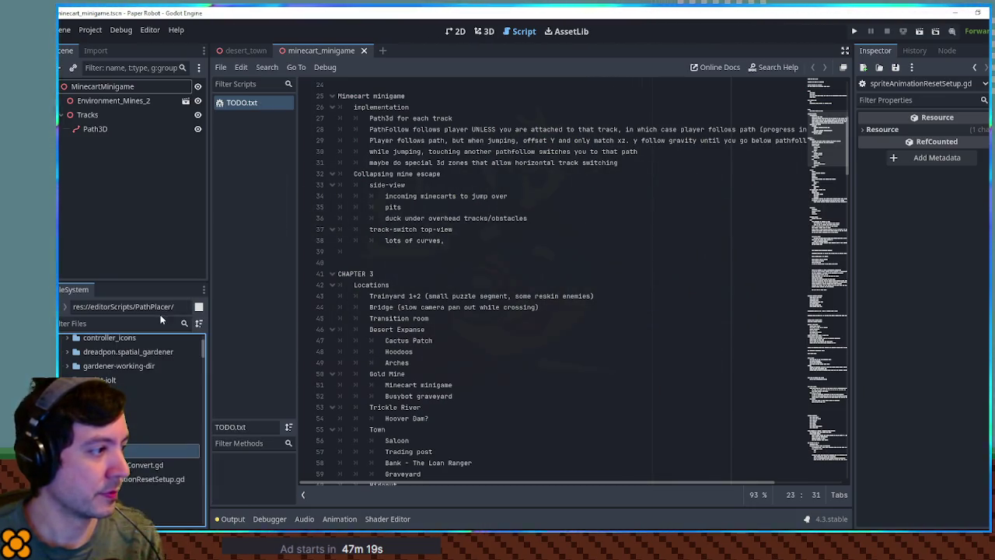
# Create a new script named pathPlacer.gd in the PathPlacer folder
pyautogui.rightClick(113, 449)
pyautogui.moveTo(171, 320)
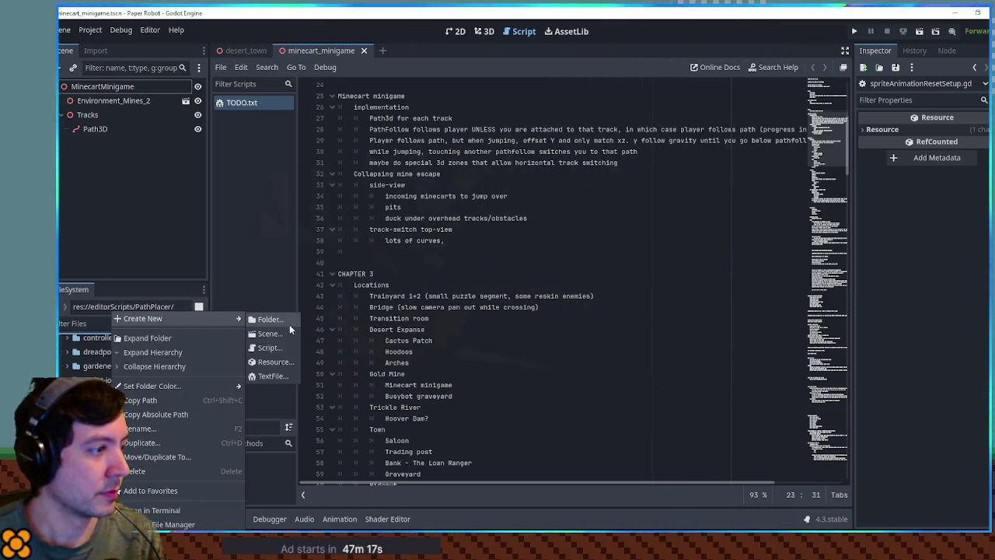
pyautogui.click(277, 349)
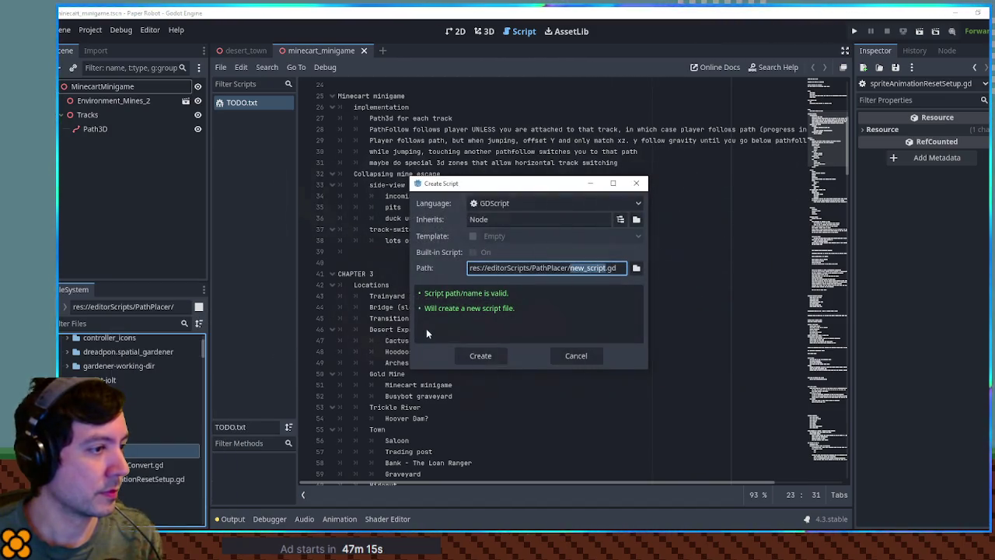
pyautogui.write('pts/PathPlace')
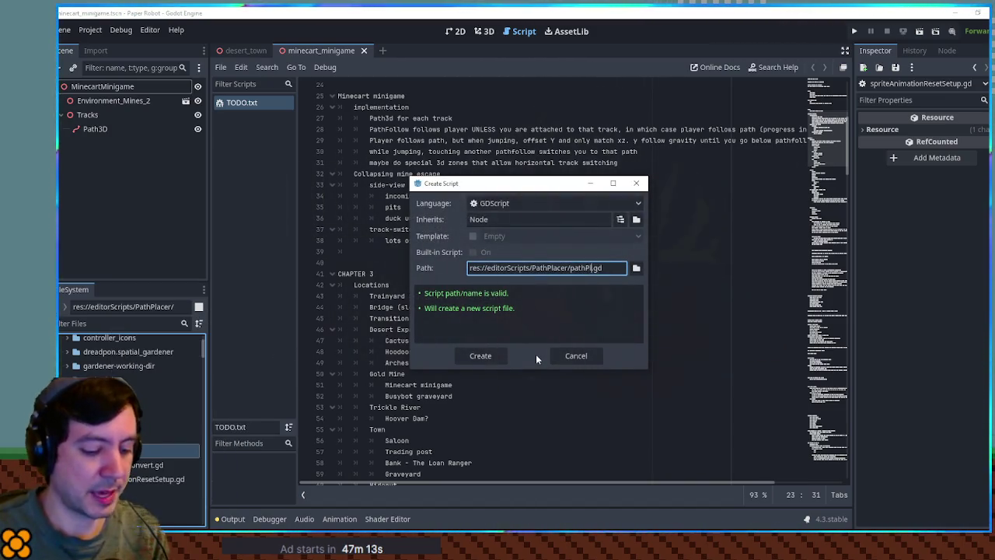
pyautogui.write('r')
pyautogui.press('Return')
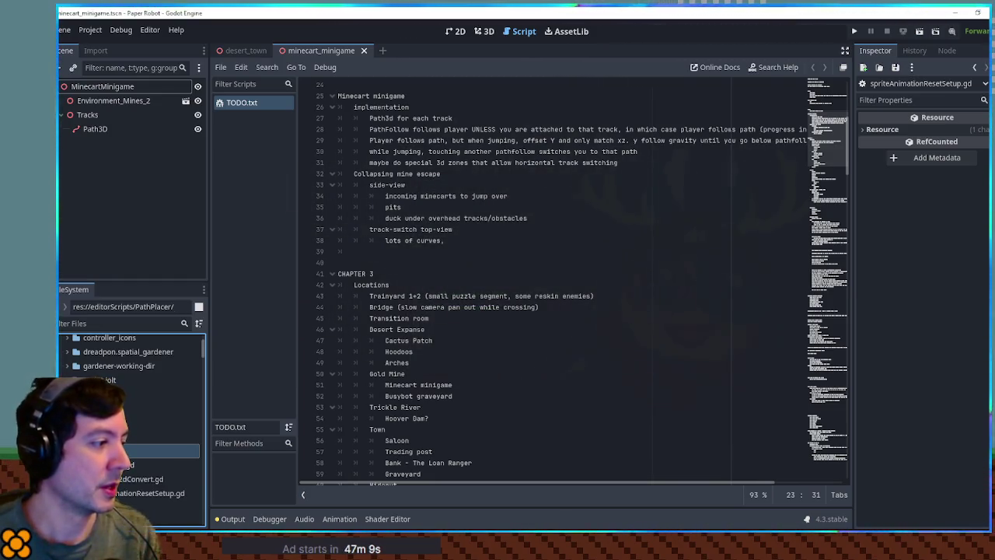
pyautogui.hotkey('ctrl', 'a')
pyautogui.hotkey('ctrl', 'v')
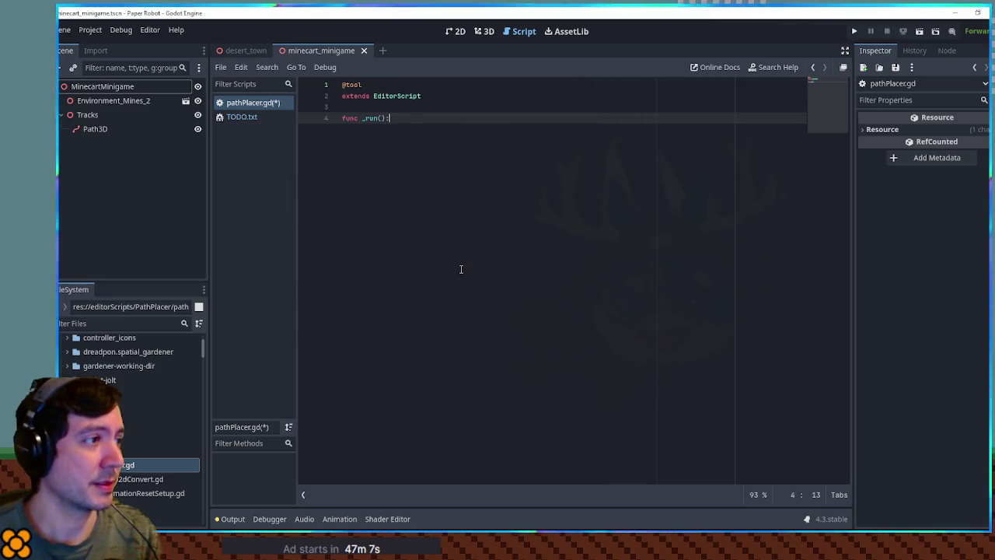
pyautogui.hotkey('ctrl', 's')
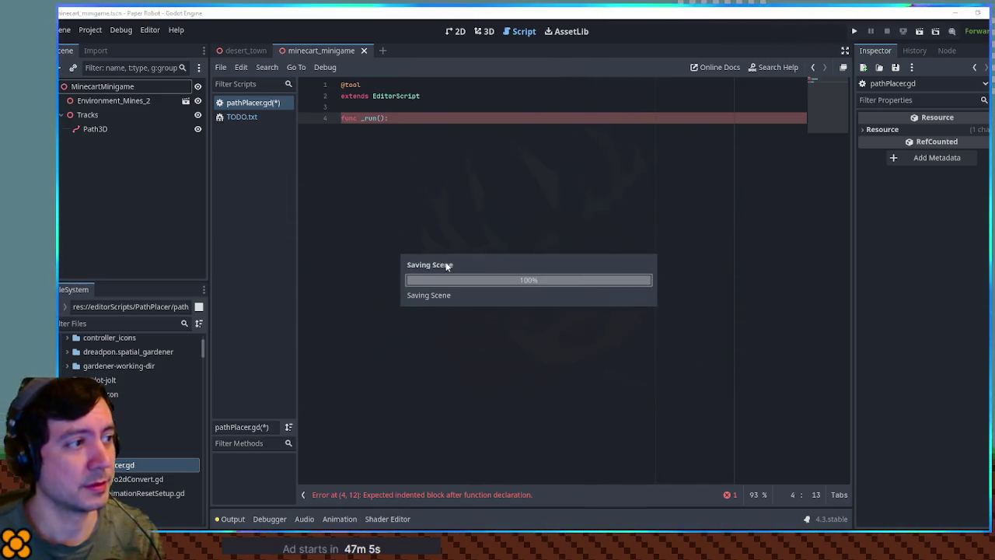
pyautogui.press('Return')
pyautogui.write('pass')
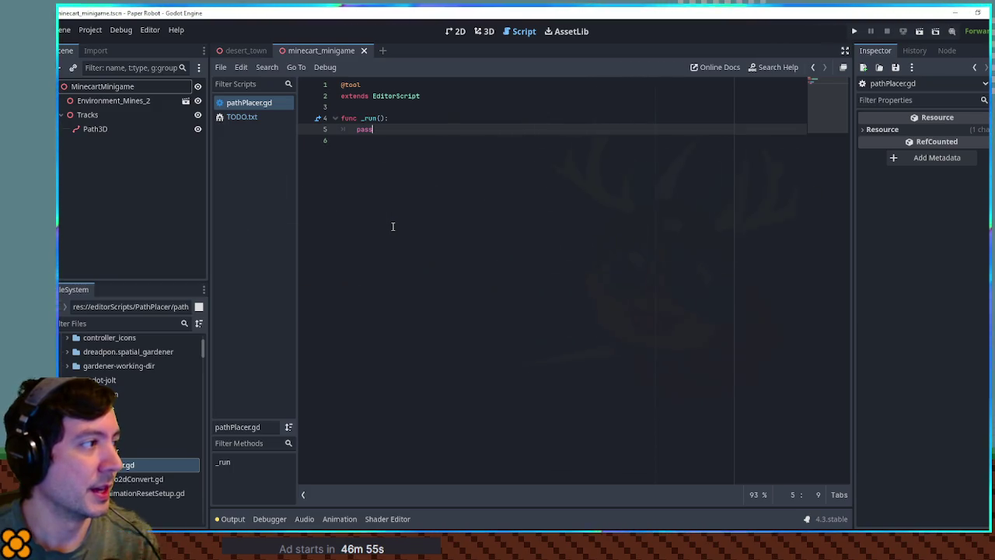
# Select Path3D in the 3D view and run the still-empty pathPlacer script from the File menu
pyautogui.click(483, 32)
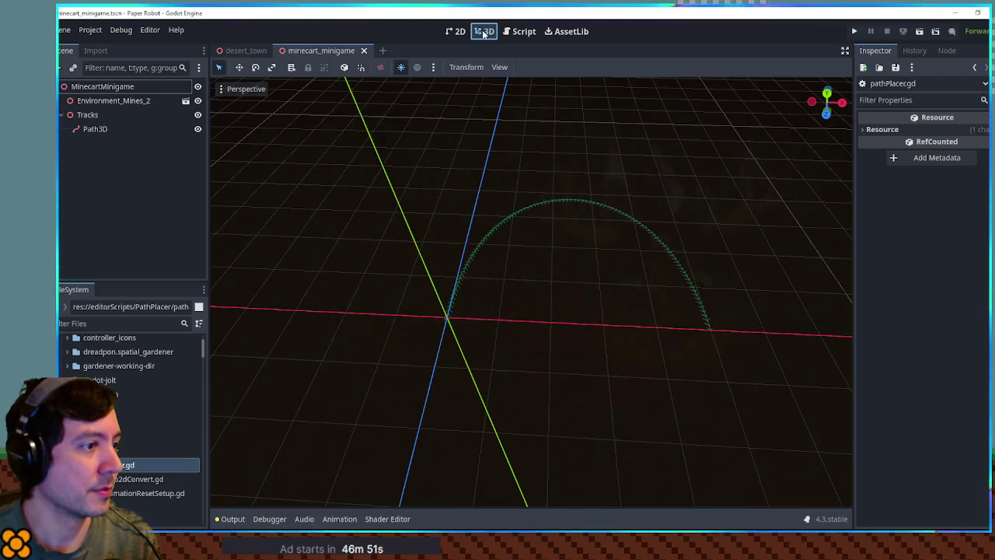
pyautogui.click(92, 130)
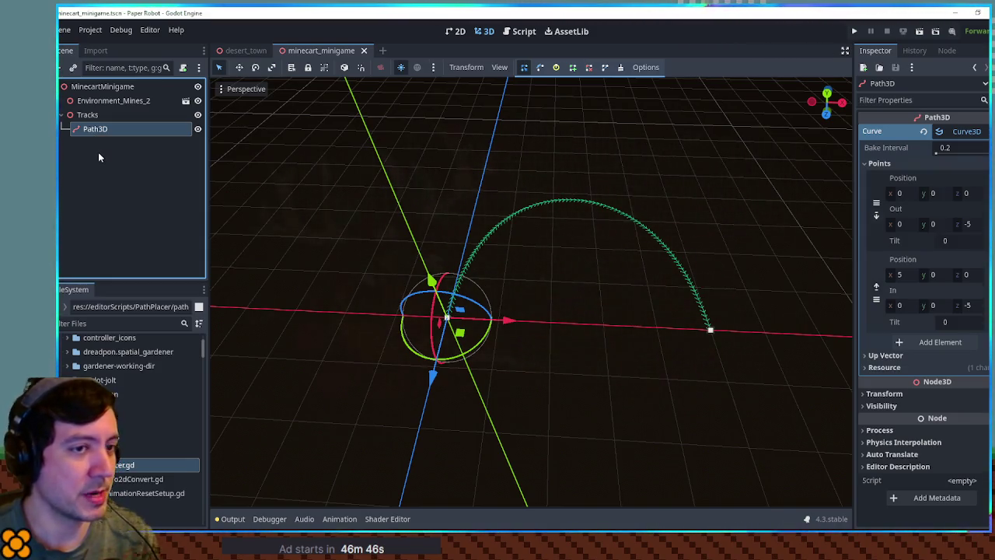
pyautogui.click(521, 34)
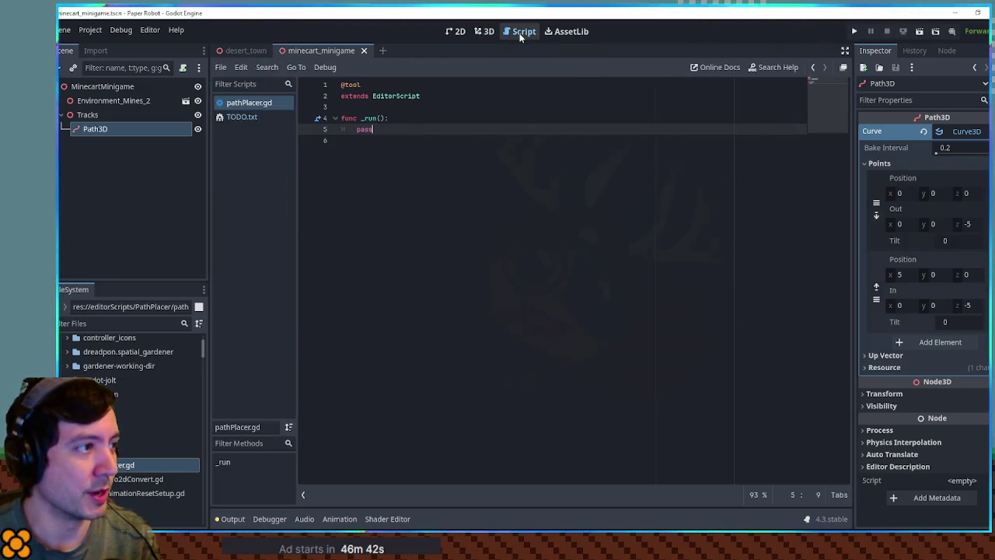
pyautogui.click(221, 68)
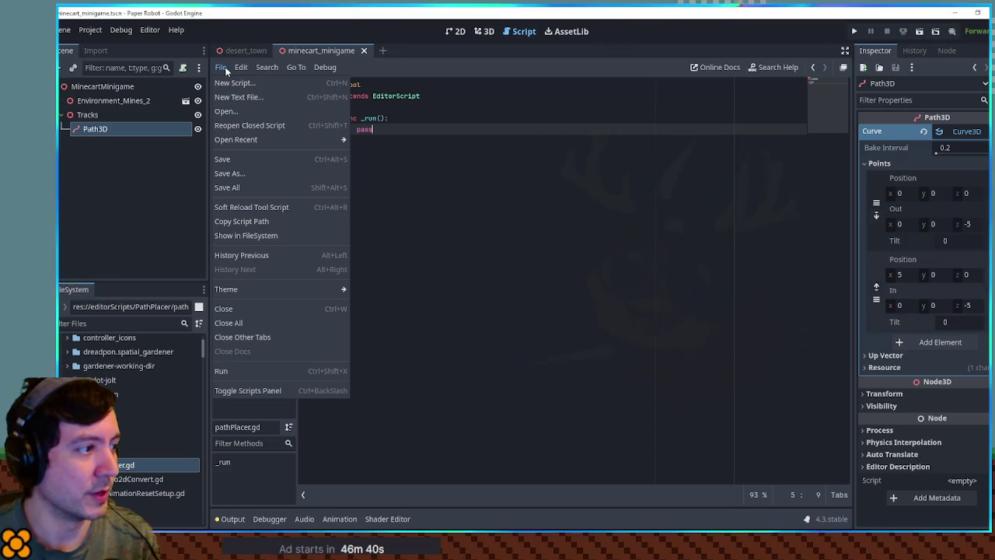
pyautogui.click(265, 370)
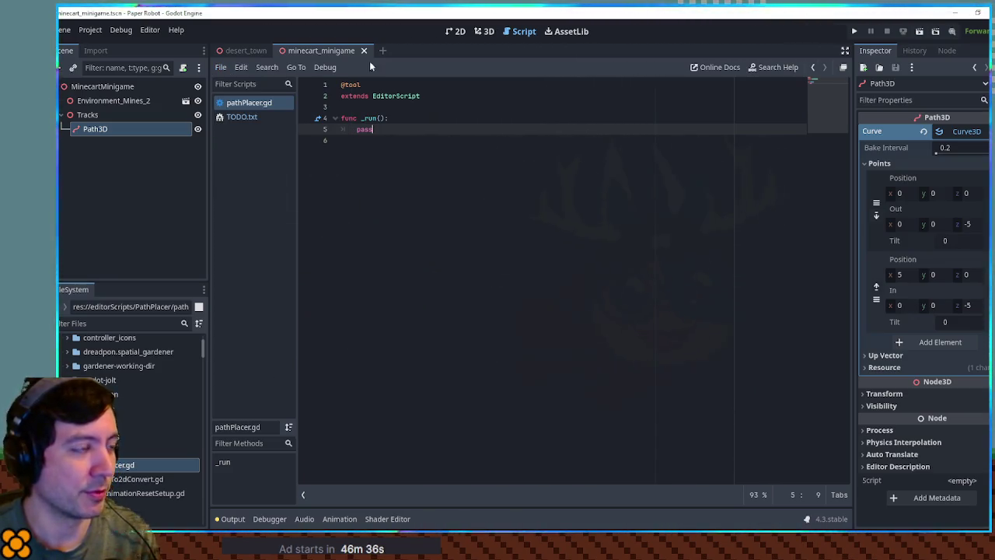
# Replace pass on line 5 with print("TEST") and save the script
pyautogui.doubleClick(363, 129)
pyautogui.write('print("TEST"')
pyautogui.hotkey('ctrl', 's')
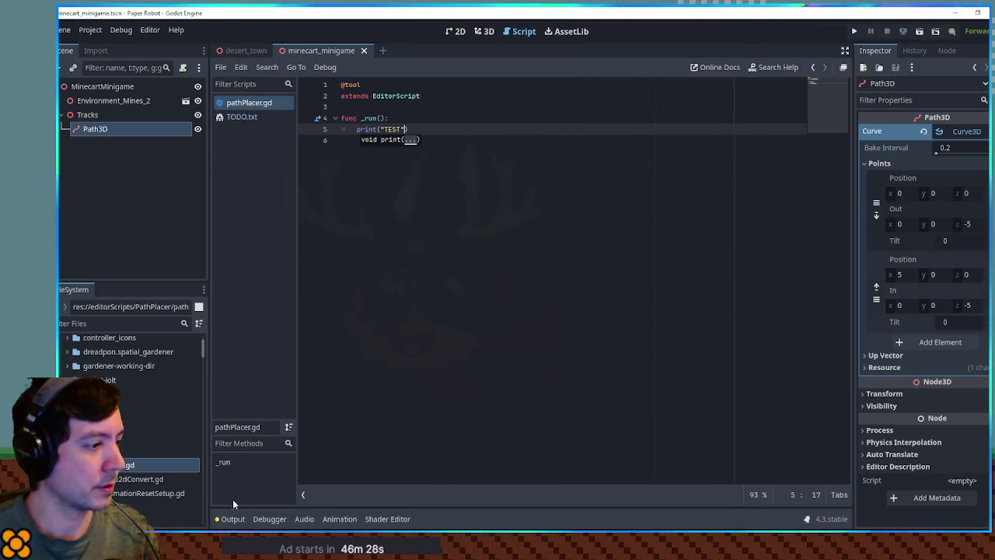
# Show the Output panel, run the script with Ctrl+Shift+X to print TEST, then clear the output
pyautogui.click(228, 519)
pyautogui.hotkey('ctrl', 'shift', 'x')
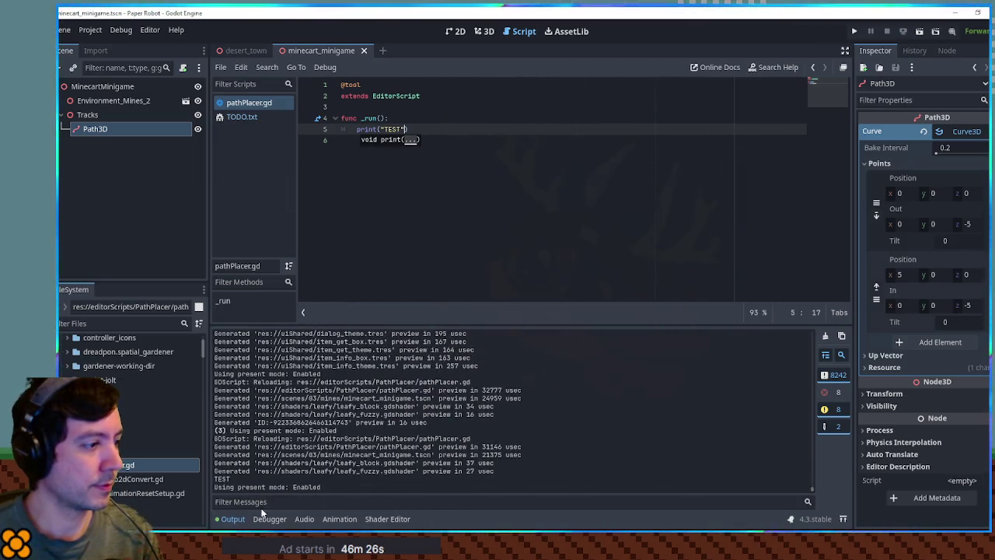
pyautogui.click(488, 200)
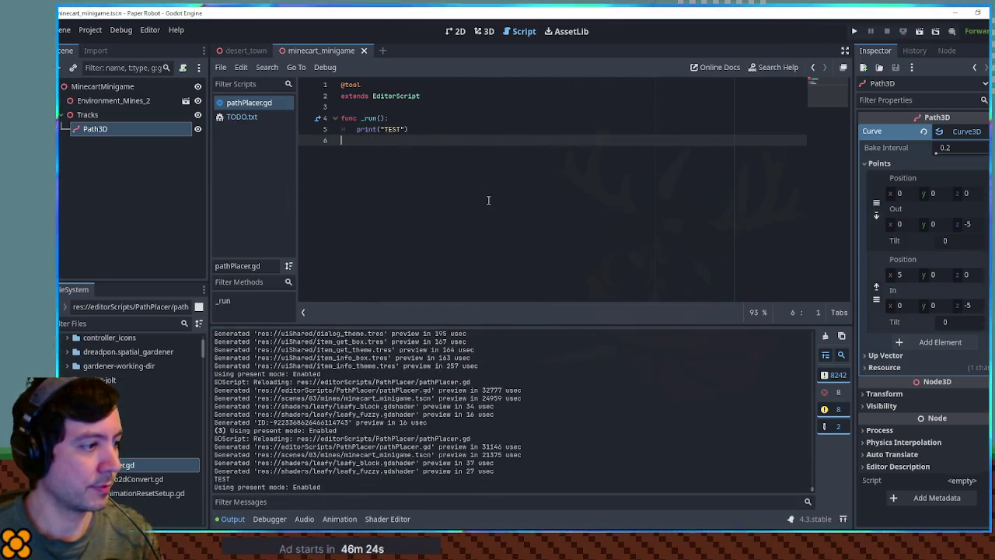
pyautogui.hotkey('ctrl', 'shift', 'x')
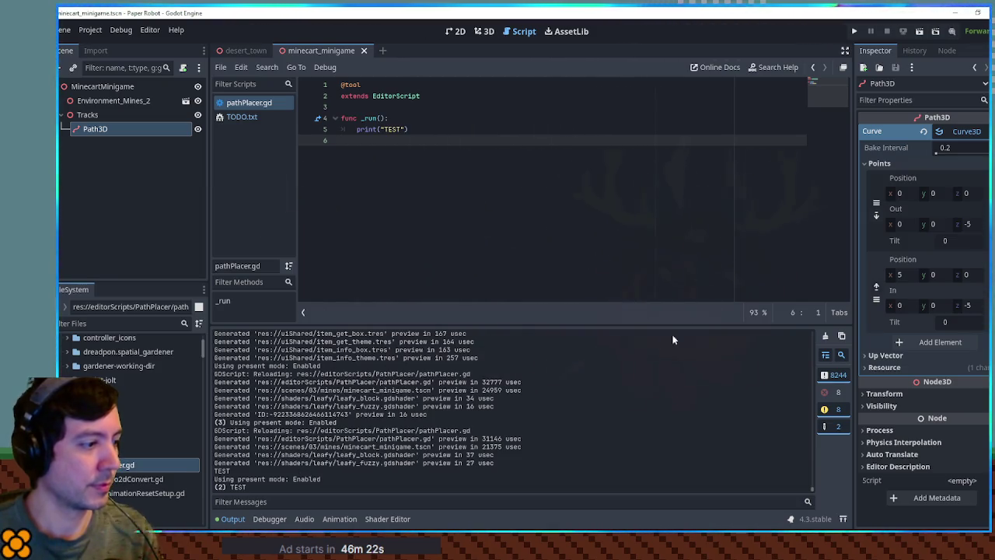
pyautogui.click(824, 336)
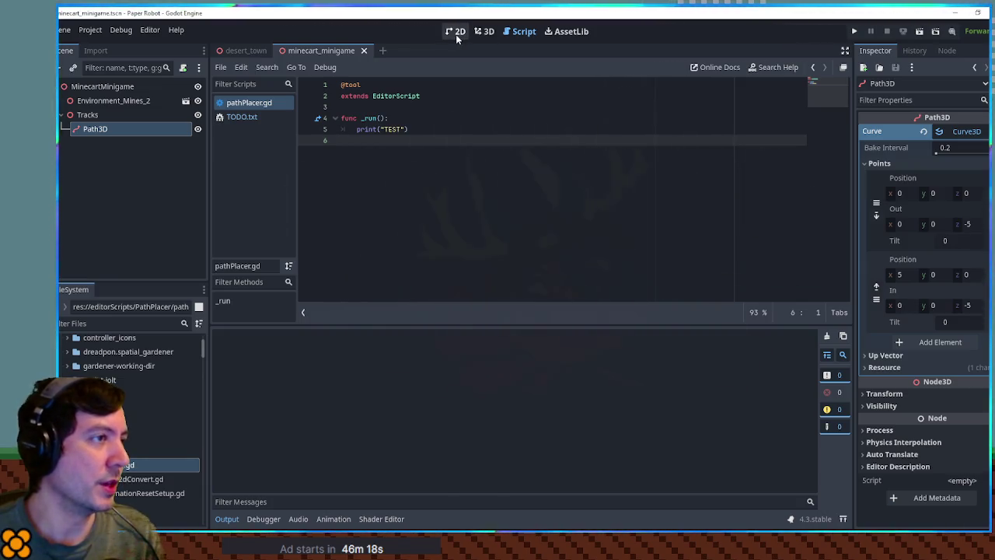
# In the 3D view, add a PathFollow3D child to Path3D and set its Progress to 1 m
pyautogui.click(493, 34)
pyautogui.scroll(5, 504, 203)
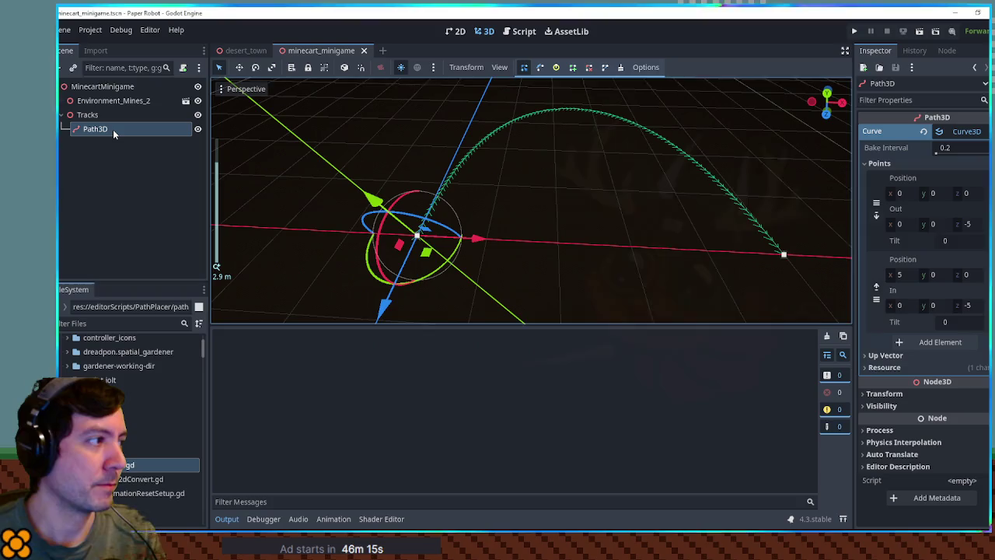
pyautogui.click(113, 129)
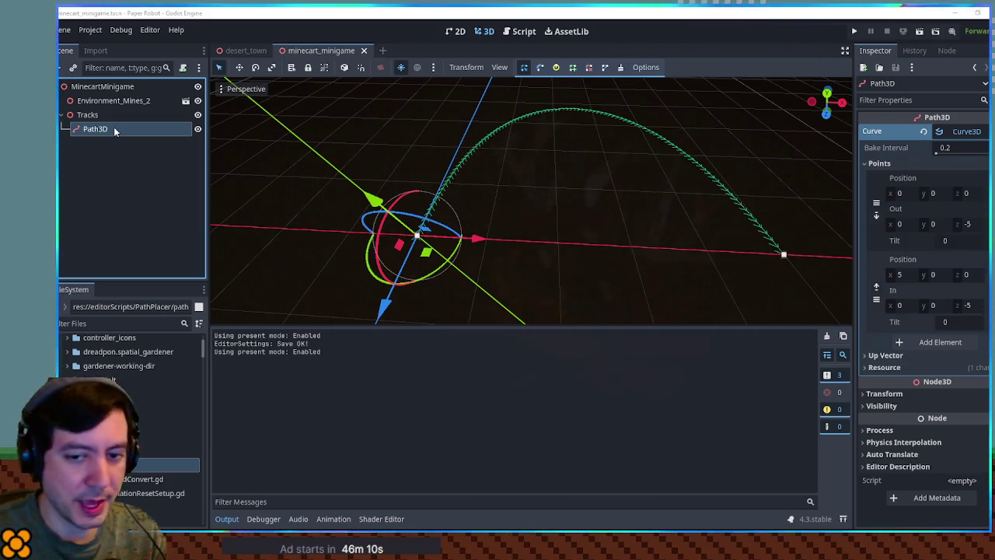
pyautogui.hotkey('ctrl', 'a')
pyautogui.press('Return')
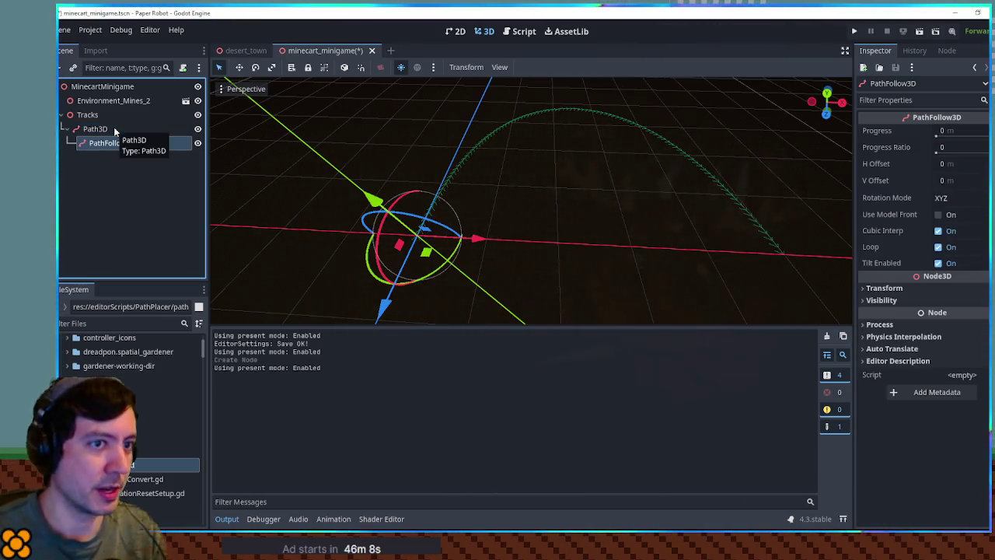
pyautogui.click(944, 132)
pyautogui.write('1')
pyautogui.press('Return')
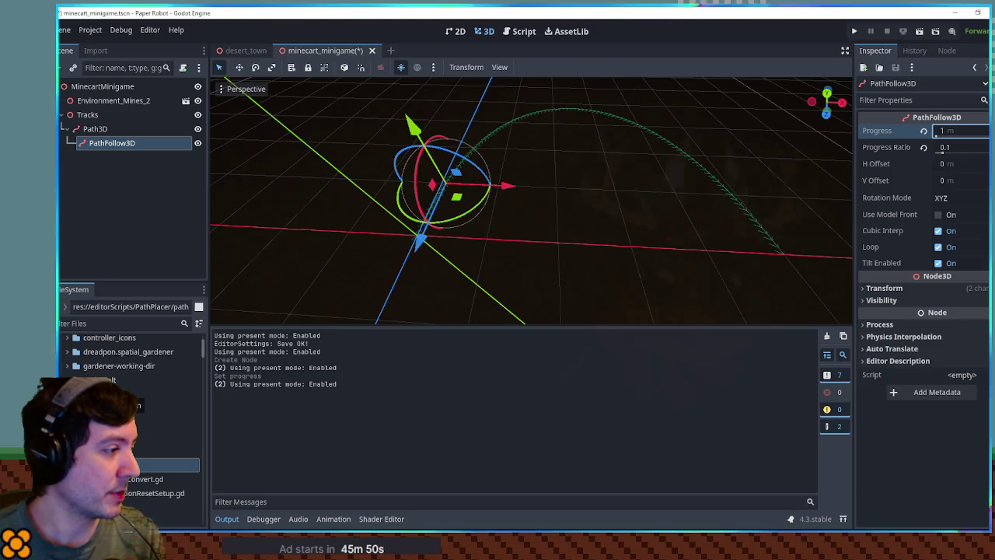
pyautogui.click(118, 143)
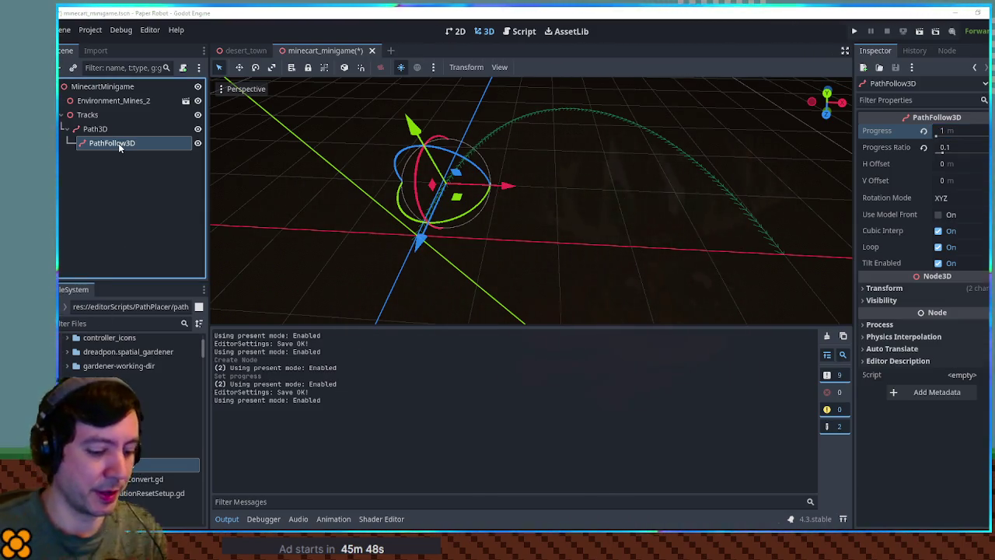
# Add a CSGBox3D under PathFollow3D, stretch it into a flat plank, and set Progress Ratio to 0
pyautogui.hotkey('ctrl', 'a')
pyautogui.press('Return')
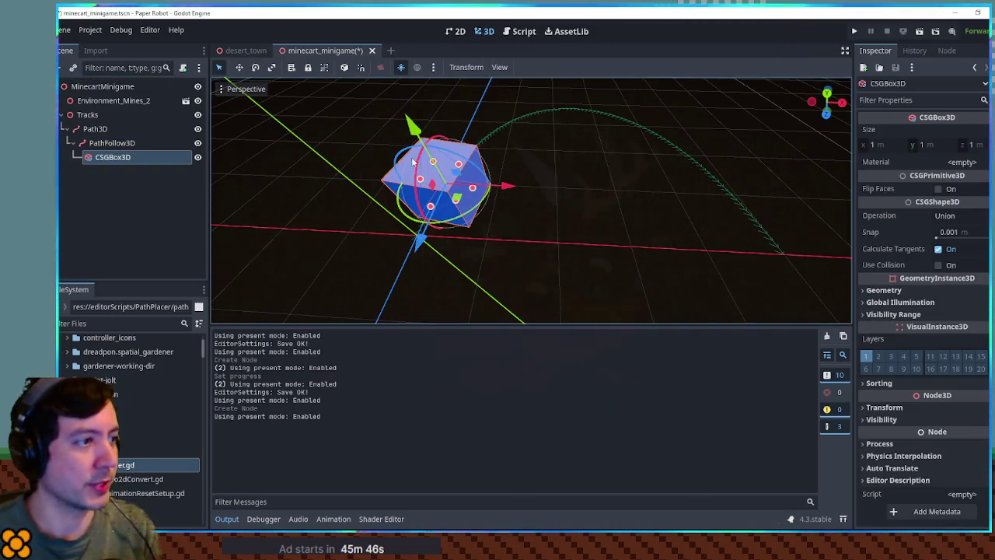
pyautogui.moveTo(414, 161); pyautogui.dragTo(449, 197)
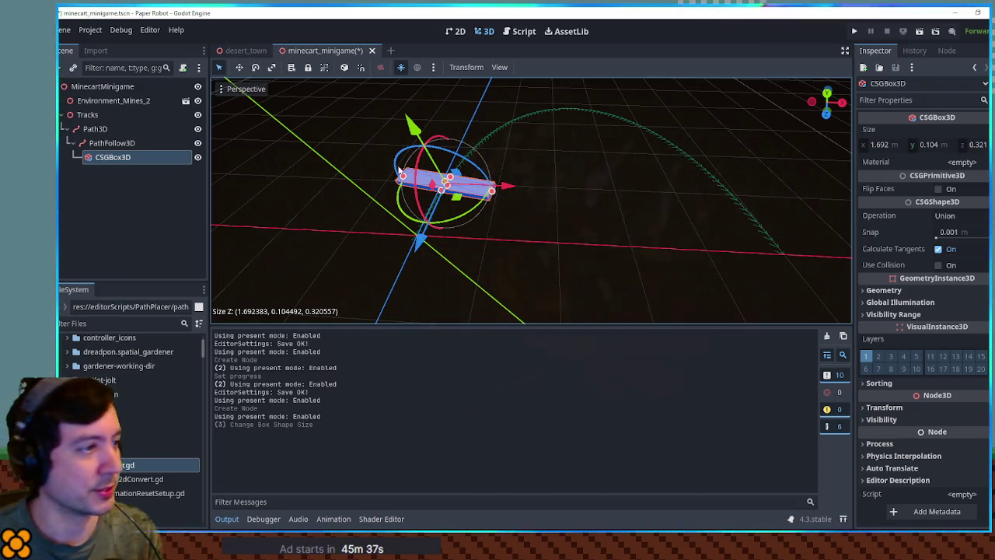
pyautogui.click(113, 143)
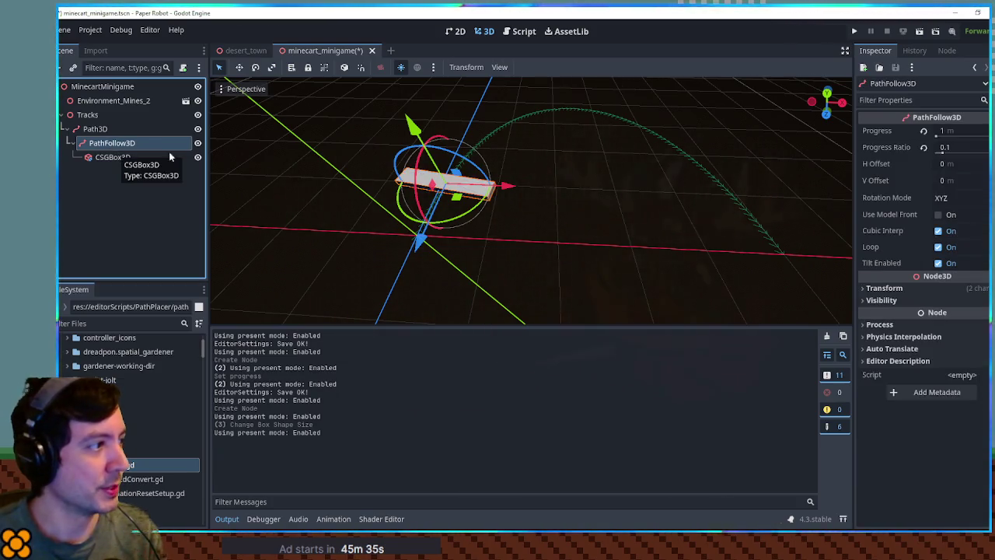
pyautogui.click(957, 147)
pyautogui.write('0')
pyautogui.press('Return')
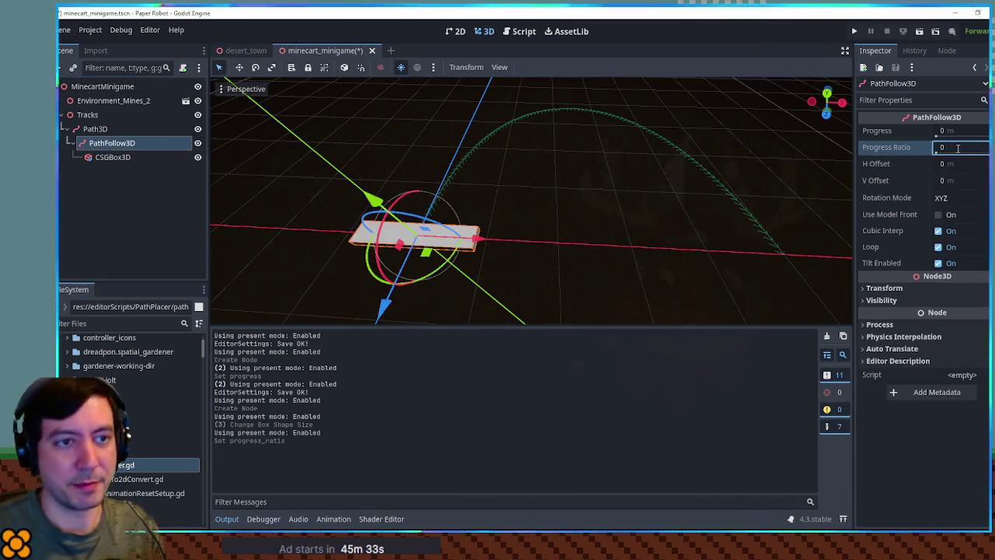
# Collapse PathFollow3D, duplicate it with its box, and set the copy's Progress to 1 m
pyautogui.click(107, 157)
pyautogui.click(72, 143)
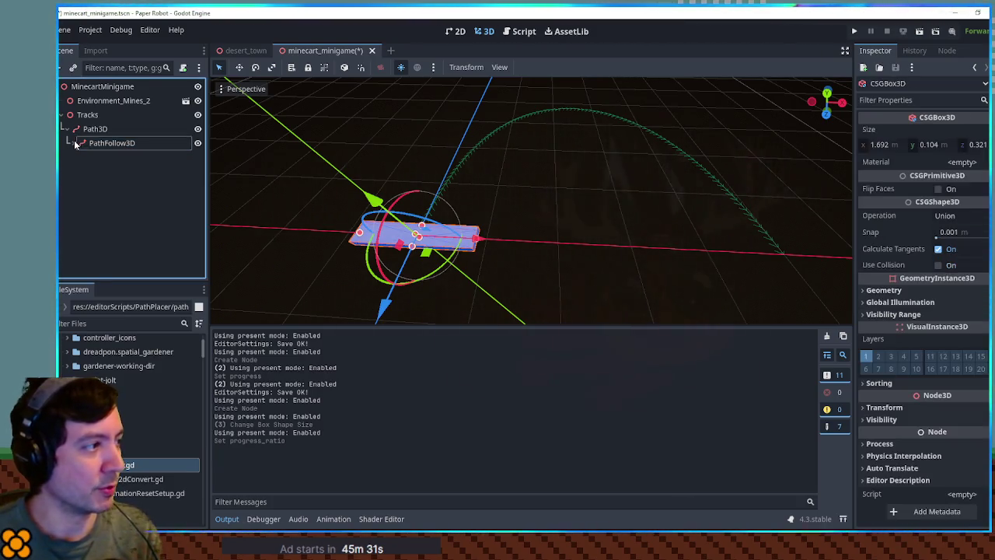
pyautogui.click(105, 143)
pyautogui.hotkey('ctrl', 'd')
pyautogui.click(109, 171)
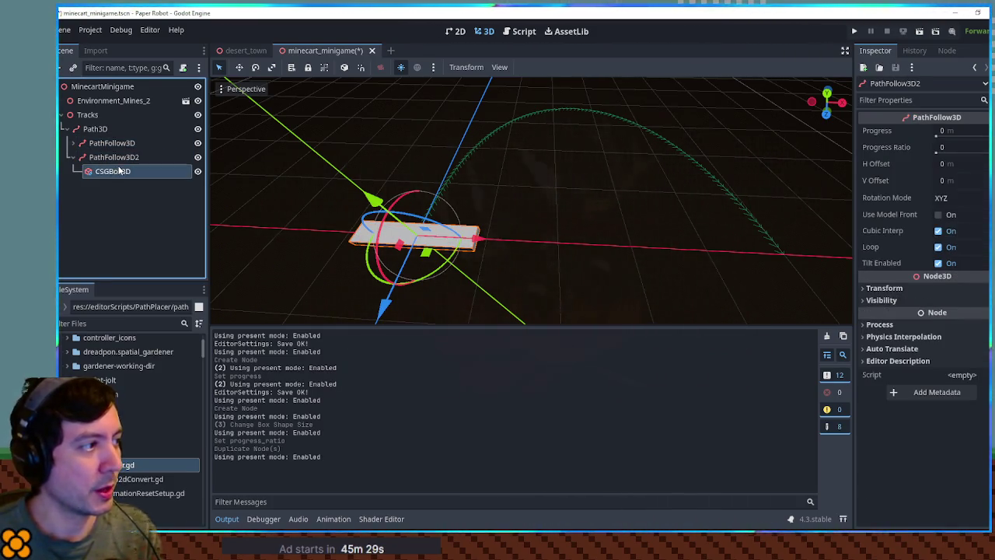
pyautogui.click(109, 157)
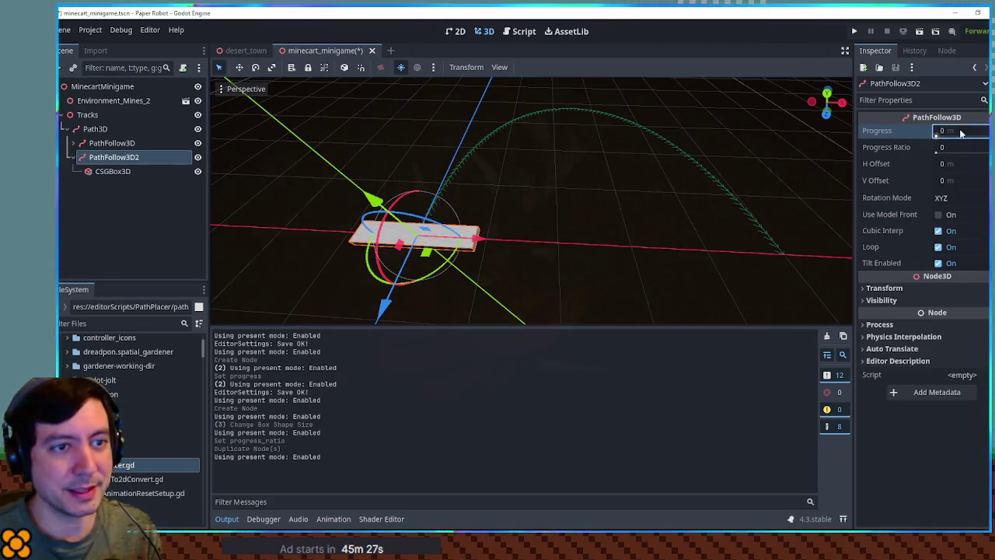
pyautogui.write('1')
pyautogui.press('Return')
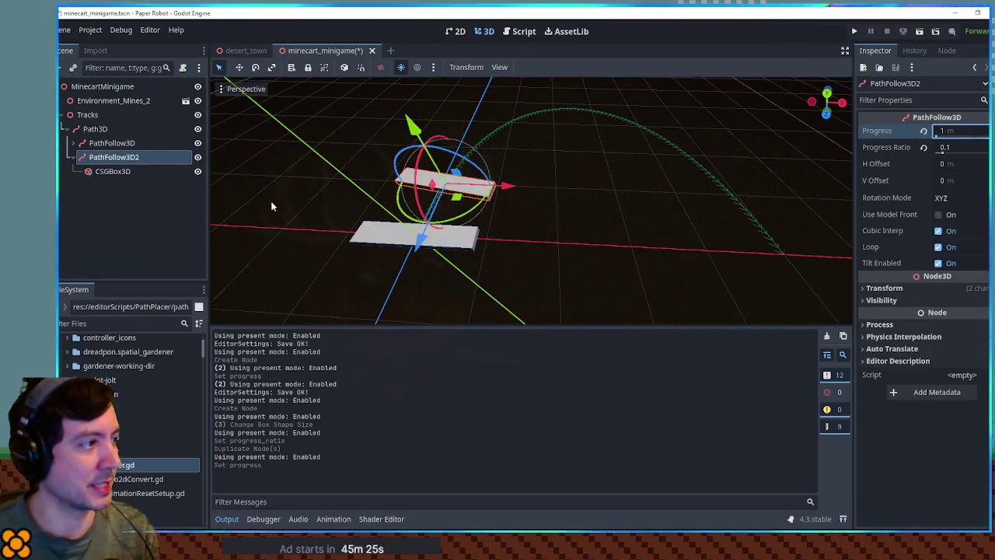
# Make two more duplicates at Progress 2 m and 3 m, then orbit to view the ties along the track
pyautogui.hotkey('ctrl', 'd')
pyautogui.click(962, 131)
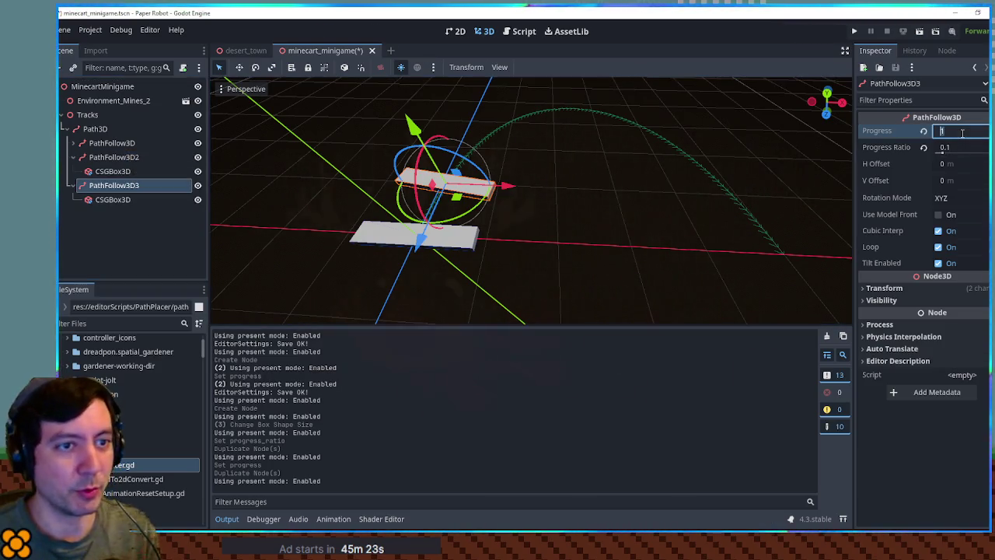
pyautogui.write('2')
pyautogui.press('Return')
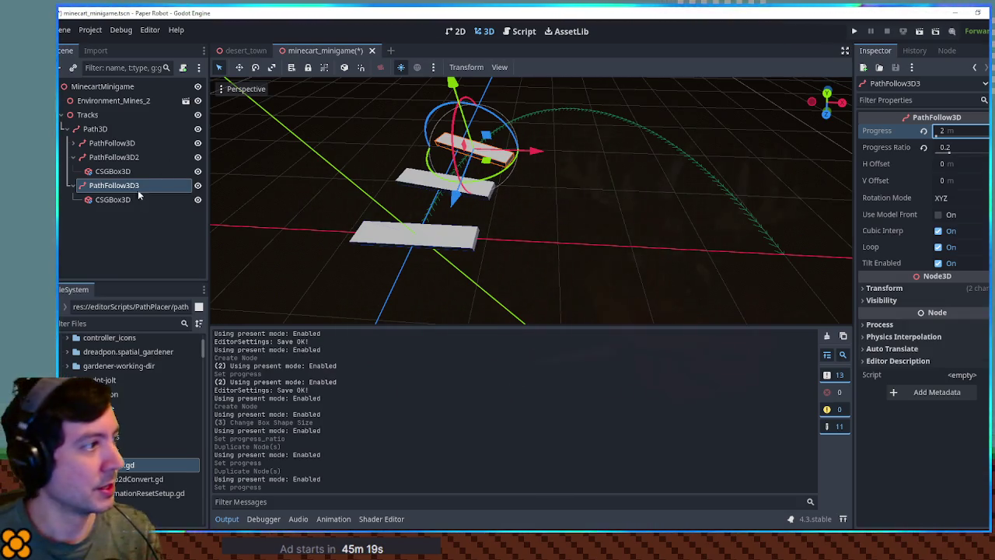
pyautogui.hotkey('ctrl', 'd')
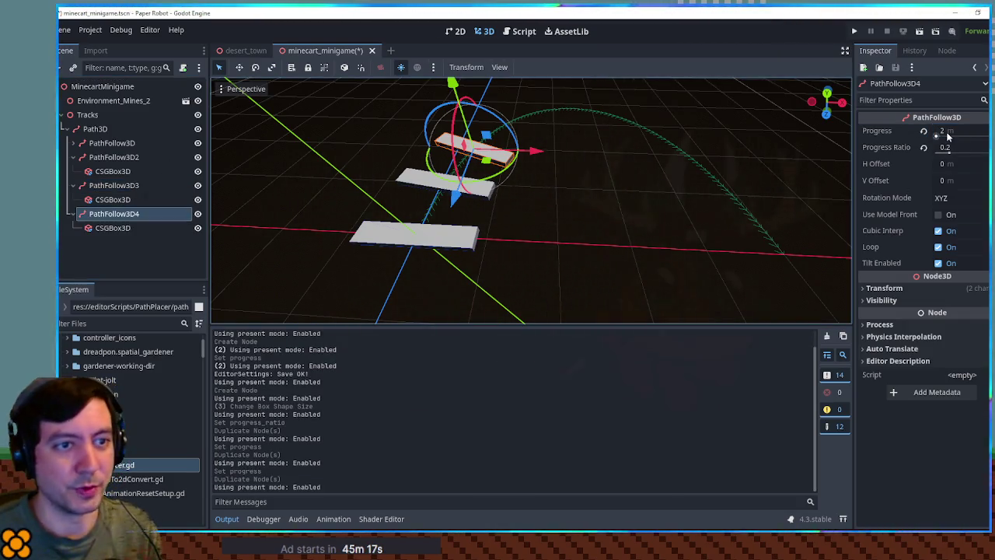
pyautogui.click(947, 132)
pyautogui.write('3')
pyautogui.press('Return')
pyautogui.click(634, 253)
pyautogui.moveTo(577, 225)
pyautogui.mouseDown()
pyautogui.moveTo(671, 178)
pyautogui.moveTo(677, 140)
pyautogui.moveTo(500, 188)
pyautogui.moveTo(455, 251)
pyautogui.moveTo(467, 202)
pyautogui.mouseUp()
pyautogui.click(435, 183)
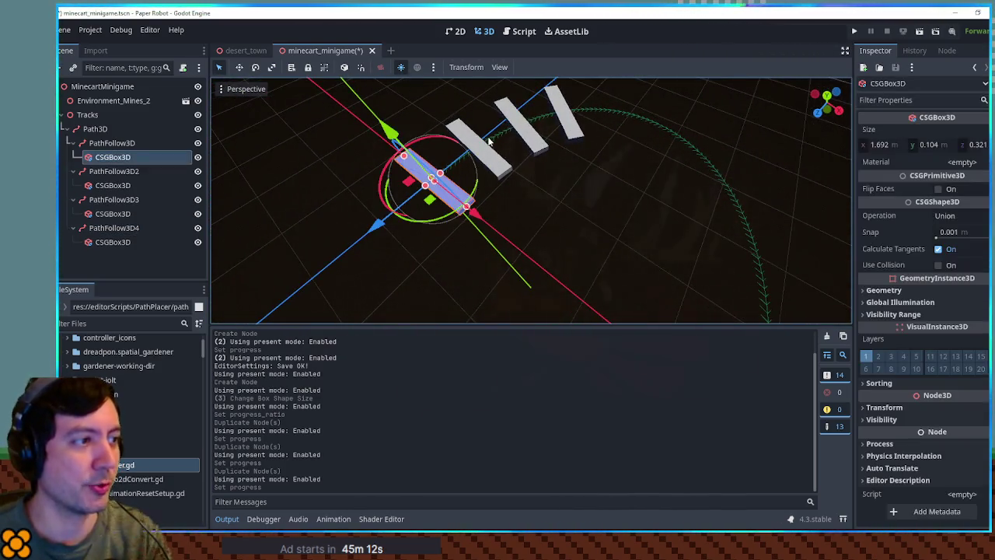
# Delete the duplicated CSGBox3D planks from the track, confirming each deletion
pyautogui.click(567, 104)
pyautogui.press('Delete')
pyautogui.click(527, 288)
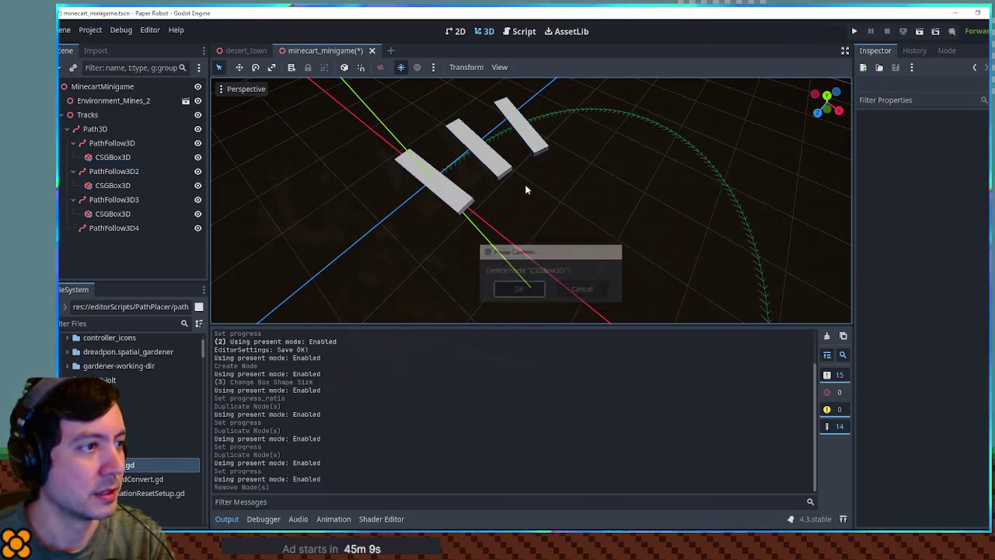
pyautogui.click(505, 123)
pyautogui.press('Delete')
pyautogui.click(519, 289)
pyautogui.click(465, 133)
pyautogui.press('Delete')
pyautogui.click(520, 251)
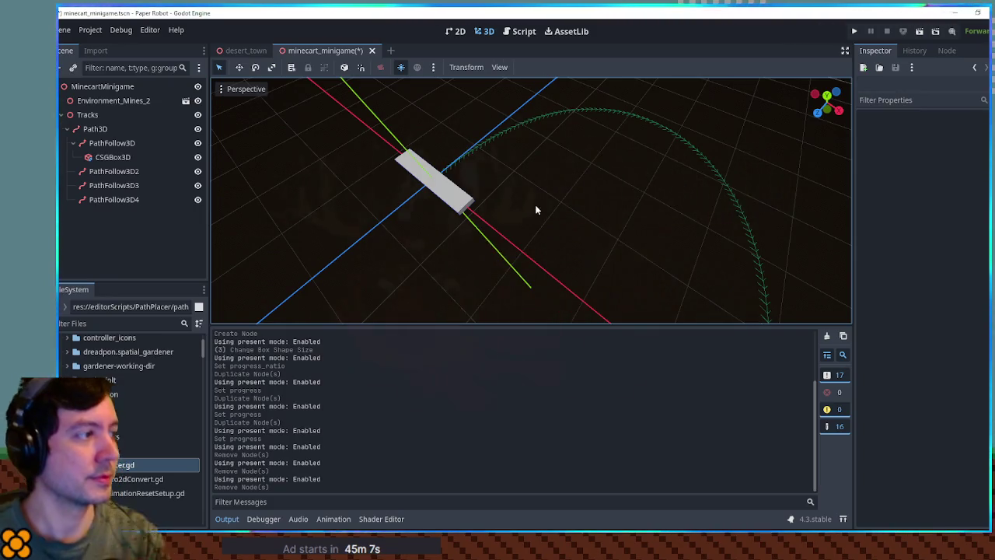
pyautogui.click(125, 199)
# Delete PathFollow3D2 through PathFollow3D4, reselect the original PathFollow3D, and return to pathPlacer.gd
pyautogui.keyDown('shift'); pyautogui.click(130, 172); pyautogui.keyUp('shift')
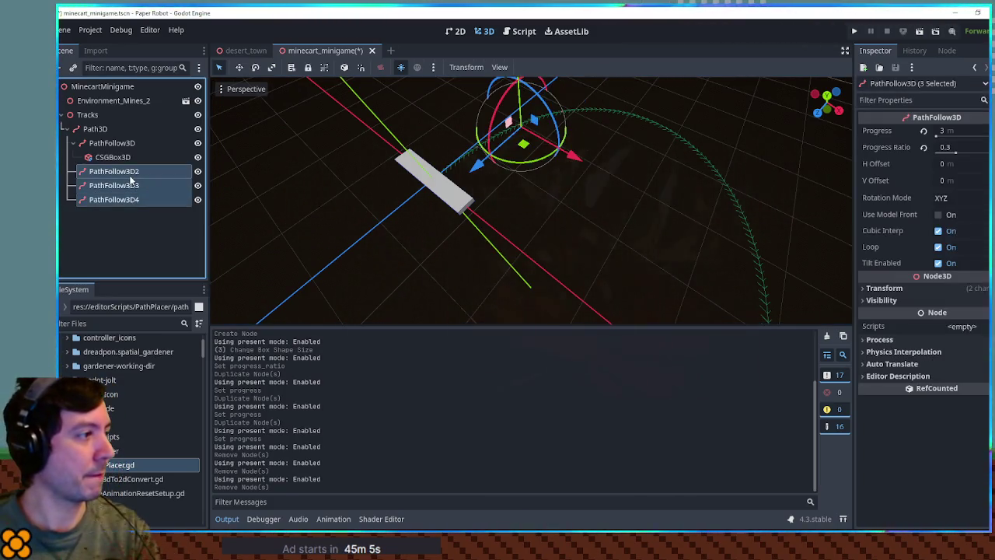
pyautogui.press('Delete')
pyautogui.press('Return')
pyautogui.click(112, 143)
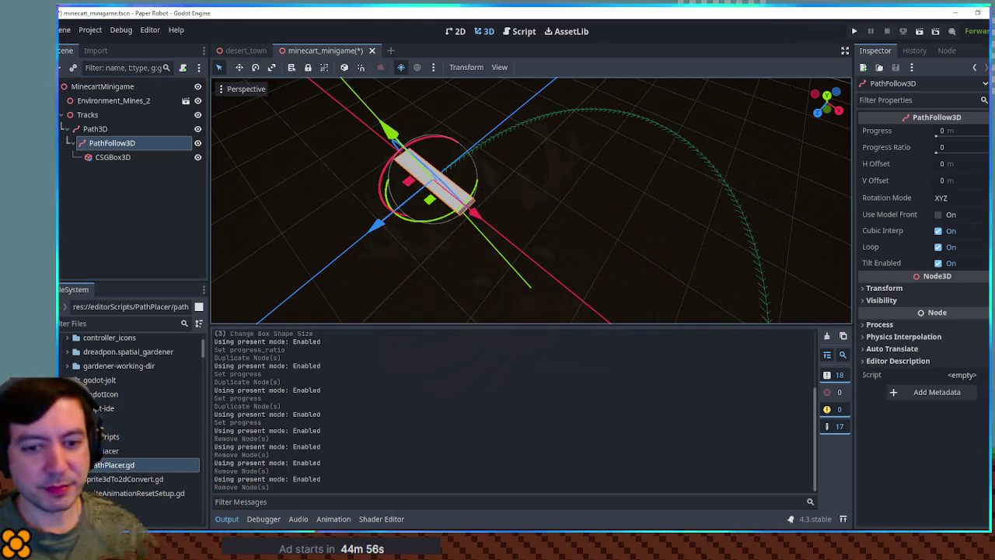
pyautogui.click(504, 35)
pyautogui.doubleClick(396, 96)
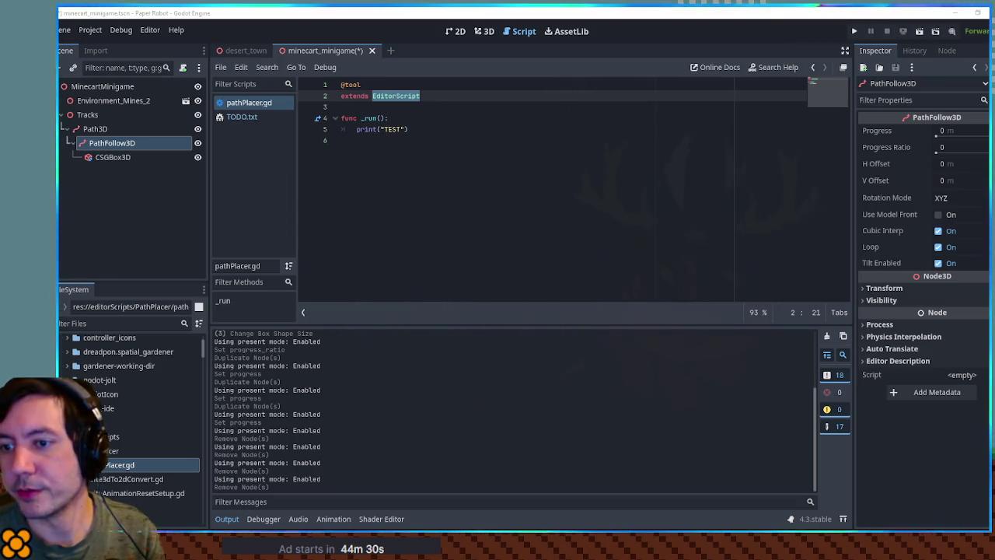
# Store EditorInterface.get_selection() in selectedNodes, replace the TEST print with print(selectedNodes), and save
pyautogui.click(427, 115)
pyautogui.press('Return')
pyautogui.write('var selectedNodes = EditorInterface.get_selection()')
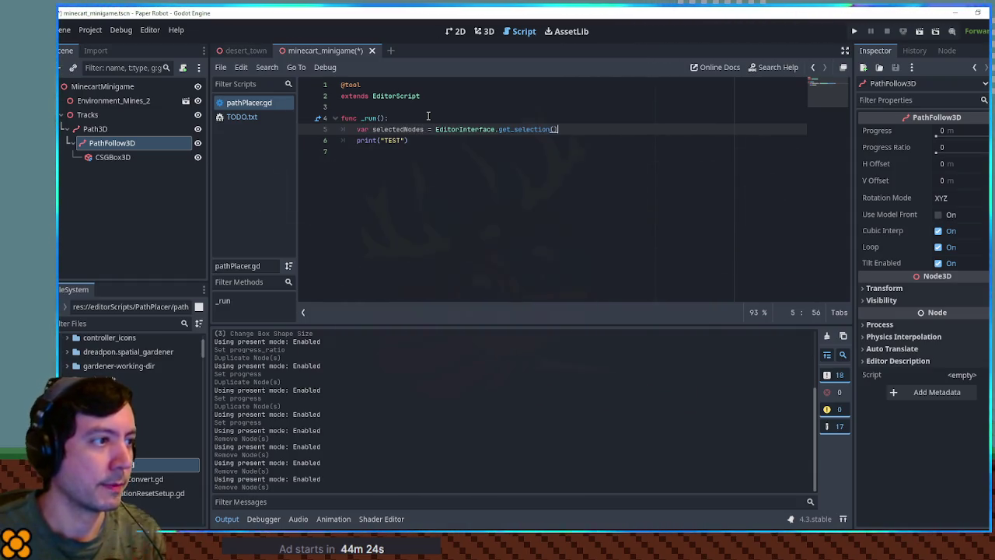
pyautogui.press('Return')
pyautogui.press('BackSpace')
pyautogui.press('BackSpace')
pyautogui.press('BackSpace')
pyautogui.write('print')
pyautogui.press('Return')
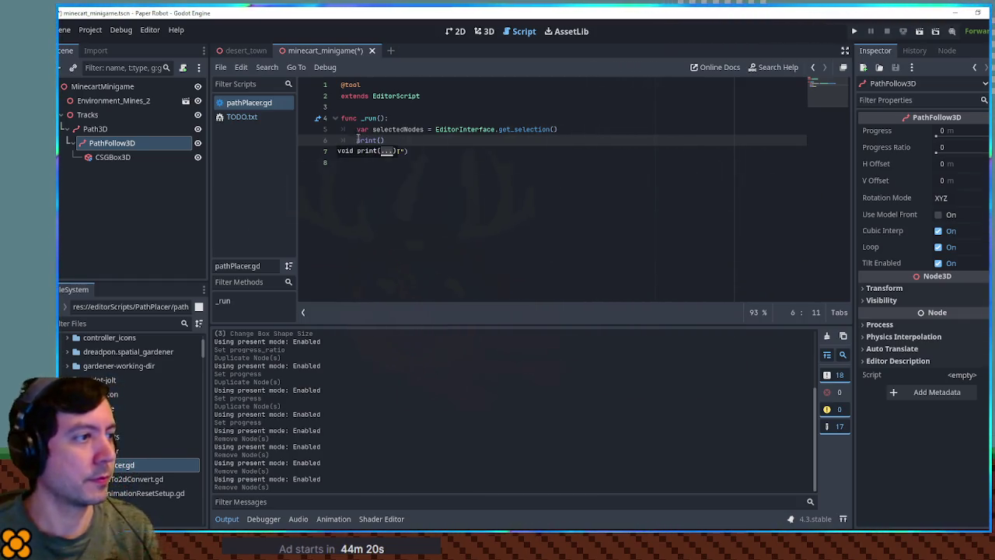
pyautogui.write('selectedNodes')
pyautogui.tripleClick(392, 151)
pyautogui.press('BackSpace')
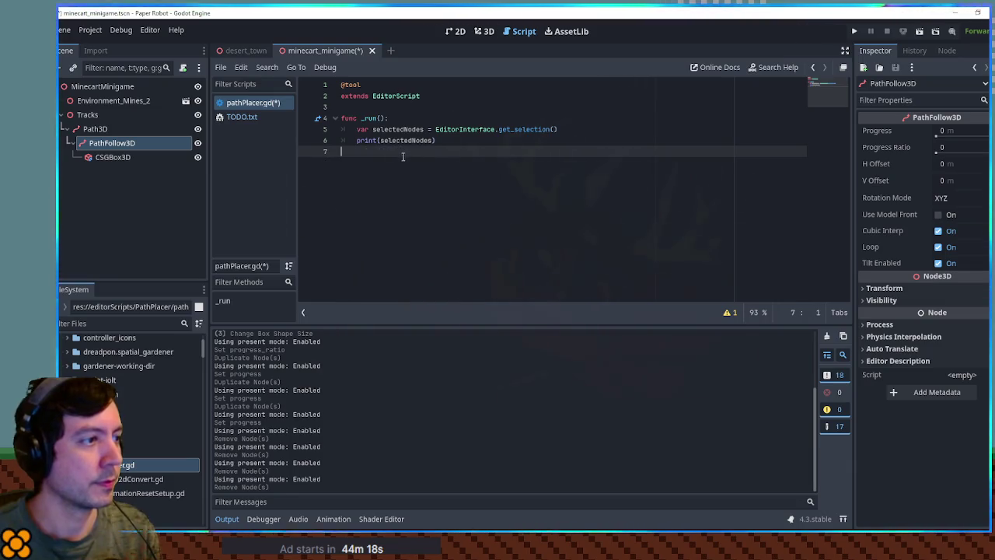
pyautogui.hotkey('ctrl', 's')
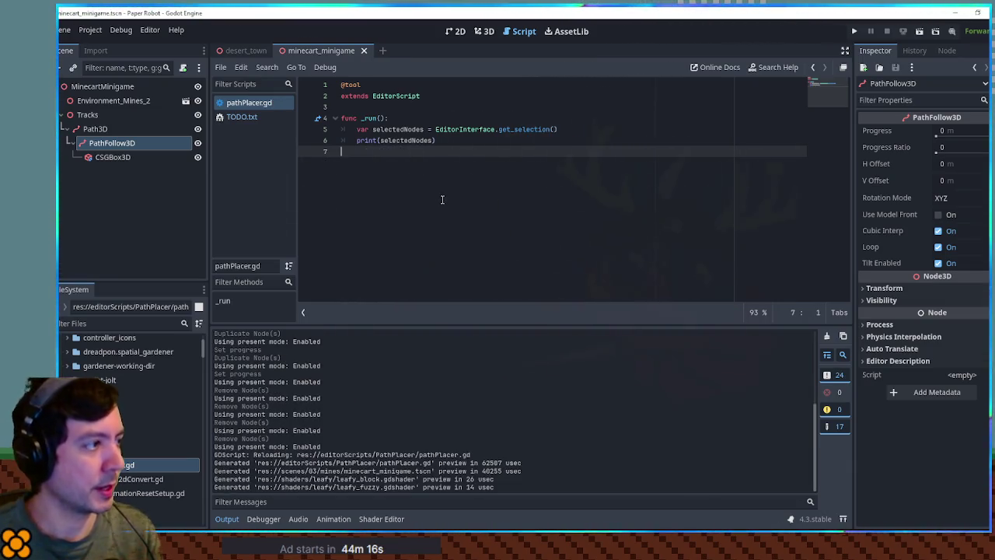
# Run the script with PathFollow3D selected, then again with Path3D also selected
pyautogui.hotkey('ctrl', 'shift', 'x')
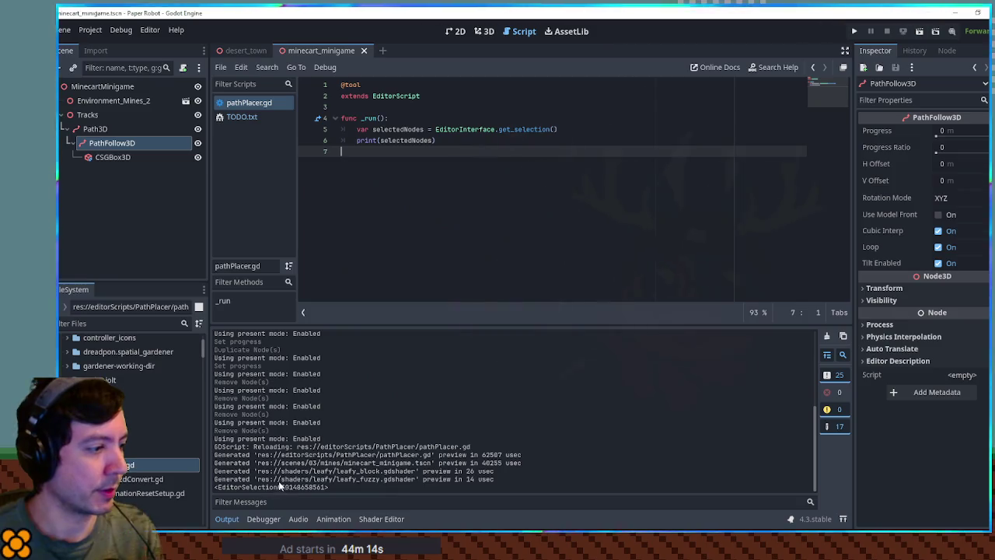
pyautogui.keyDown('ctrl'); pyautogui.click(101, 129); pyautogui.keyUp('ctrl')
pyautogui.hotkey('ctrl', 'shift', 'x')
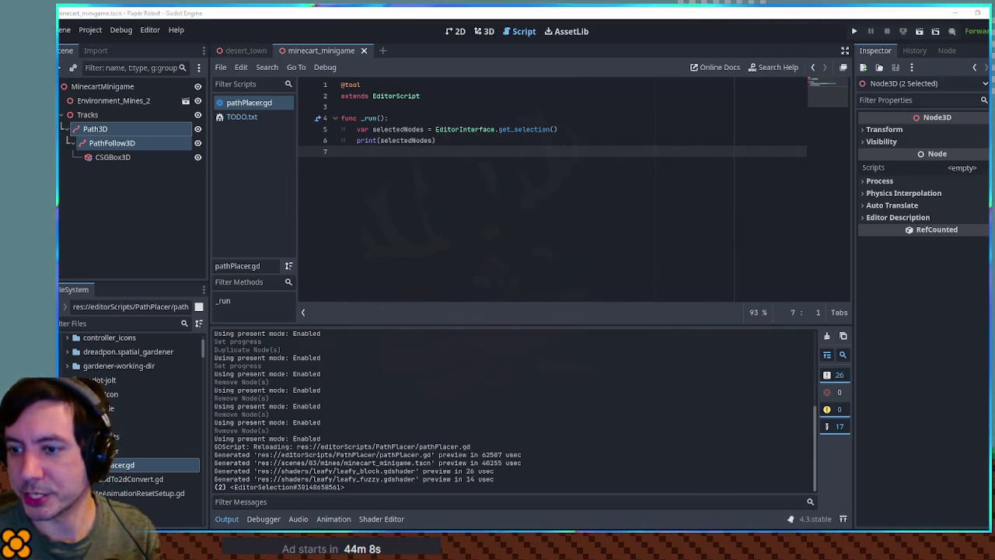
# Change selectedNodes to use get_selected_nodes() and rerun the script
pyautogui.doubleClick(406, 140)
pyautogui.doubleClick(397, 129)
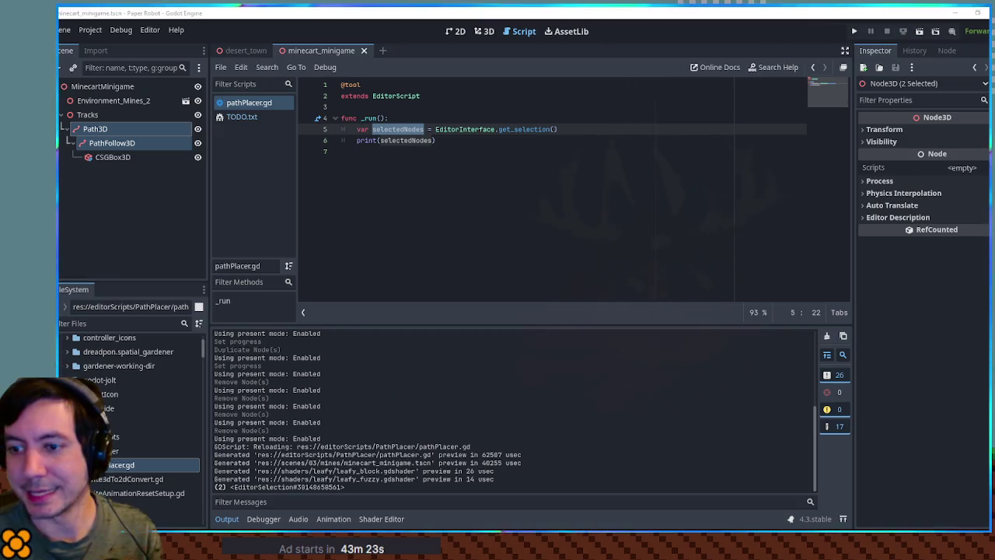
pyautogui.click(568, 129)
pyautogui.write('.get_selected_nodes()')
pyautogui.hotkey('ctrl', 'shift', 'x')
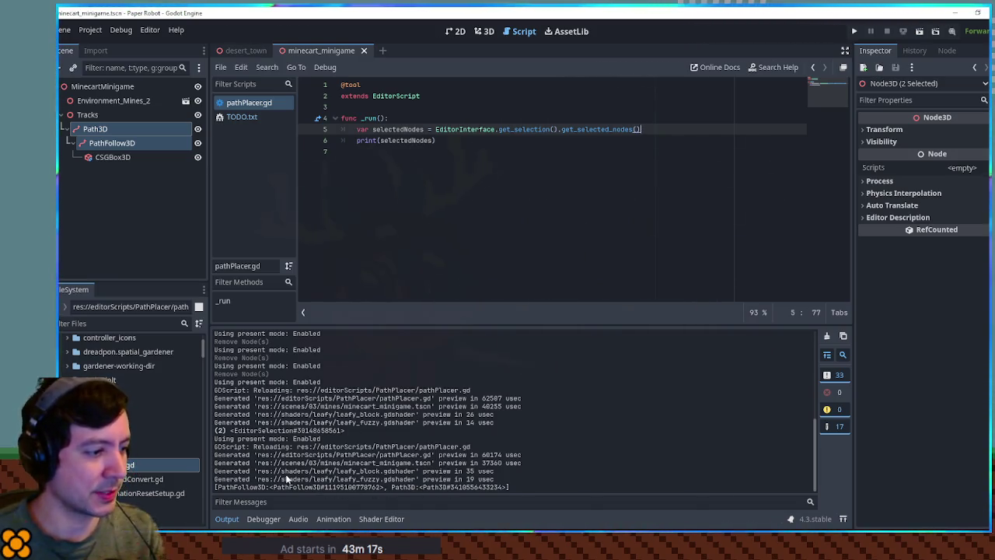
# Add an if selectedNodes.size() != 0 check that prints INVALID SELECTION and returns
pyautogui.click(491, 138)
pyautogui.moveTo(356, 142); pyautogui.dragTo(433, 141)
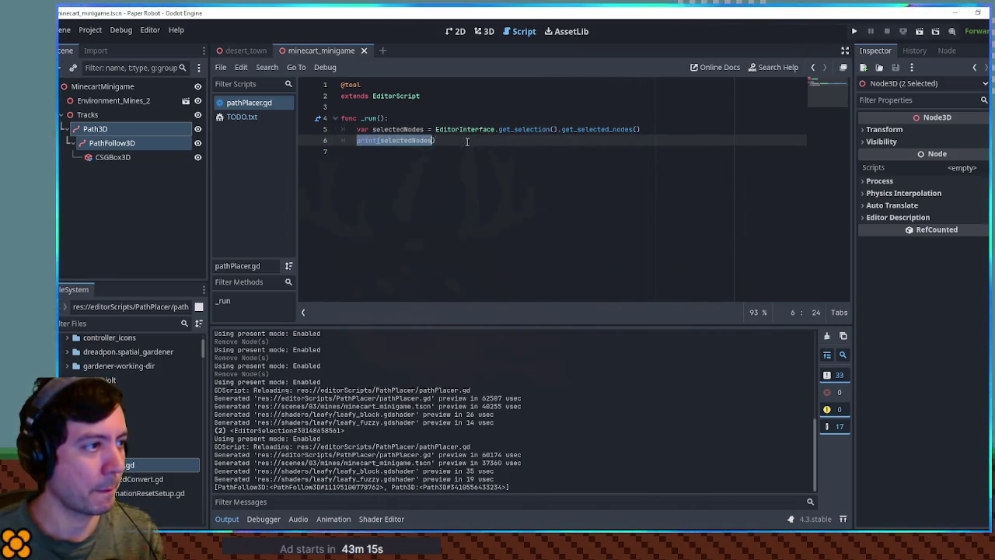
pyautogui.write('if select')
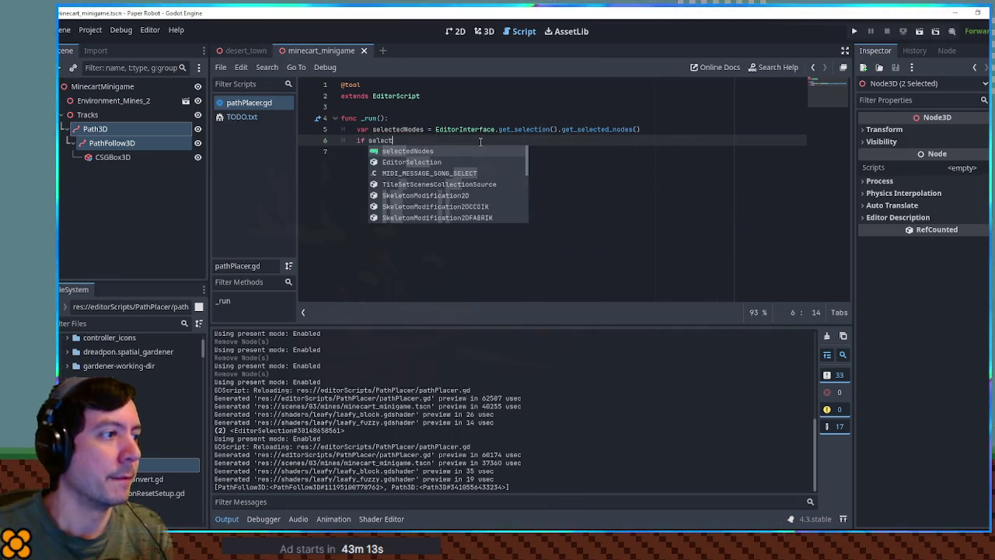
pyautogui.press('Return')
pyautogui.write('ze()')
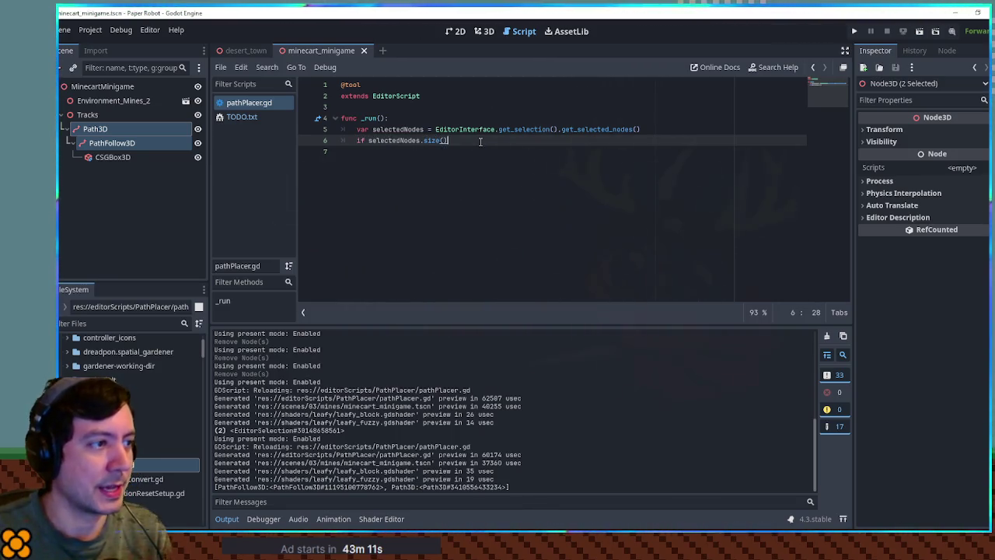
pyautogui.write(' != 0:')
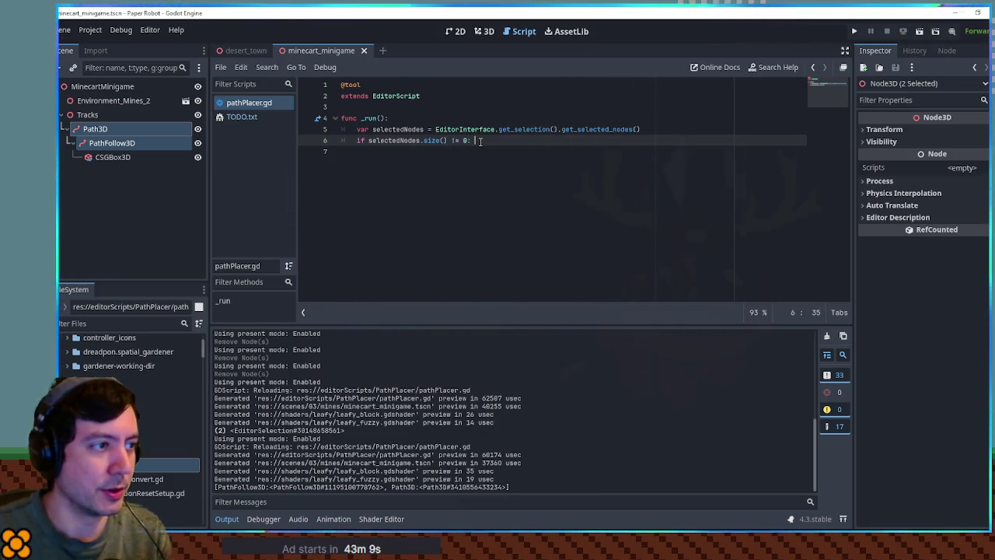
pyautogui.press('Return')
pyautogui.write('t(')
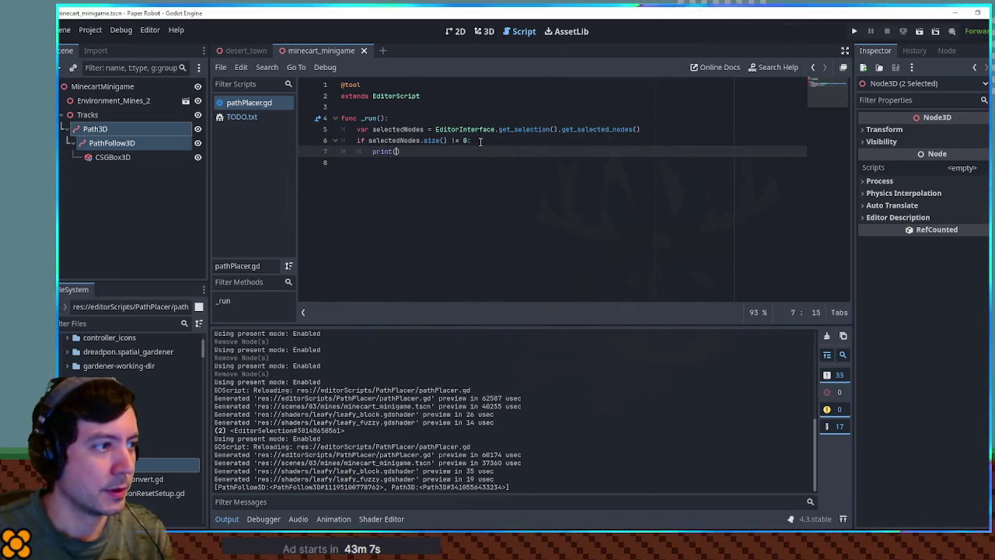
pyautogui.write('_er')
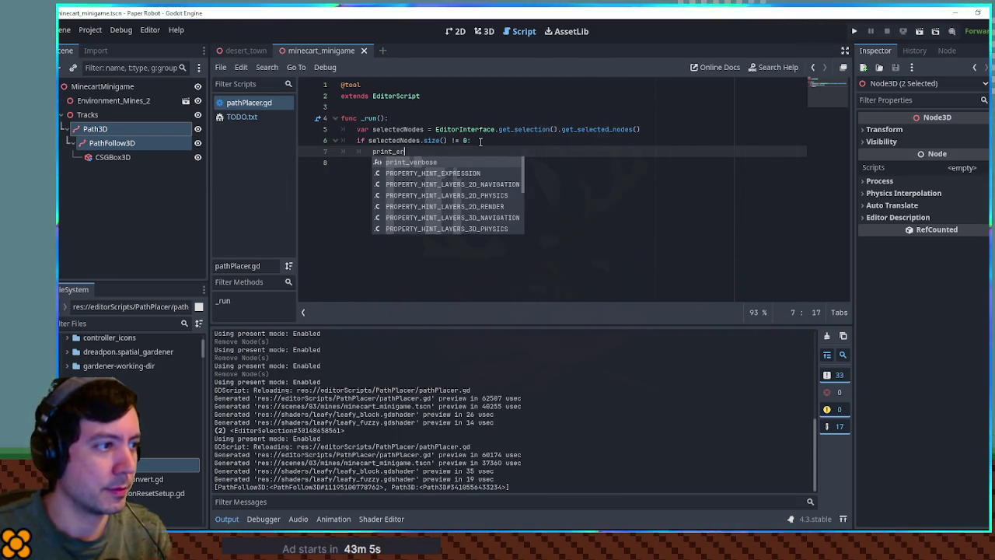
pyautogui.press('BackSpace')
pyautogui.press('BackSpace')
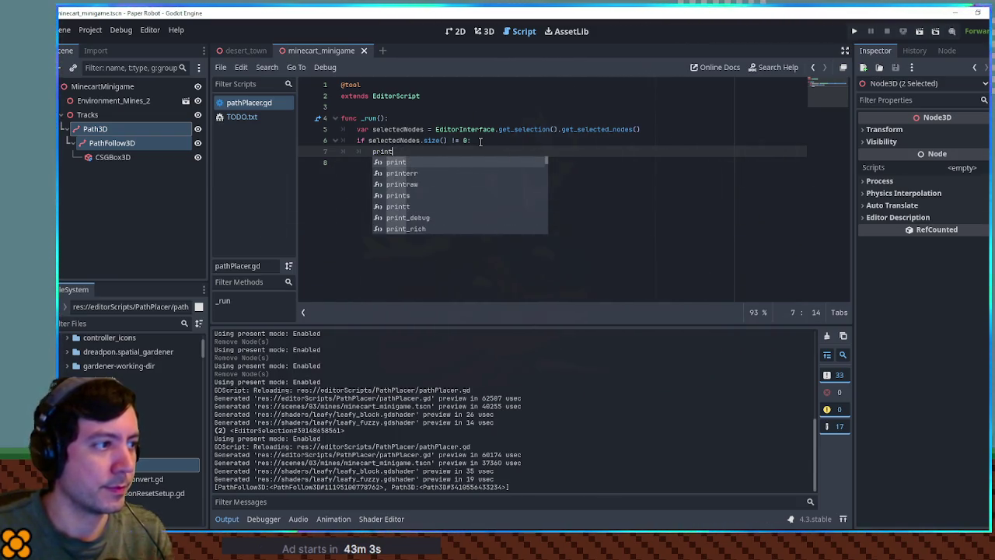
pyautogui.write('("')
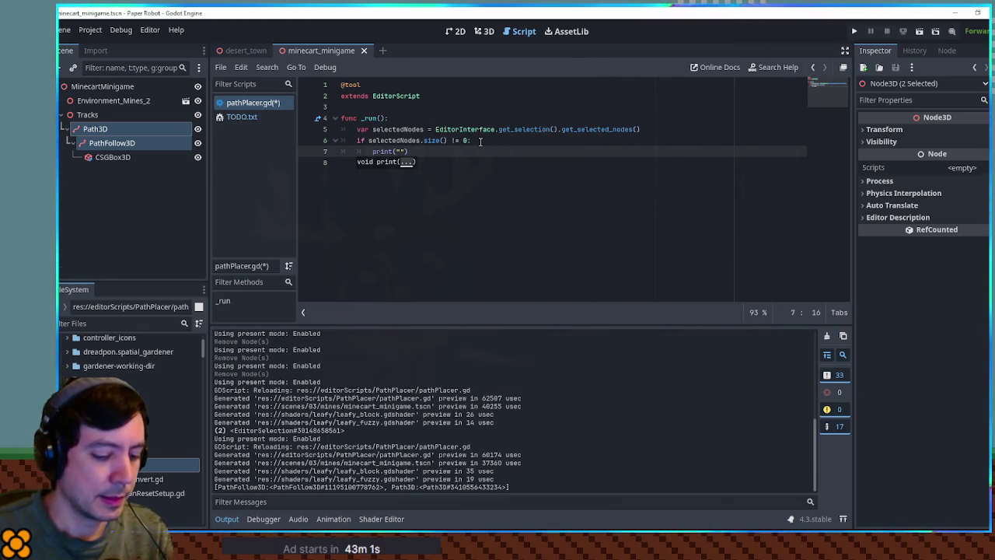
pyautogui.write('D SE')
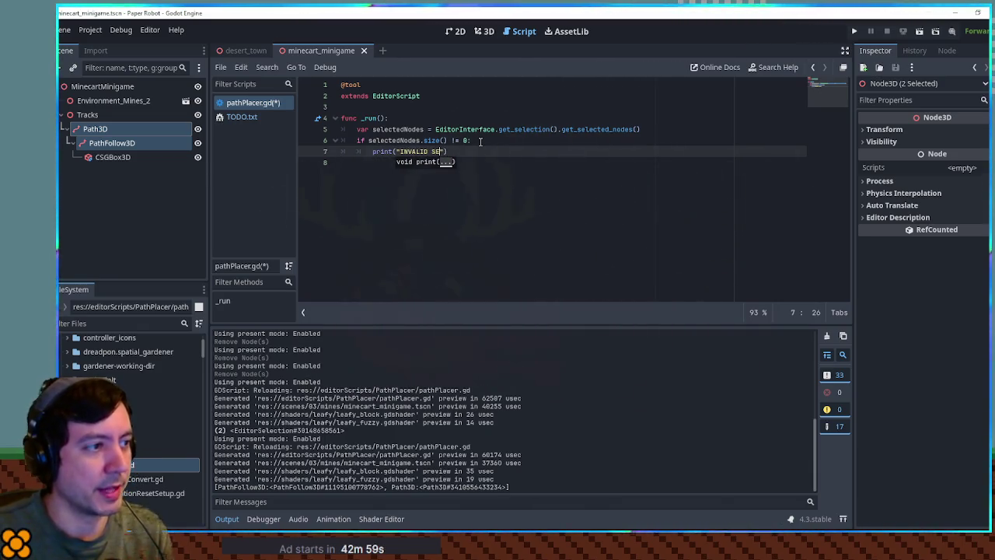
pyautogui.write('N')
pyautogui.press('End')
pyautogui.press('Return')
pyautogui.write('r')
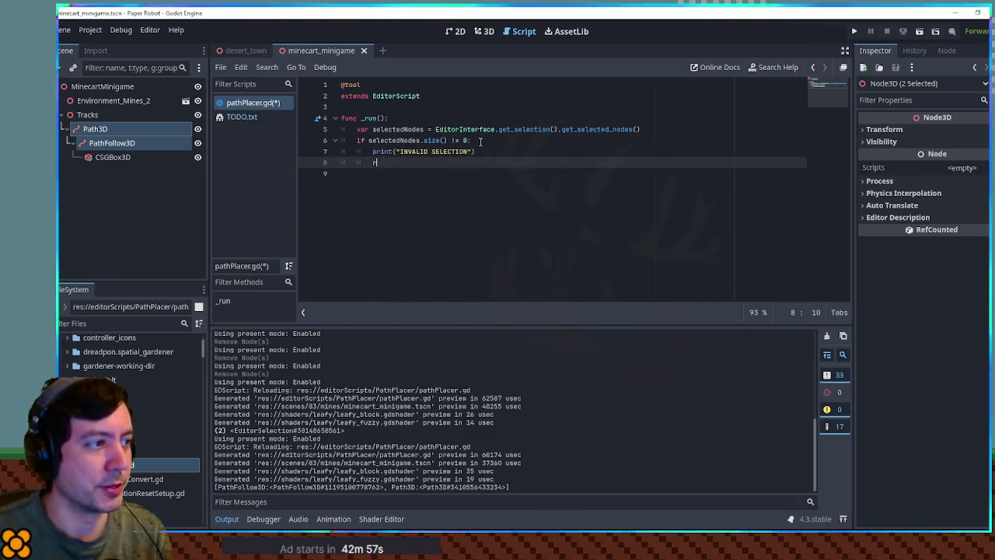
# Add print(selectedNodes[0]) after the check, save, and run the script
pyautogui.press('Return')
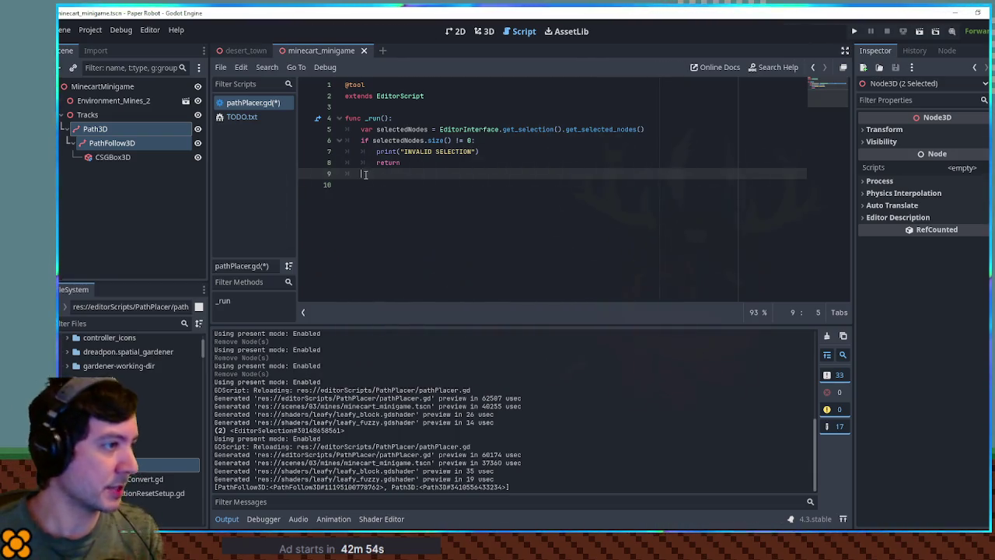
pyautogui.write('print(')
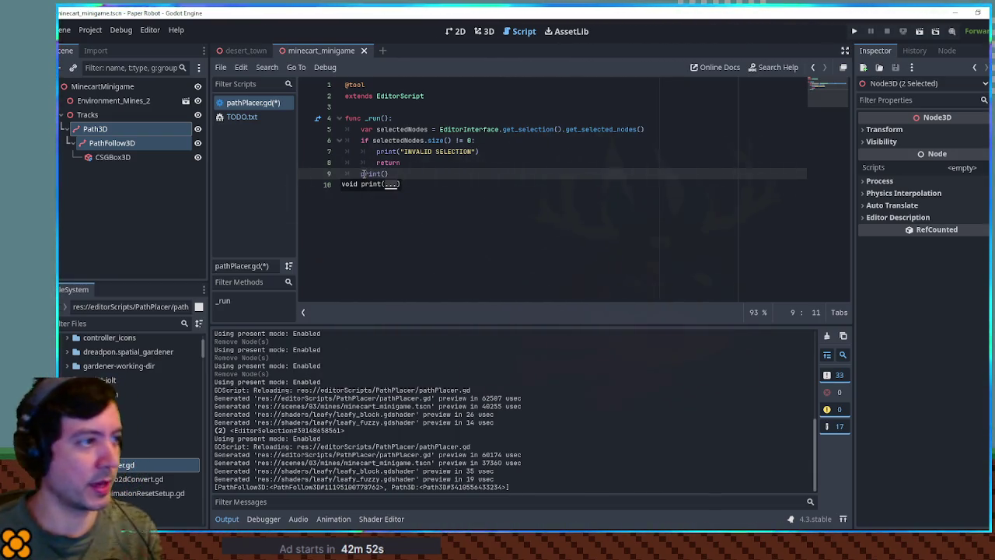
pyautogui.write('selectedNodes')
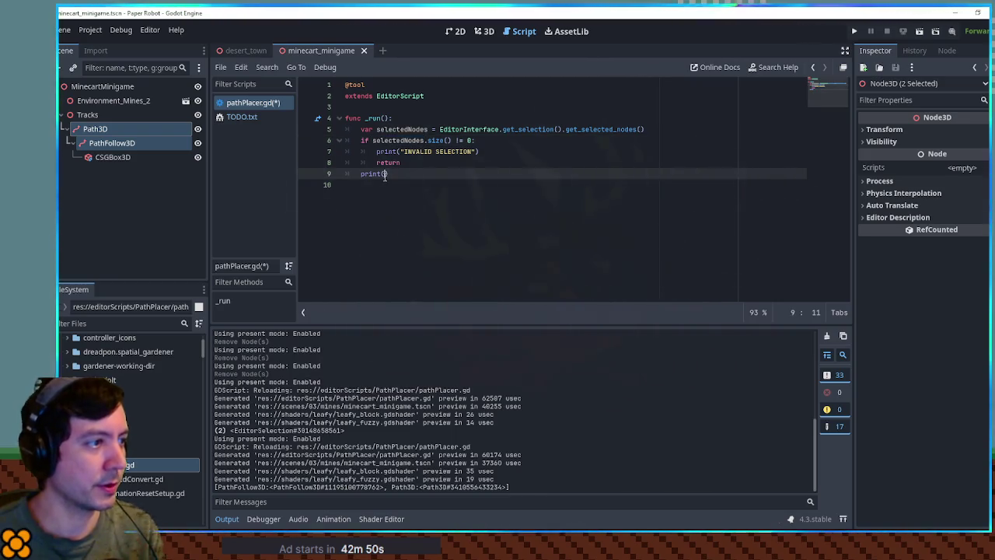
pyautogui.write('[0]')
pyautogui.hotkey('ctrl', 's')
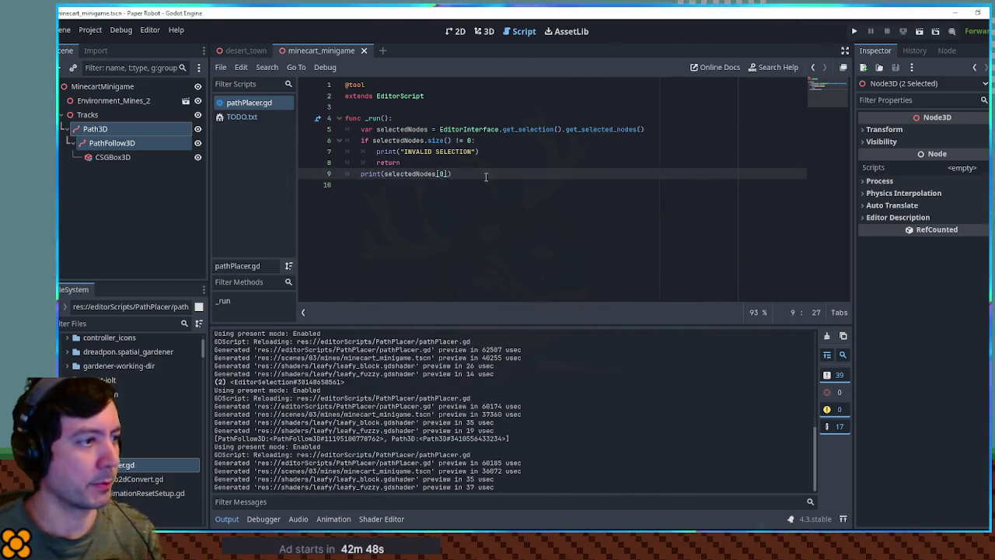
pyautogui.hotkey('ctrl', 'shift', 'x')
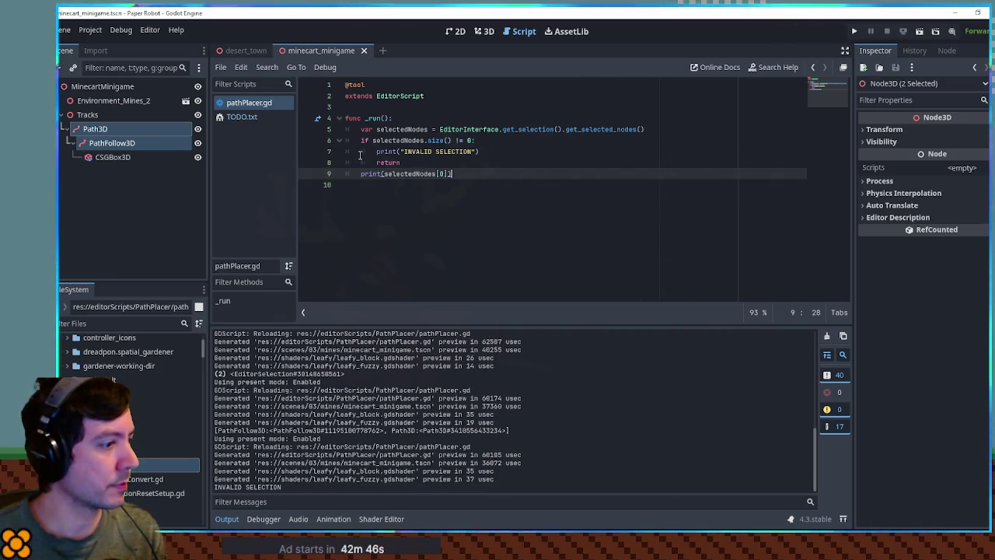
# Change the selection-count check on line 6 from != 0 to != 1 and save
pyautogui.click(137, 143)
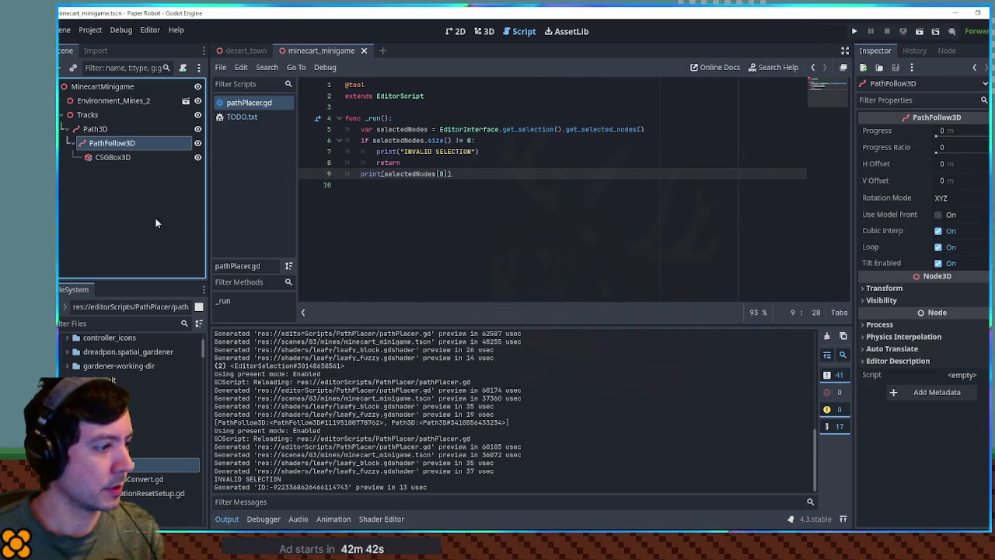
pyautogui.click(110, 157)
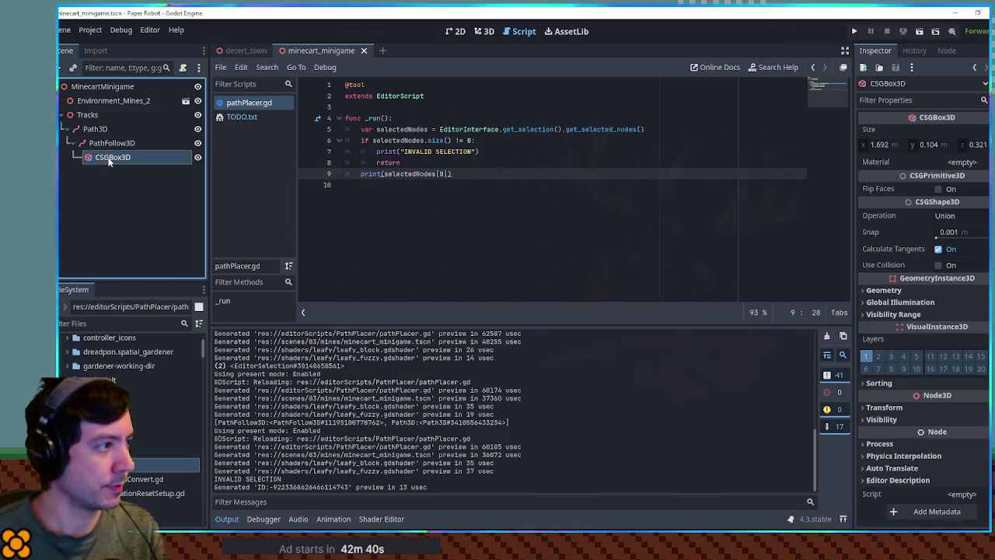
pyautogui.click(111, 143)
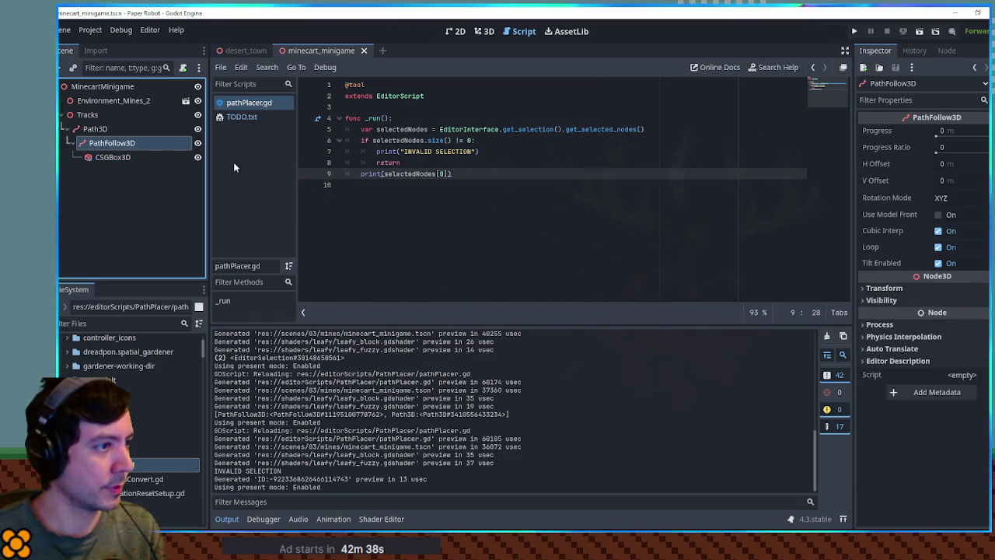
pyautogui.doubleClick(409, 173)
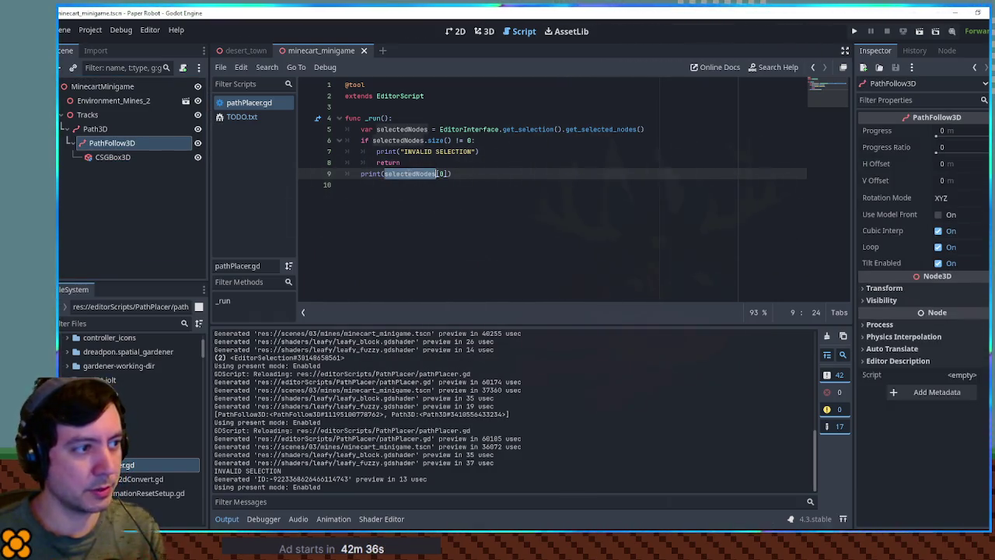
pyautogui.doubleClick(469, 140)
pyautogui.write('1')
pyautogui.hotkey('ctrl', 's')
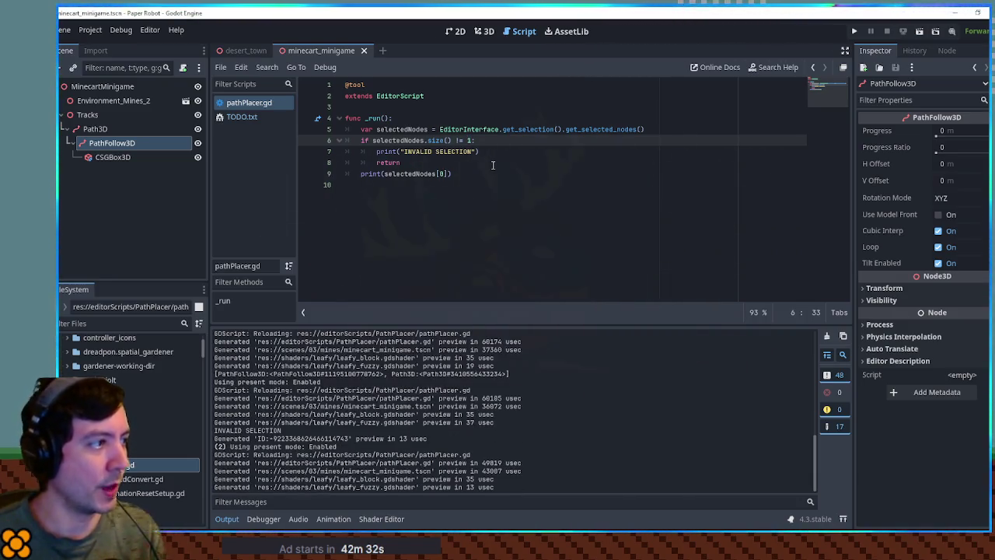
# Select the nodes from Tracks down to CSGBox3D and run the script with four nodes selected
pyautogui.click(94, 129)
pyautogui.click(116, 143)
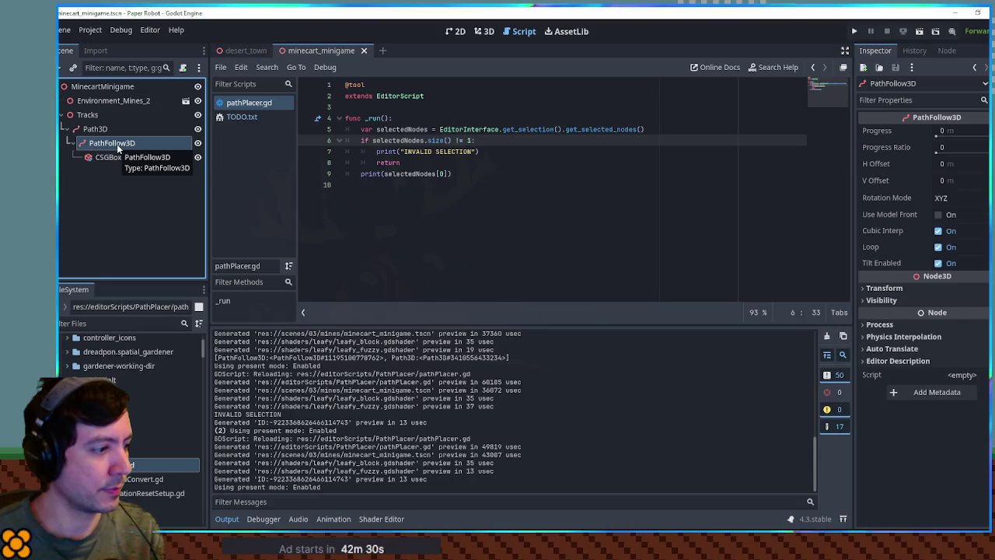
pyautogui.keyDown('ctrl'); pyautogui.click(104, 129); pyautogui.keyUp('ctrl')
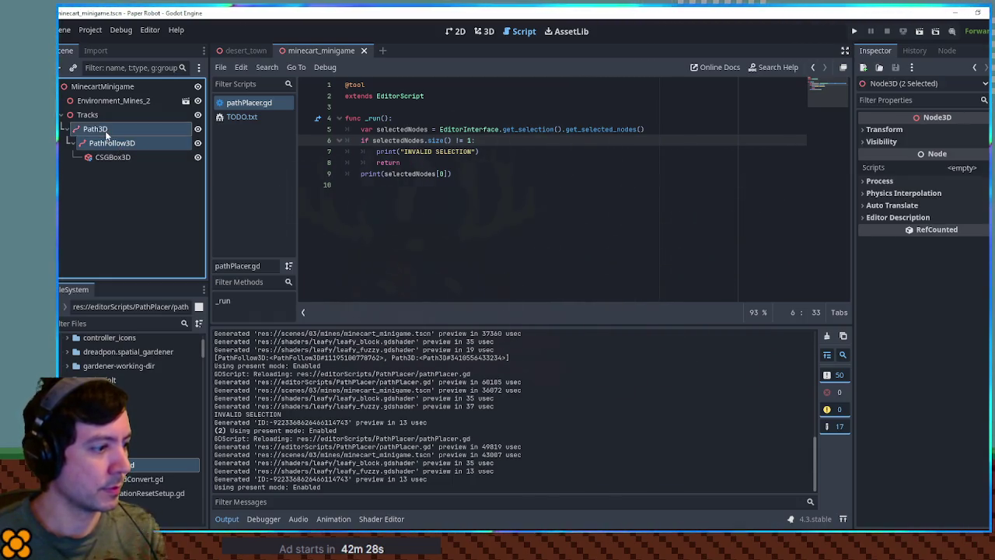
pyautogui.click(106, 129)
pyautogui.click(89, 114)
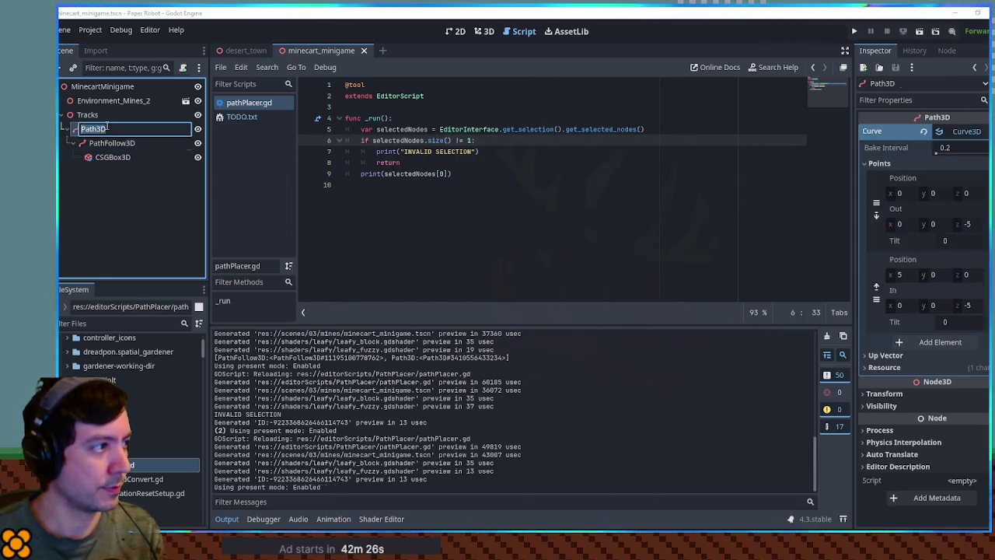
pyautogui.keyDown('shift'); pyautogui.click(113, 157); pyautogui.keyUp('shift')
pyautogui.click(431, 161)
pyautogui.hotkey('ctrl', 'shift', 'x')
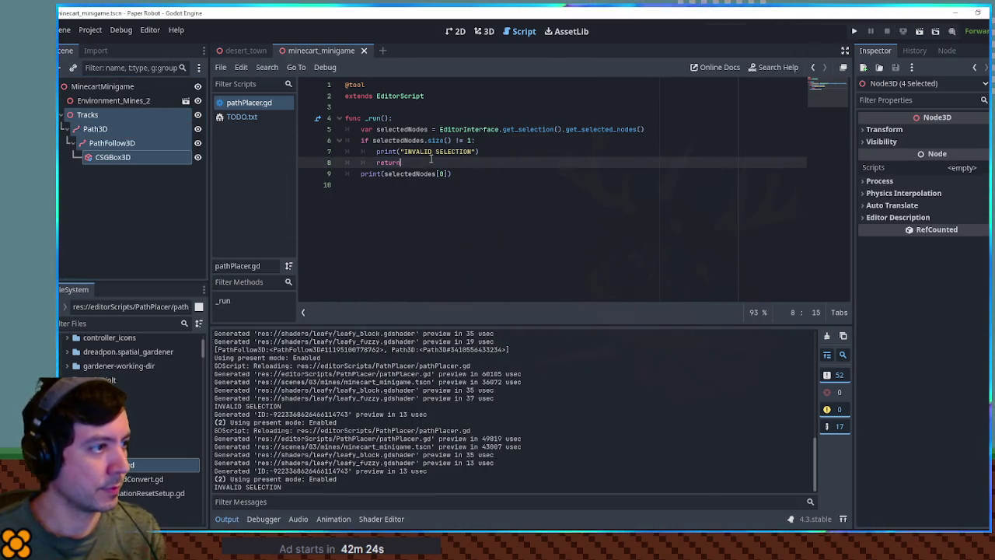
# Run the script with only PathFollow3D selected, then select the print call on line 9
pyautogui.click(112, 143)
pyautogui.click(459, 165)
pyautogui.hotkey('ctrl', 'shift', 'x')
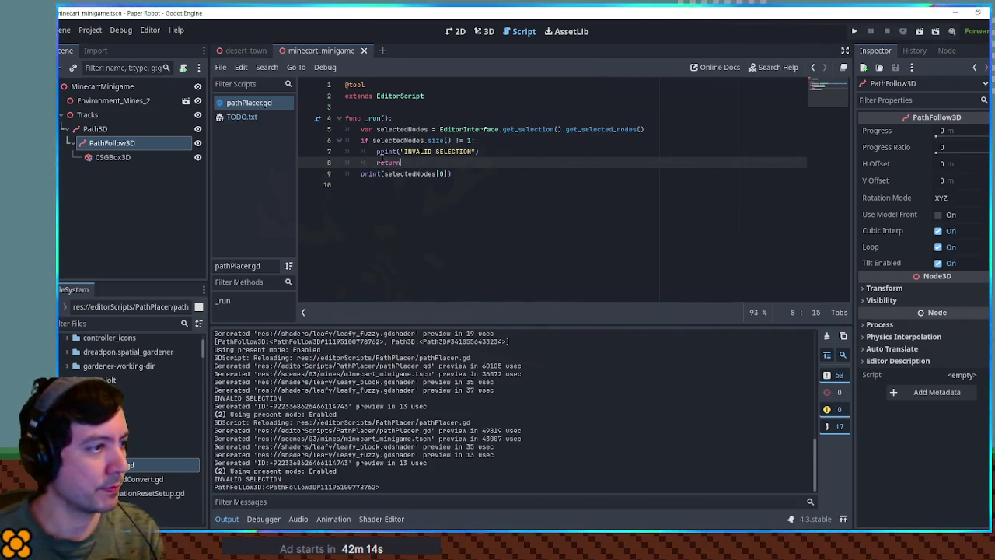
pyautogui.click(505, 173)
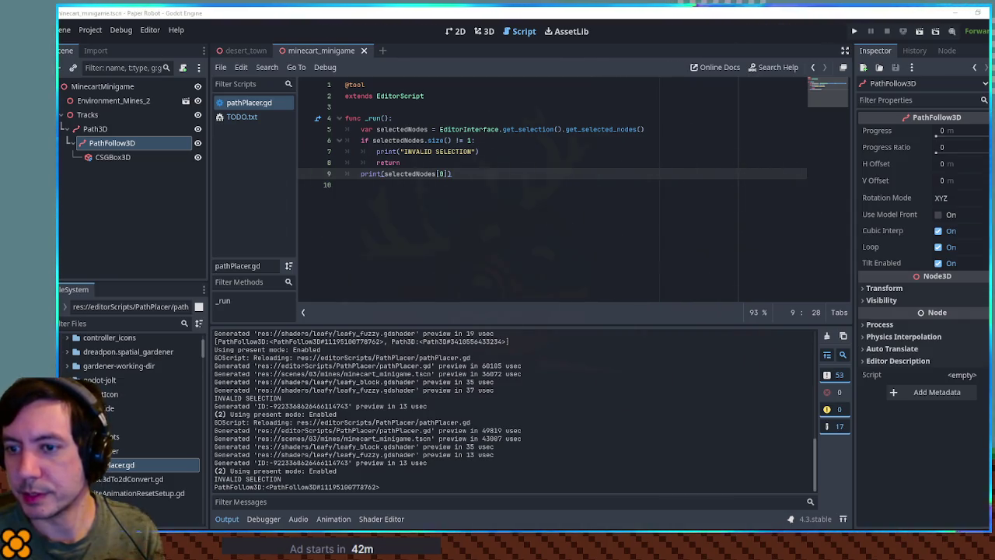
pyautogui.doubleClick(371, 174)
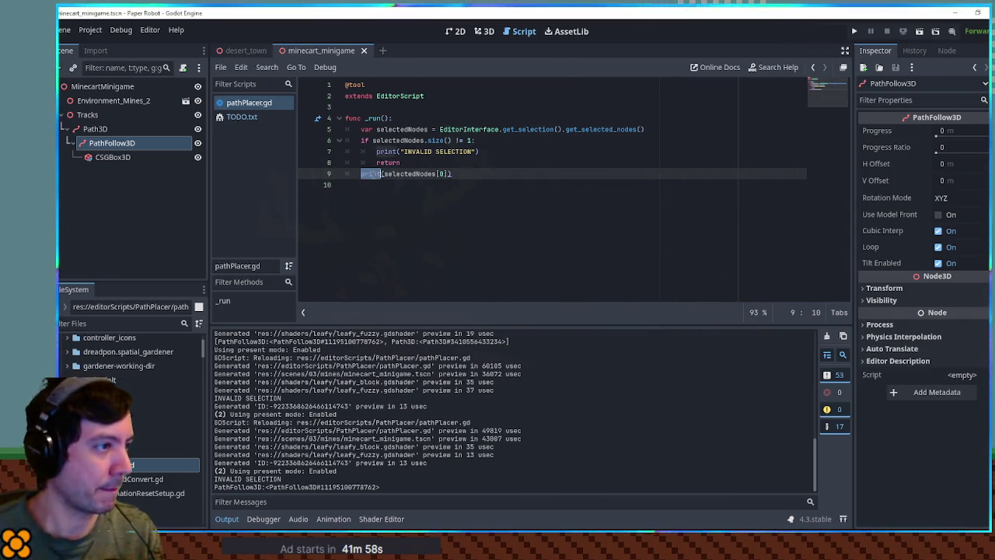
# Add an 'if !(… is PathFollow3D)' check followed by the INVALID SELECTION print and return
pyautogui.write('if (')
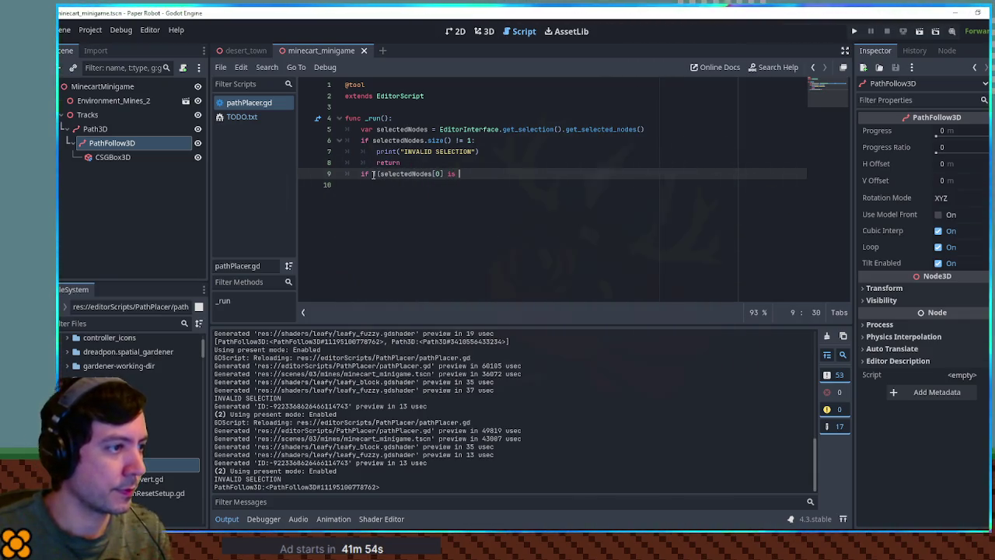
pyautogui.write('thFoll')
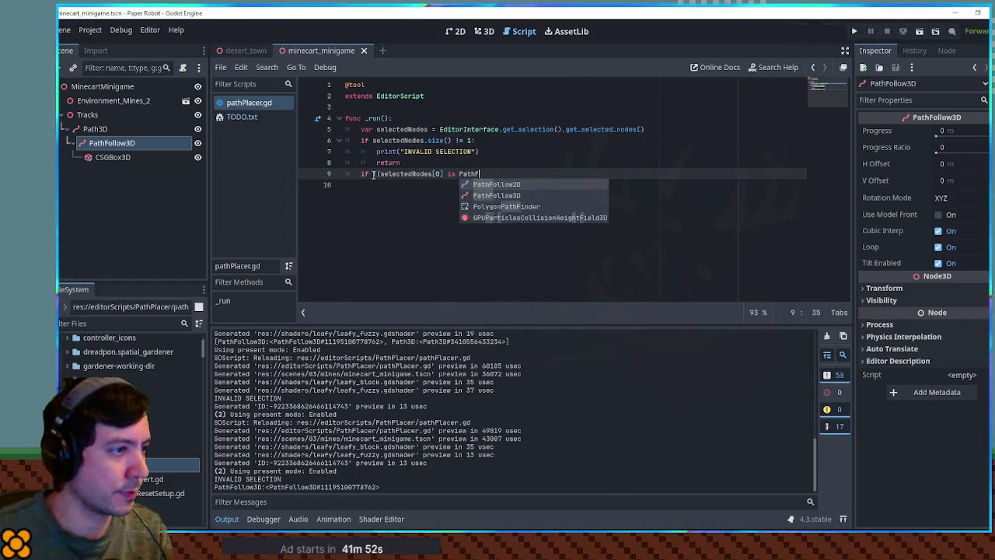
pyautogui.press('Return')
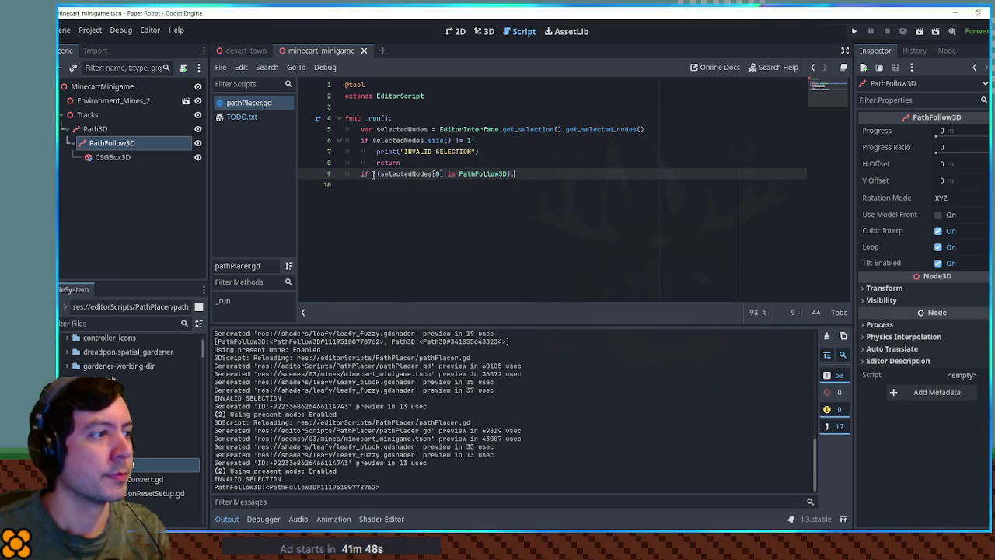
pyautogui.moveTo(475, 141); pyautogui.dragTo(400, 162)
pyautogui.hotkey('ctrl', 'c')
pyautogui.click(514, 174)
pyautogui.hotkey('ctrl', 'v')
pyautogui.press('Return')
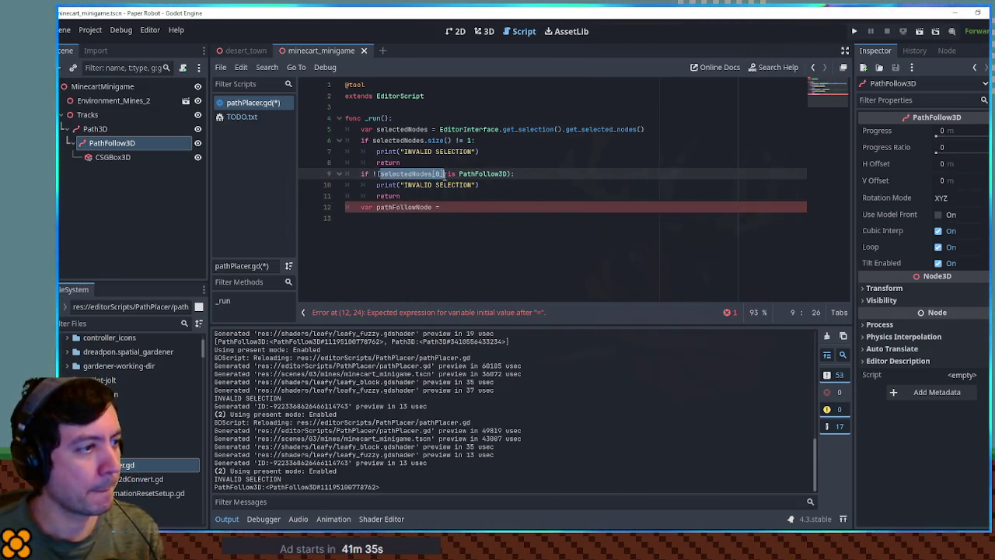
# Store selectedNodes[0] in pathFollowNode above the check, then use pathFollowNode in the check and in print(pathFollowNode)
pyautogui.write('selectedNodes[0]')
pyautogui.press('Return')
pyautogui.write('print(')
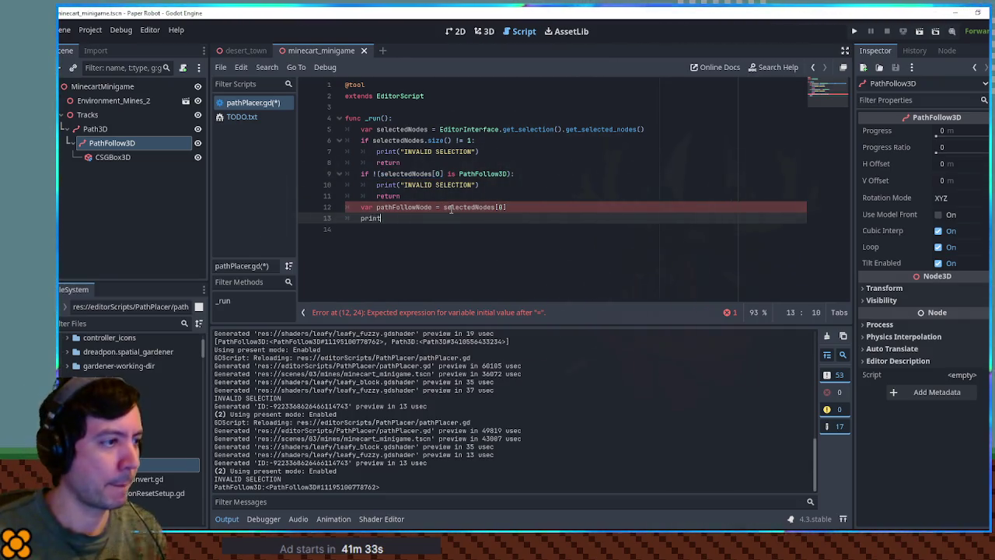
pyautogui.hotkey('alt', 'Up')
pyautogui.hotkey('alt', 'Up')
pyautogui.hotkey('alt', 'Up')
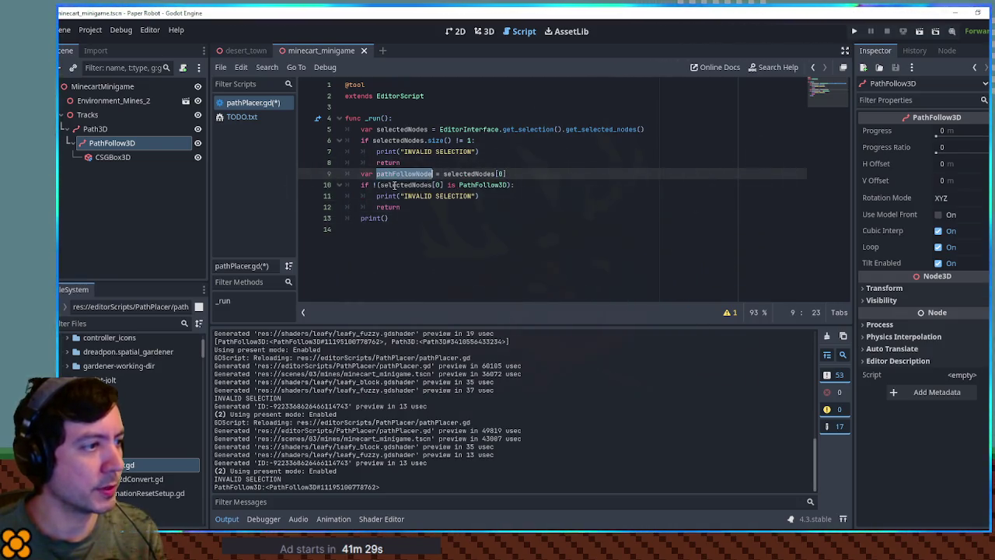
pyautogui.moveTo(379, 185); pyautogui.dragTo(437, 185)
pyautogui.write('pathFollowNode')
pyautogui.press('Delete')
pyautogui.press('Delete')
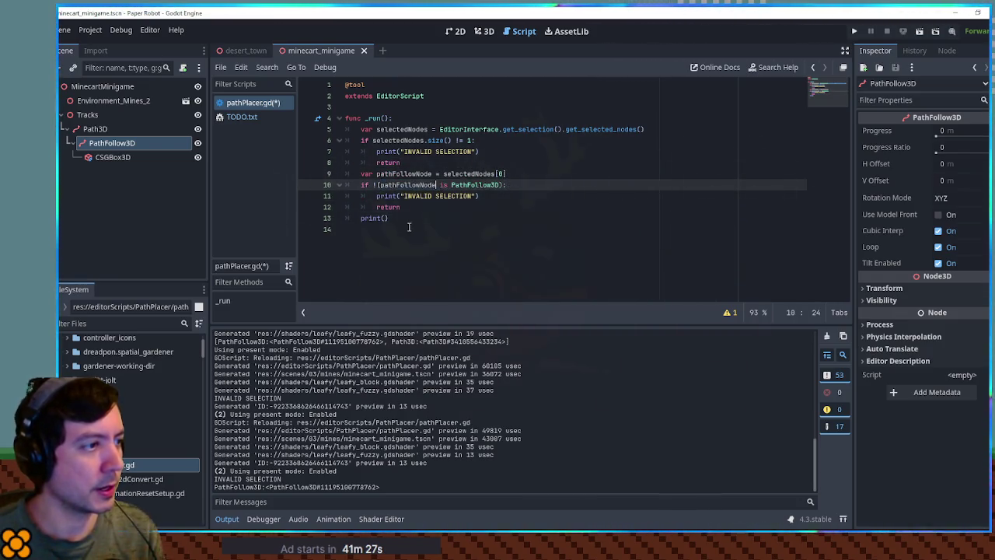
pyautogui.click(507, 220)
pyautogui.press('Left')
pyautogui.write('pathFollowNode')
pyautogui.click(544, 206)
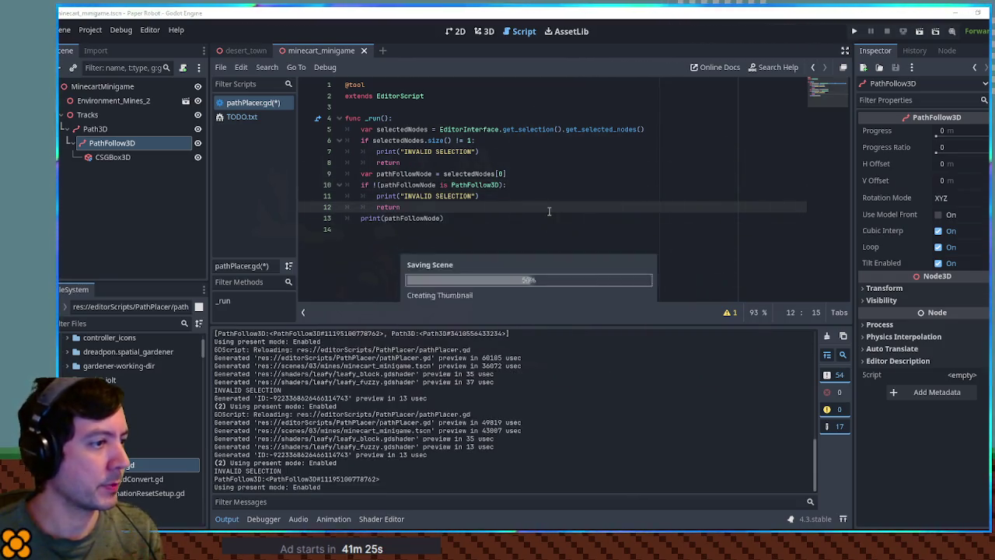
# Save and run the script on PathFollow3D, then on CSGBox3D, then reselect PathFollow3D
pyautogui.hotkey('ctrl', 's')
pyautogui.hotkey('ctrl', 'shift', 'x')
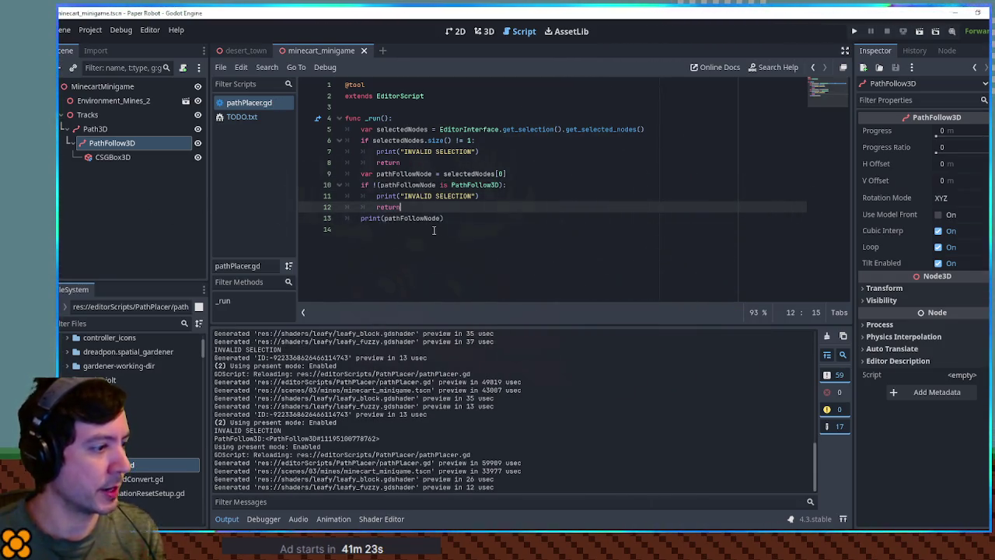
pyautogui.click(440, 231)
pyautogui.hotkey('ctrl', 'shift', 'x')
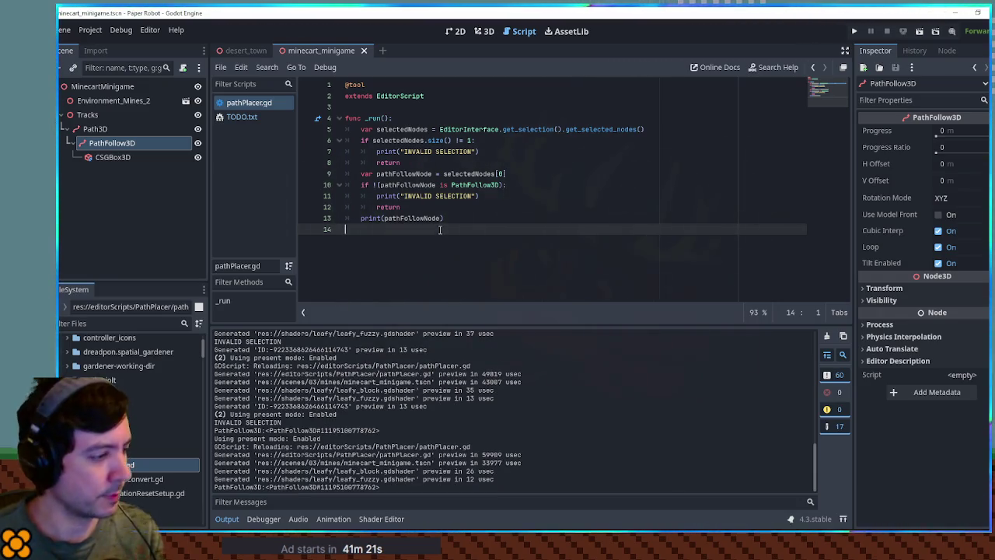
pyautogui.click(115, 157)
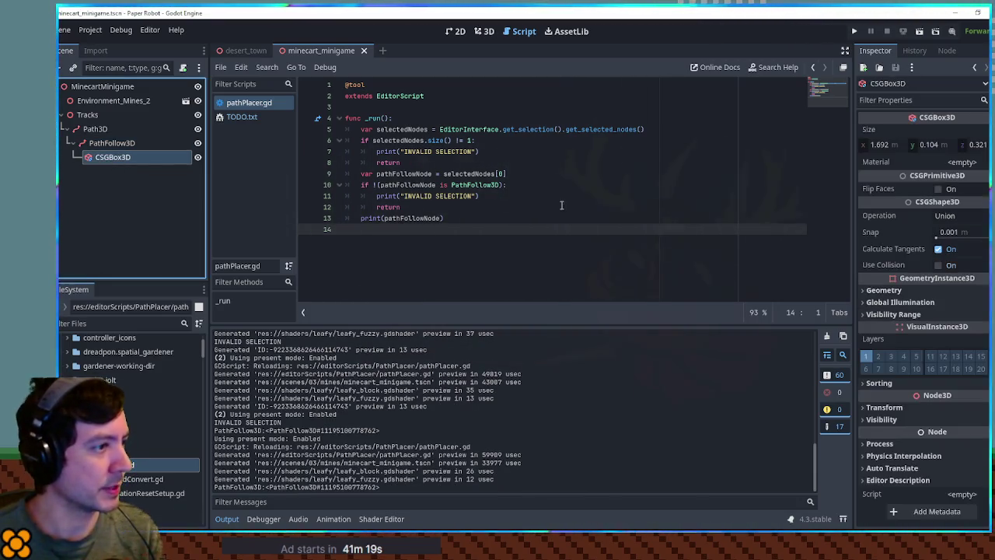
pyautogui.hotkey('ctrl', 'shift', 'x')
pyautogui.click(111, 143)
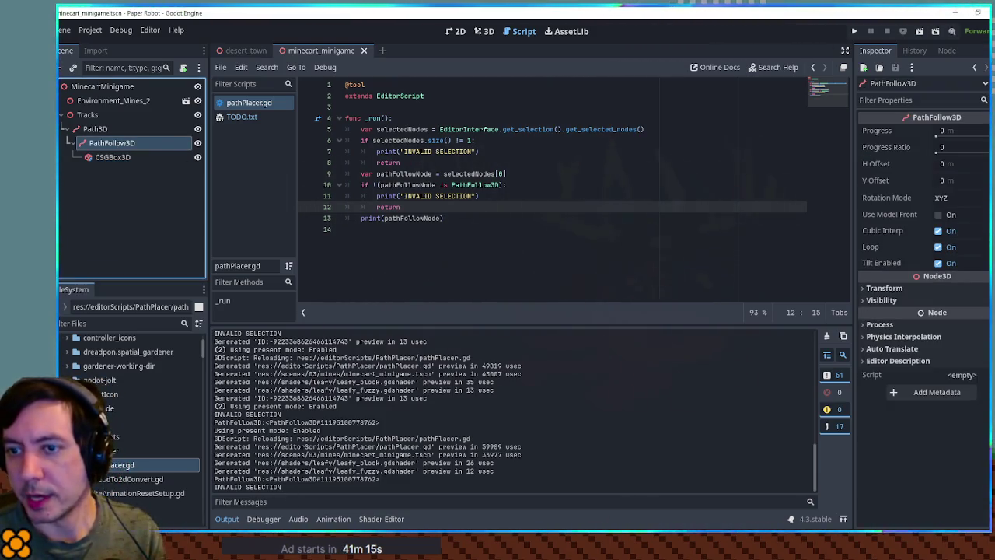
# Replace line 13's print with 'var path = pathFollowNode.get_paren'
pyautogui.click(466, 214)
pyautogui.click(467, 211)
pyautogui.click(482, 218)
pyautogui.hotkey('shift', 'Home')
pyautogui.write('var path')
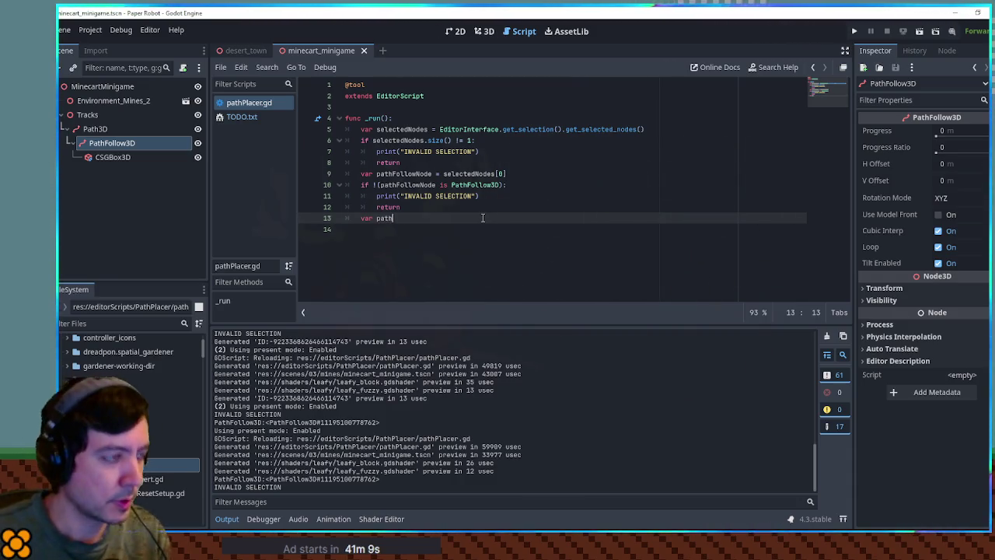
pyautogui.write(' = p')
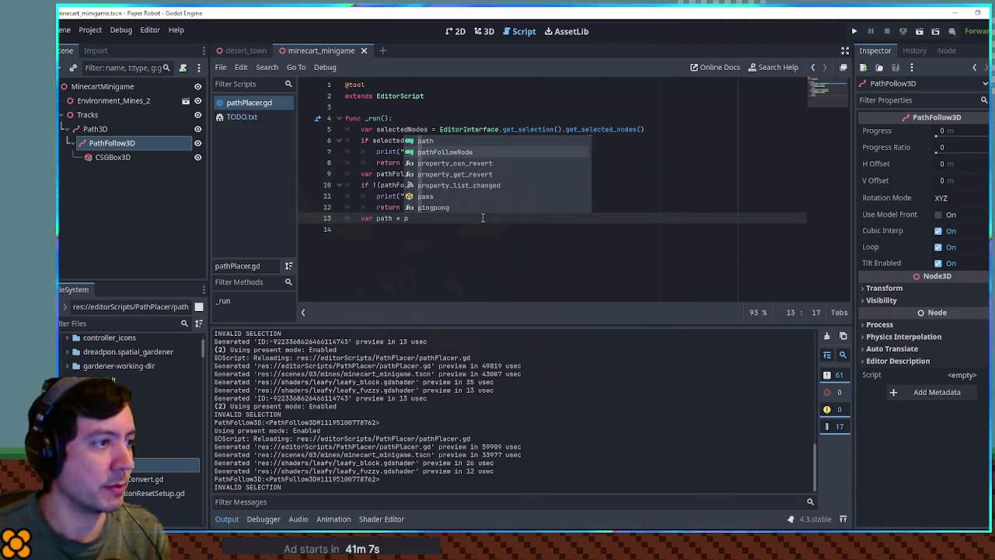
pyautogui.write('athFollowNode.get_paren')
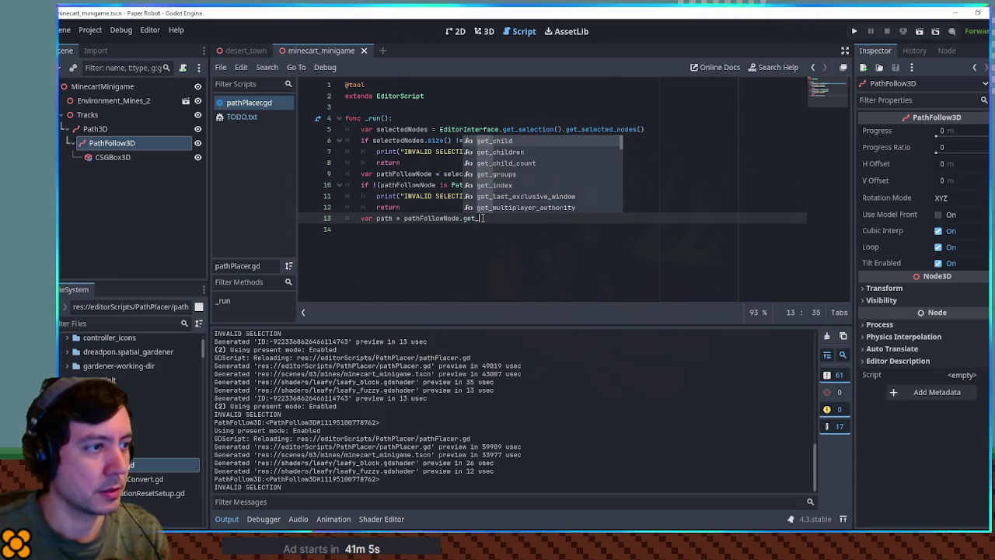
# Complete get_parent(), add a copied Path3D check printing INVALID PARENT, then add print(path)
pyautogui.press('Return')
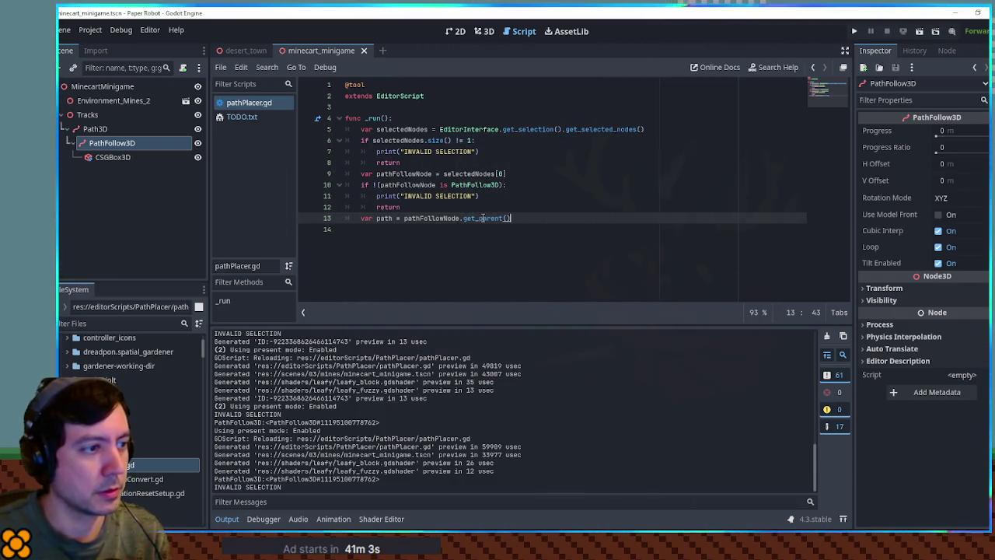
pyautogui.press('Return')
pyautogui.moveTo(442, 208); pyautogui.dragTo(359, 185)
pyautogui.hotkey('ctrl', 'c')
pyautogui.click(514, 225)
pyautogui.hotkey('ctrl', 'v')
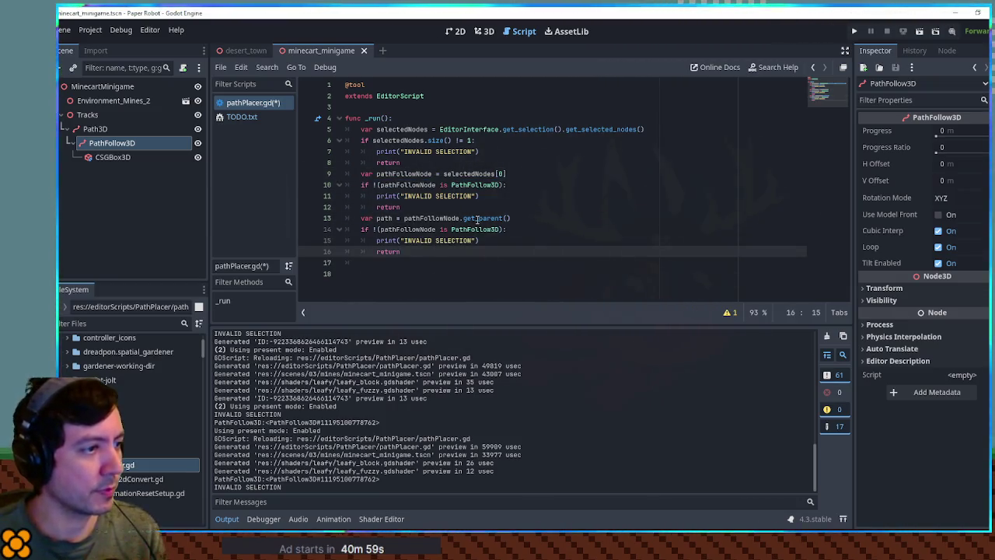
pyautogui.moveTo(467, 229); pyautogui.dragTo(495, 229)
pyautogui.press('BackSpace')
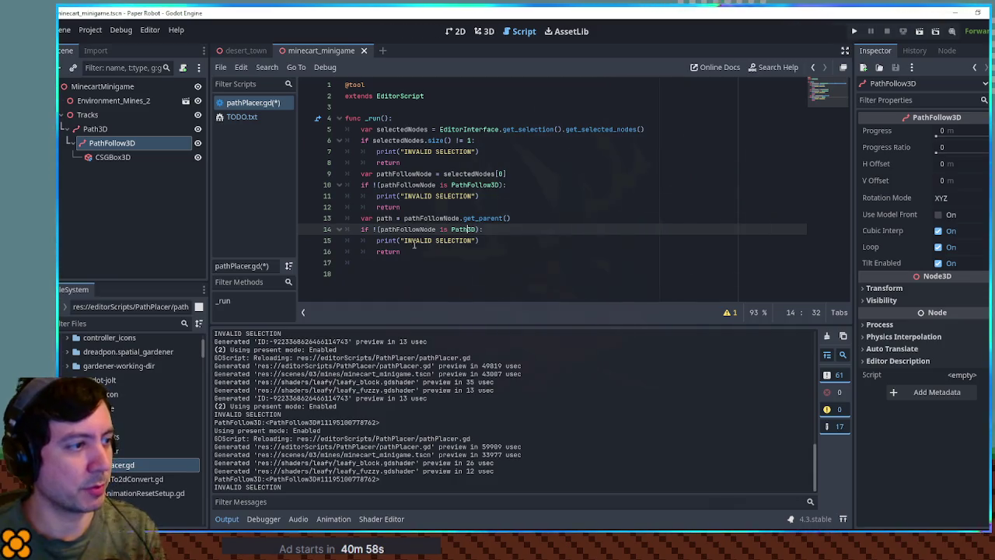
pyautogui.doubleClick(453, 240)
pyautogui.write('PARENT')
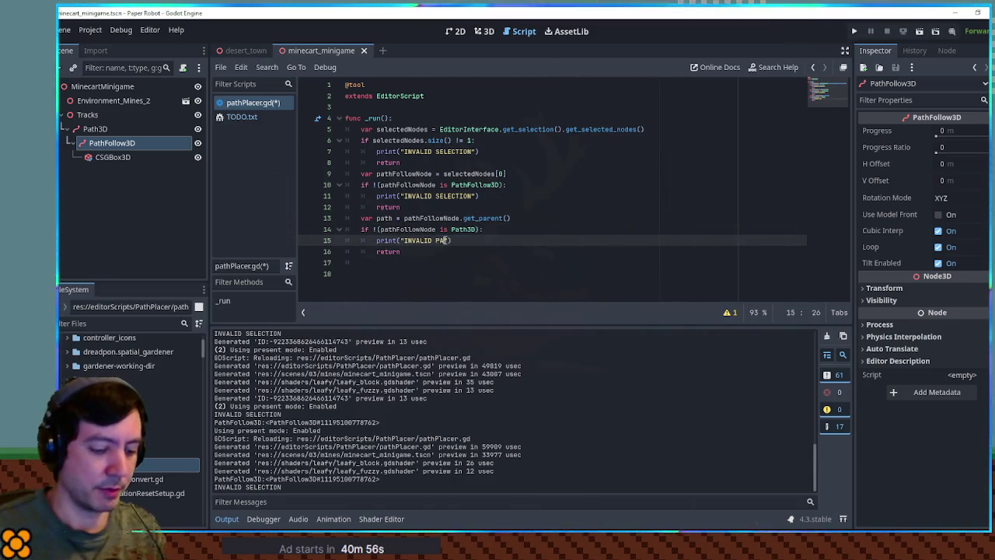
pyautogui.click(410, 261)
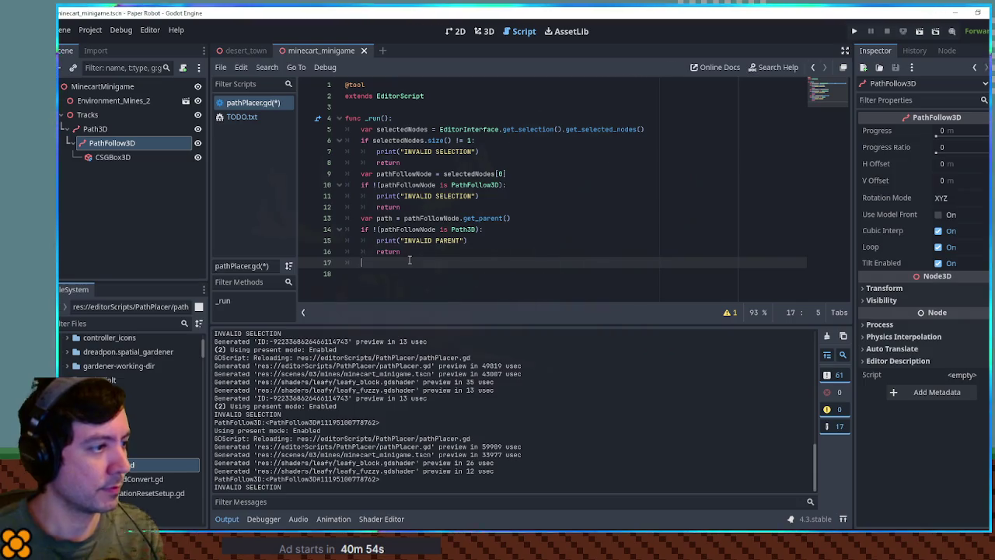
pyautogui.write('print(')
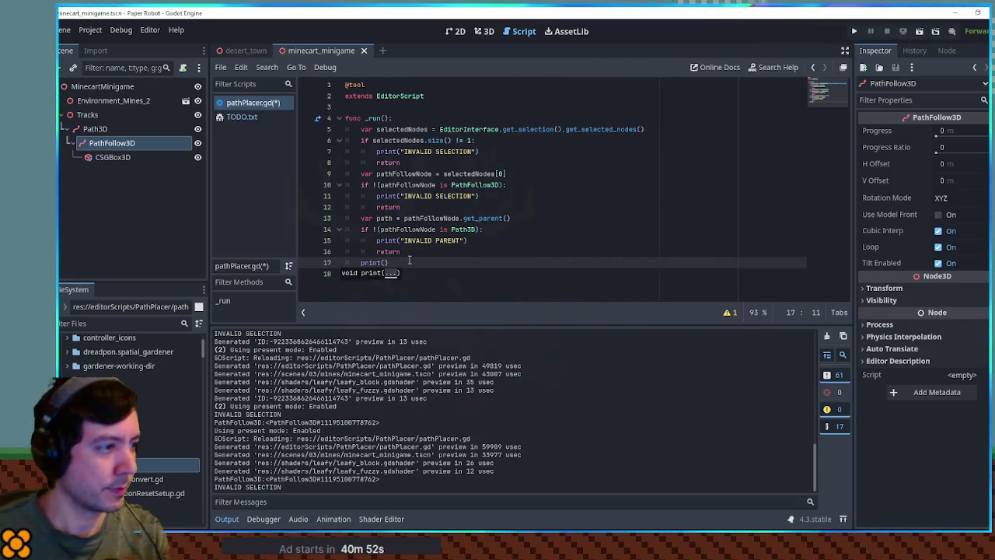
pyautogui.write('path')
# Save and run on the reselected PathFollow3D, fixing the Path3D check to test path
pyautogui.hotkey('ctrl', 's')
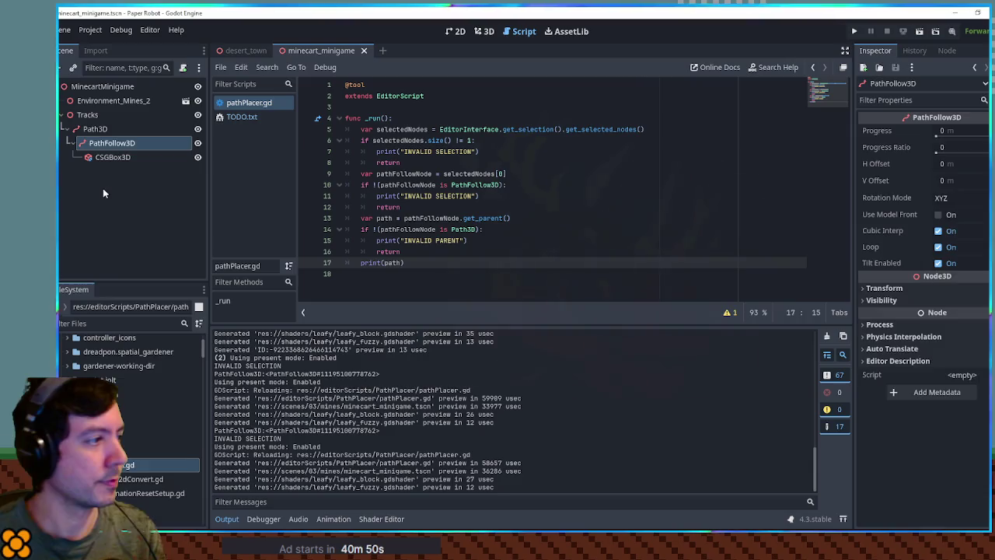
pyautogui.click(103, 192)
pyautogui.click(112, 142)
pyautogui.click(510, 196)
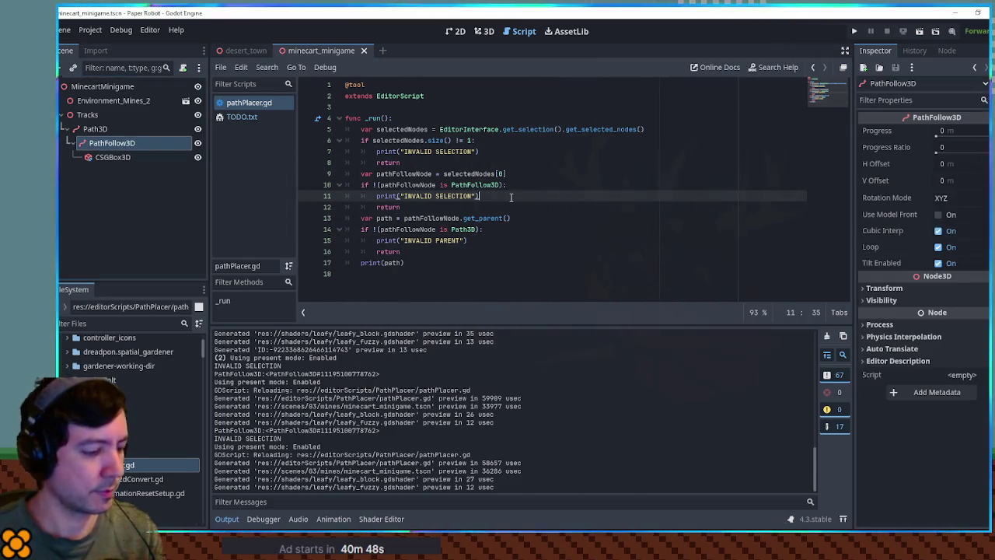
pyautogui.hotkey('ctrl', 'shift', 'x')
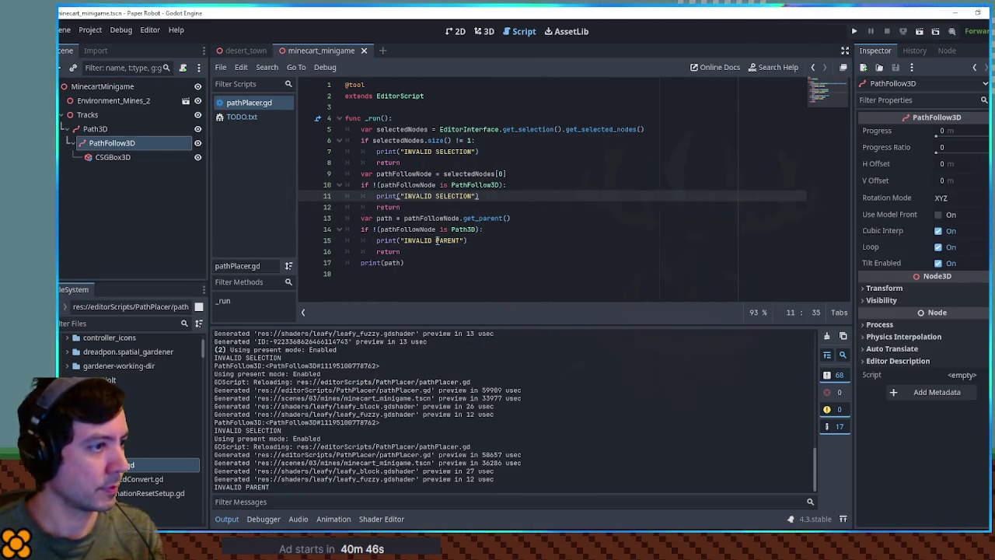
pyautogui.click(399, 230)
pyautogui.doubleClick(398, 230)
pyautogui.write('path')
pyautogui.hotkey('ctrl', 'shift', 'x')
pyautogui.click(447, 240)
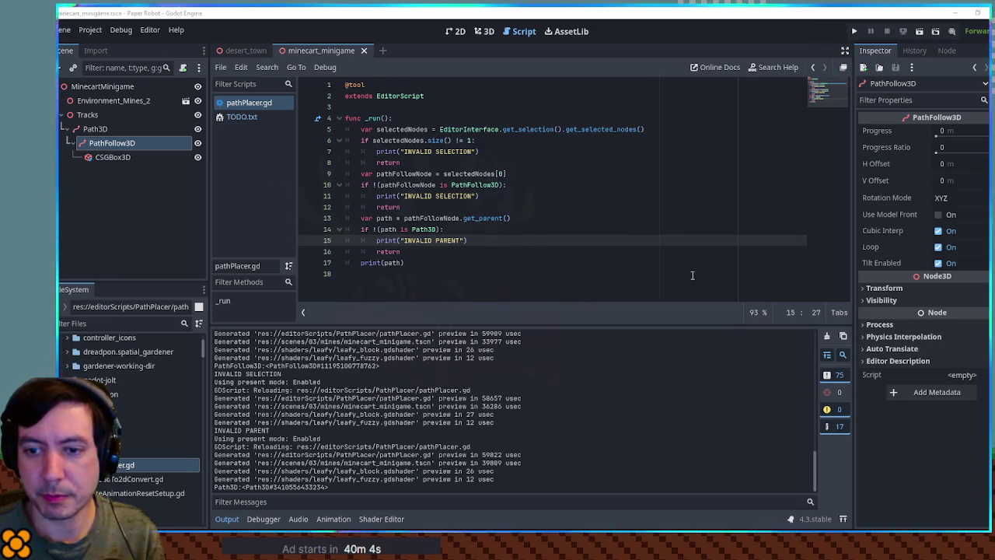
pyautogui.click(459, 262)
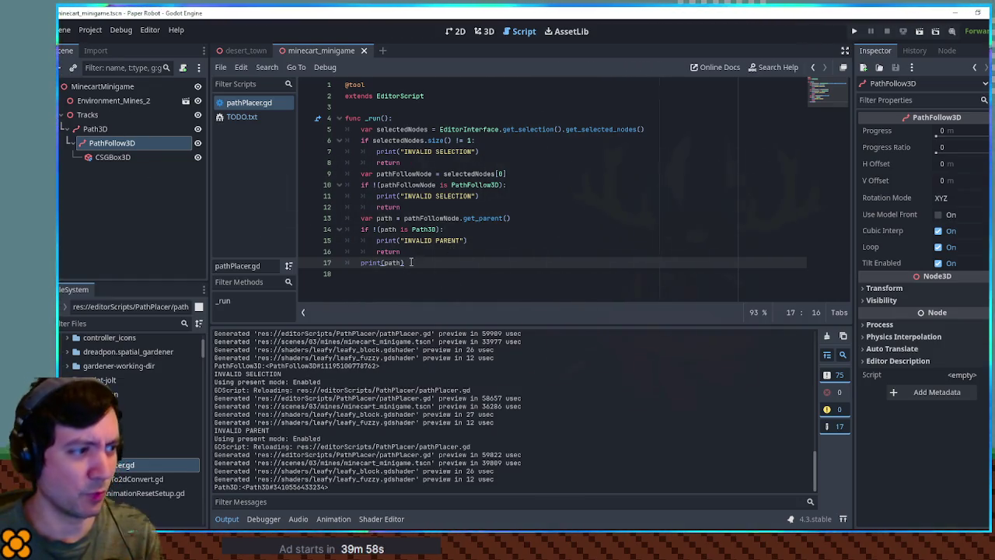
pyautogui.moveTo(412, 265); pyautogui.dragTo(363, 267)
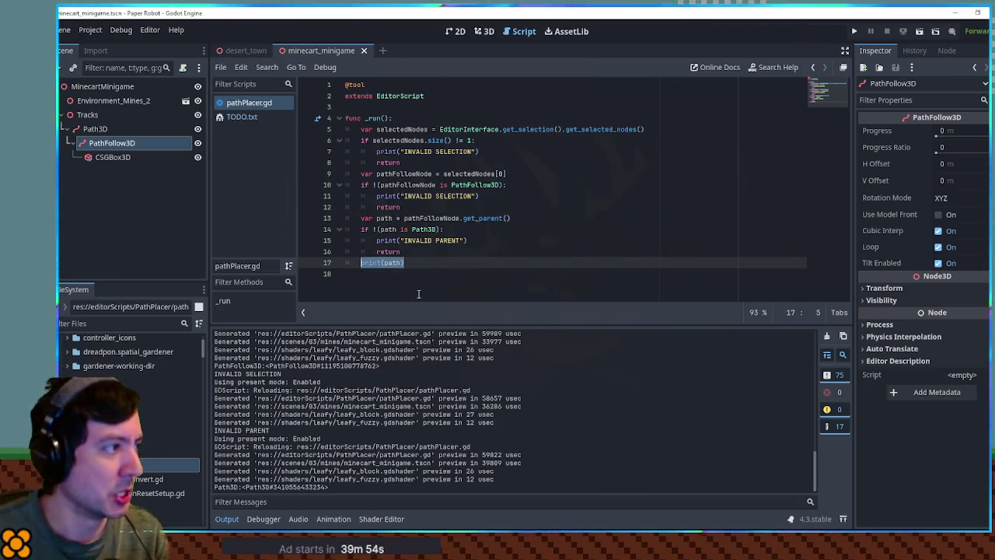
# Replace print(path) with 'var dupe = pathFollowNode.duplicate()' and 'path.add_child(dupe)'
pyautogui.press('BackSpace')
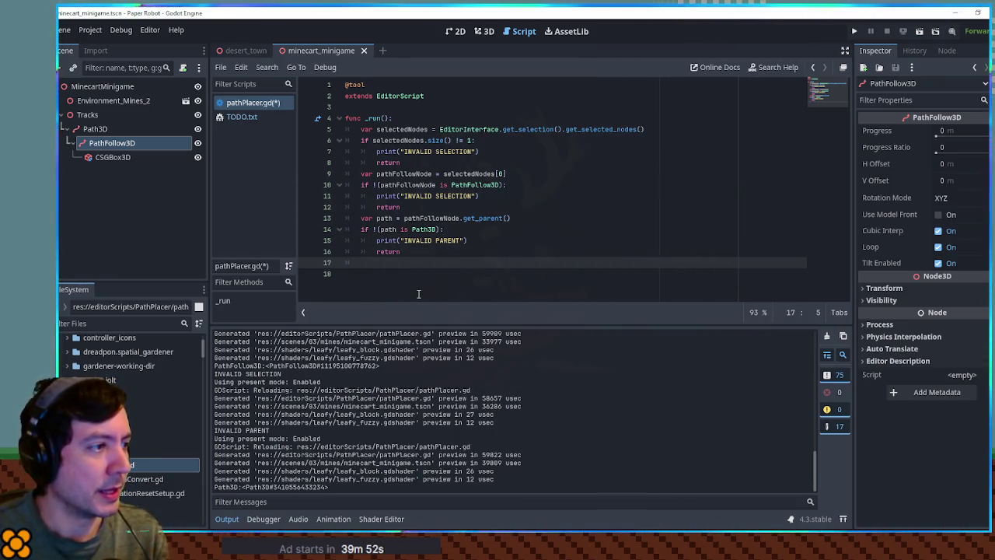
pyautogui.write('pathF')
pyautogui.press('Return')
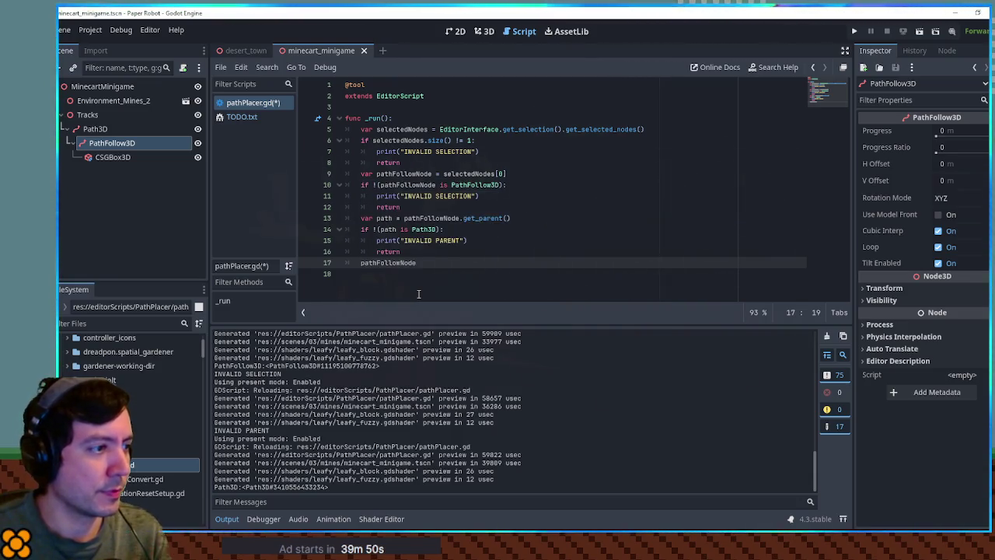
pyautogui.write('.duplicate()')
pyautogui.press('Return')
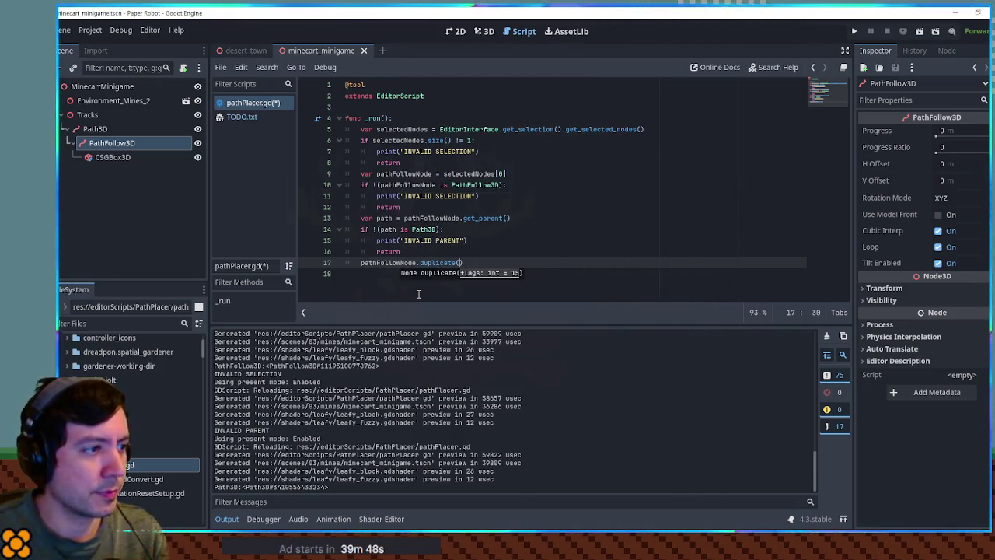
pyautogui.press('Home')
pyautogui.write('var ')
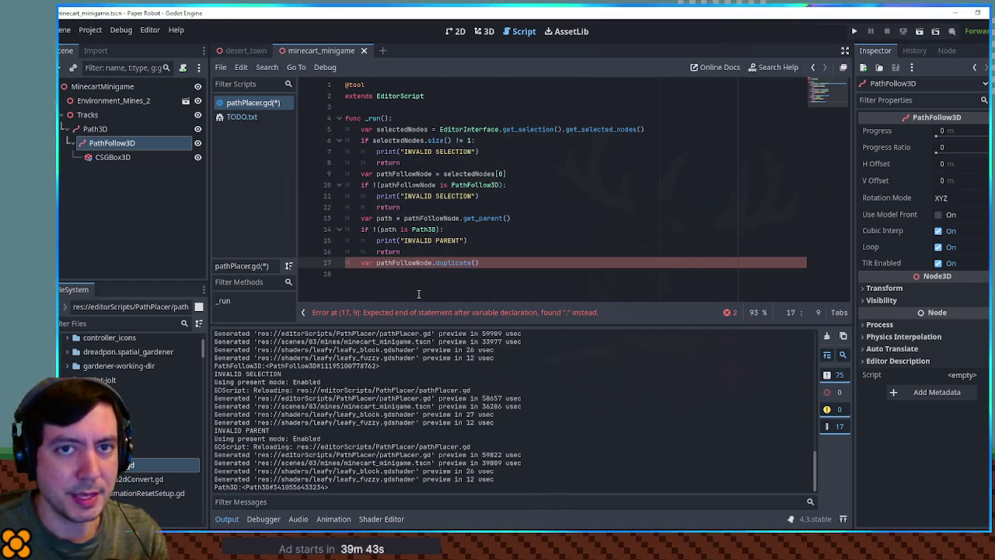
pyautogui.write('dupe =')
pyautogui.press('End')
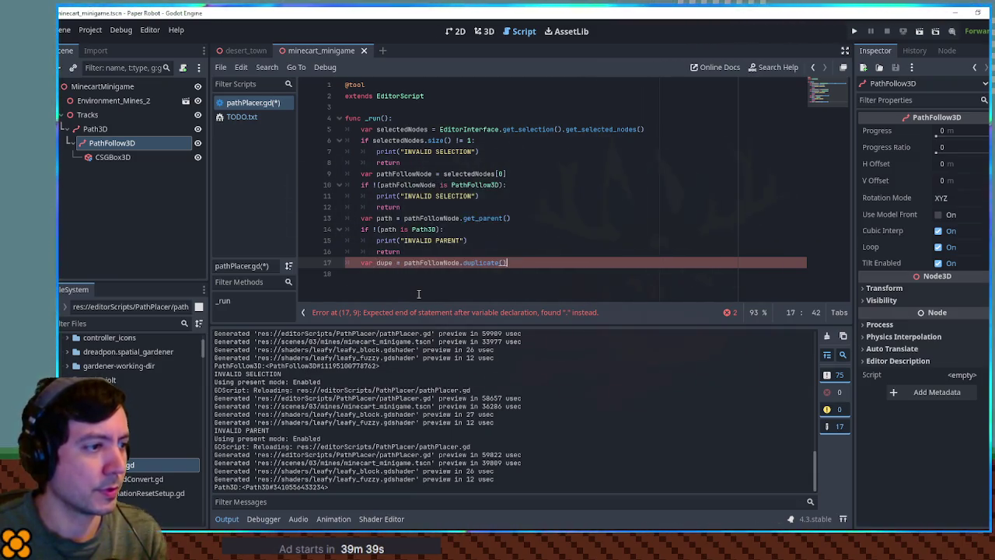
pyautogui.press('Return')
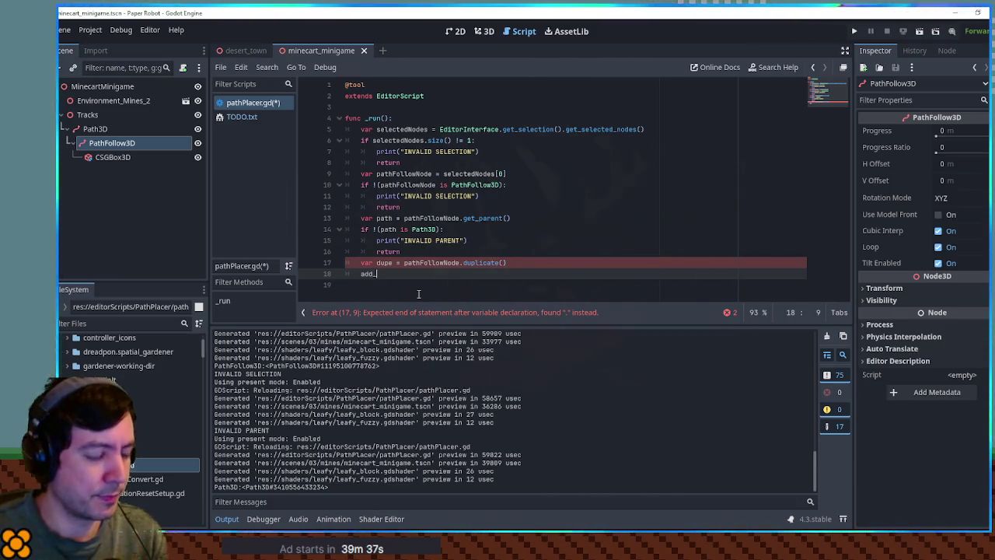
pyautogui.write('path.add_child(')
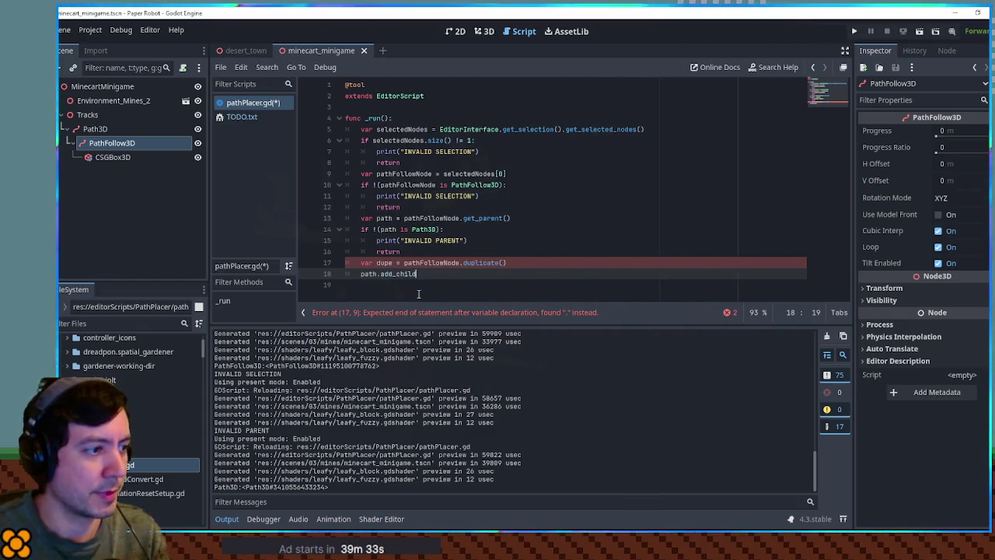
pyautogui.write('dup')
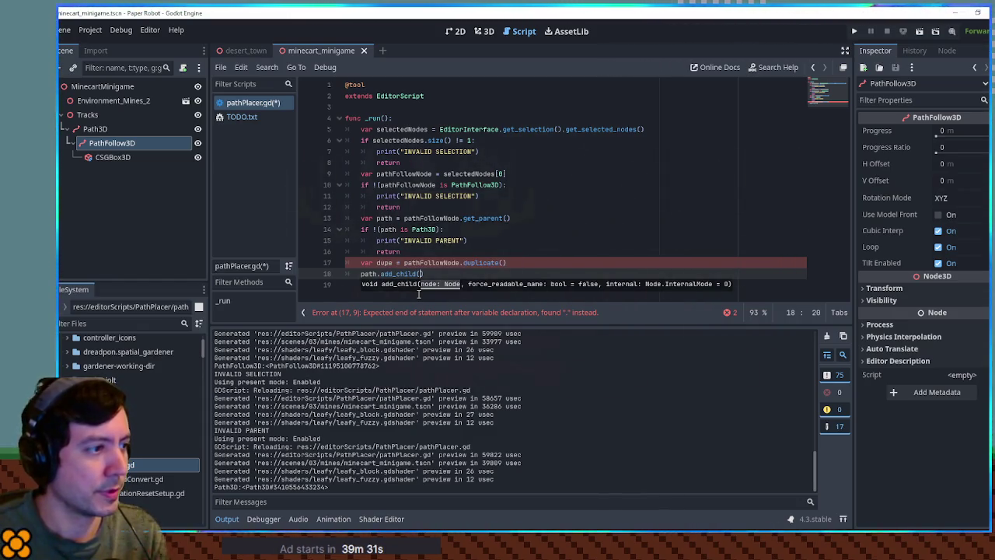
pyautogui.write('e)')
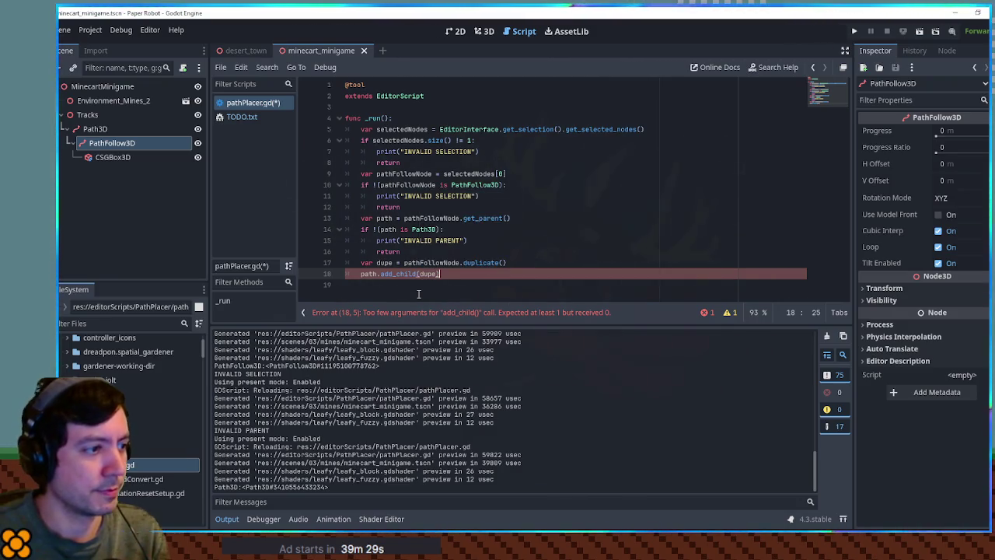
# Save the script and move to the empty line after add_child
pyautogui.hotkey('ctrl', 's')
pyautogui.click(412, 251)
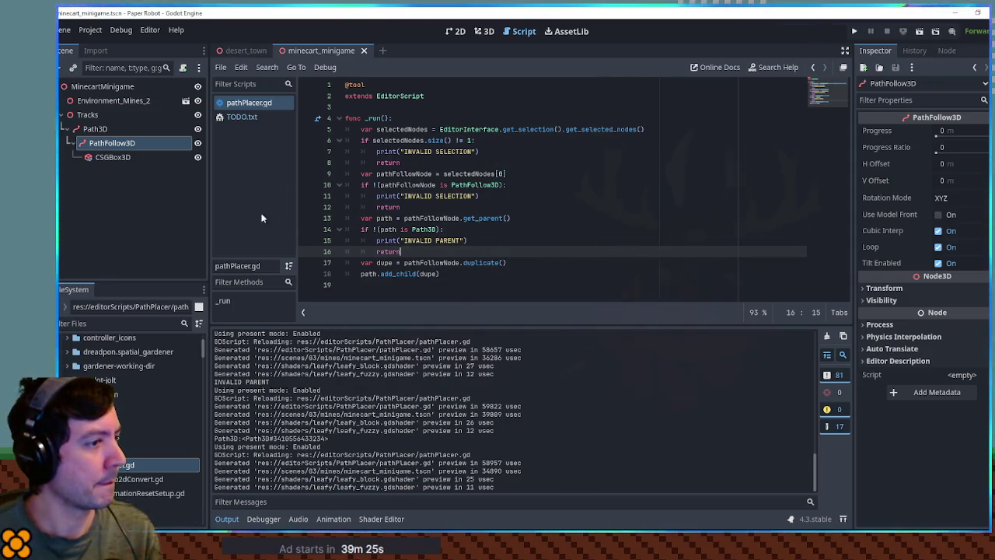
pyautogui.click(466, 275)
pyautogui.click(469, 286)
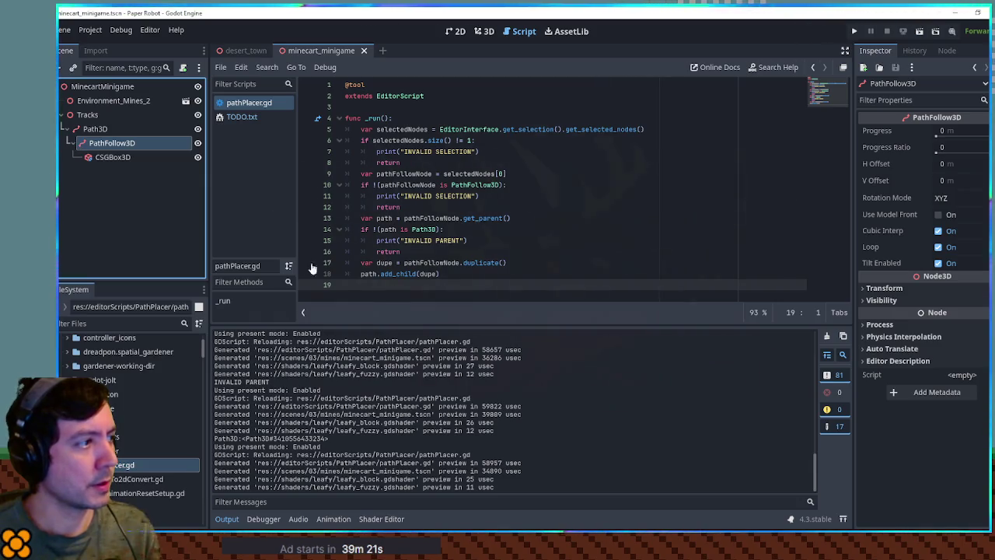
pyautogui.click(481, 240)
pyautogui.click(480, 283)
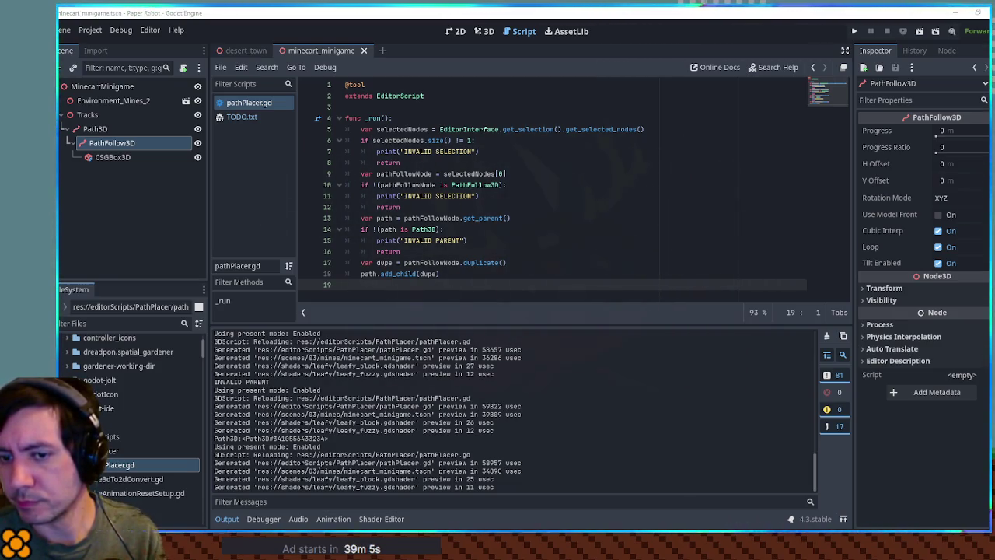
# Add a line setting dupe's owner to the edited scene root via pathFollowNode.get_tree()
pyautogui.hotkey('ctrl', 'v')
pyautogui.press('Tab')
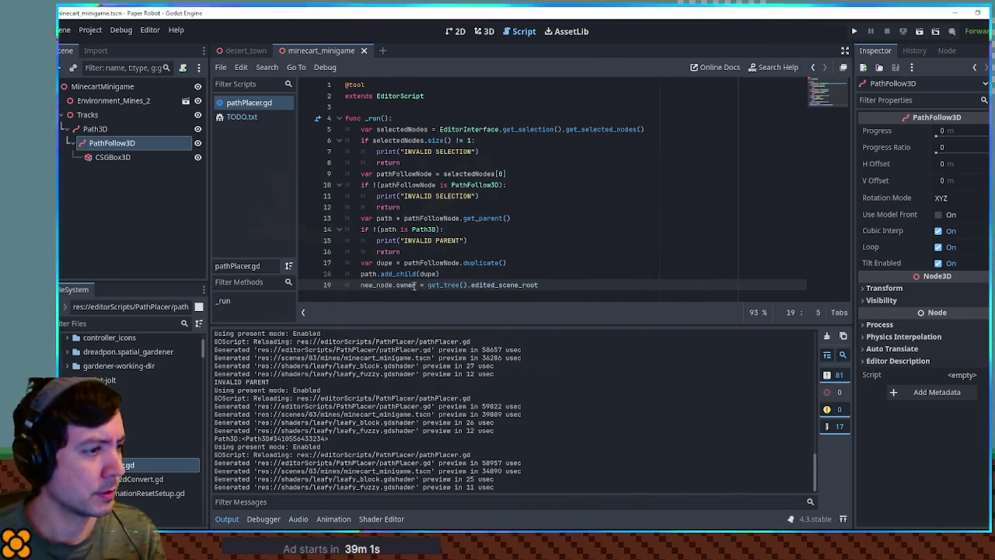
pyautogui.hotkey('ctrl', 'shift', 'Right')
pyautogui.write('dupe')
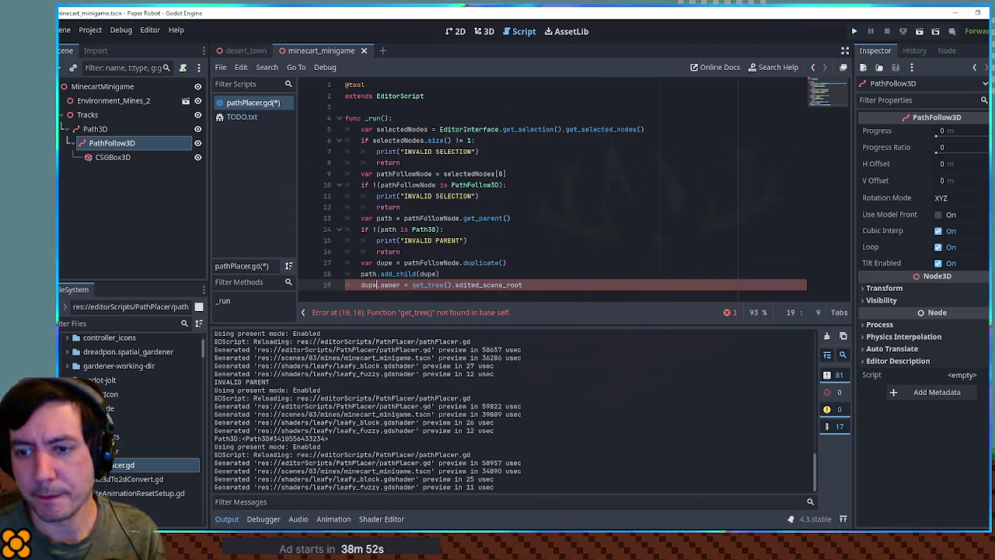
pyautogui.click(447, 274)
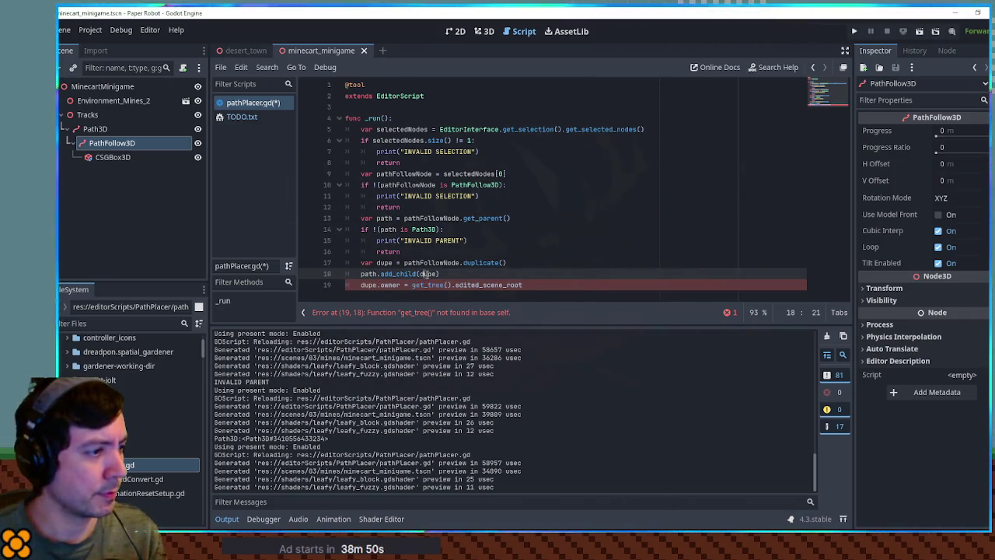
pyautogui.doubleClick(407, 185)
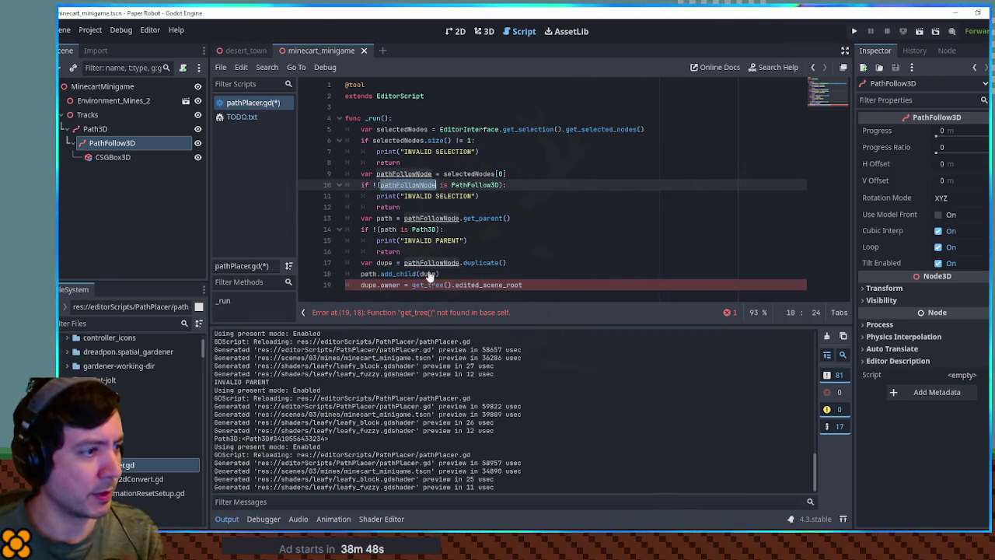
pyautogui.click(413, 285)
pyautogui.hotkey('ctrl', 'v')
pyautogui.write('.')
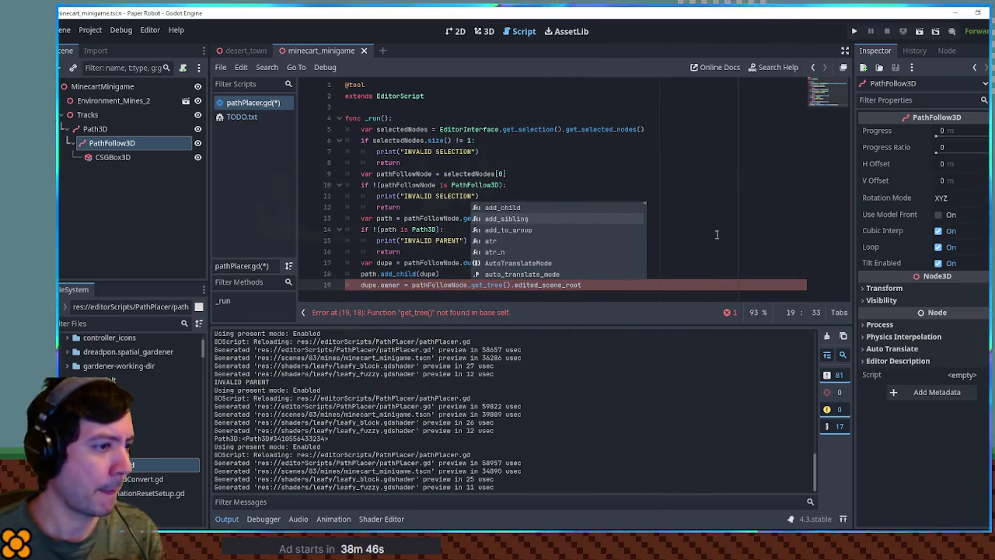
pyautogui.click(748, 230)
pyautogui.hotkey('ctrl', 's')
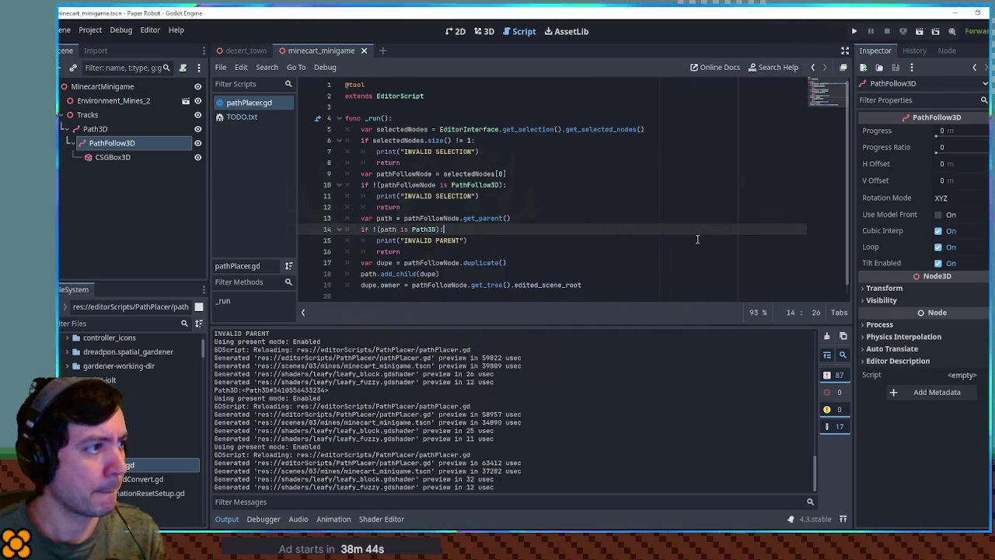
pyautogui.hotkey('ctrl', 'shift', 'x')
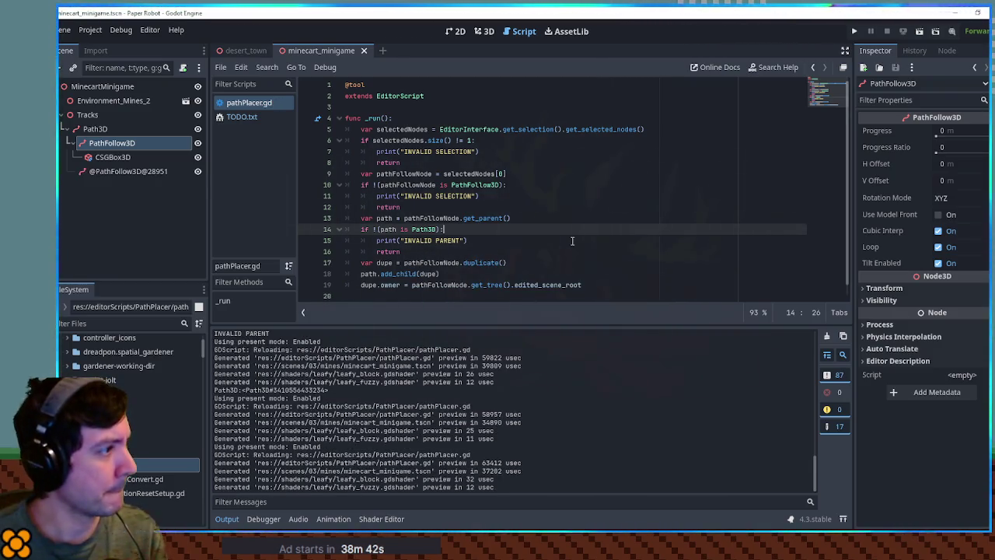
pyautogui.click(106, 170)
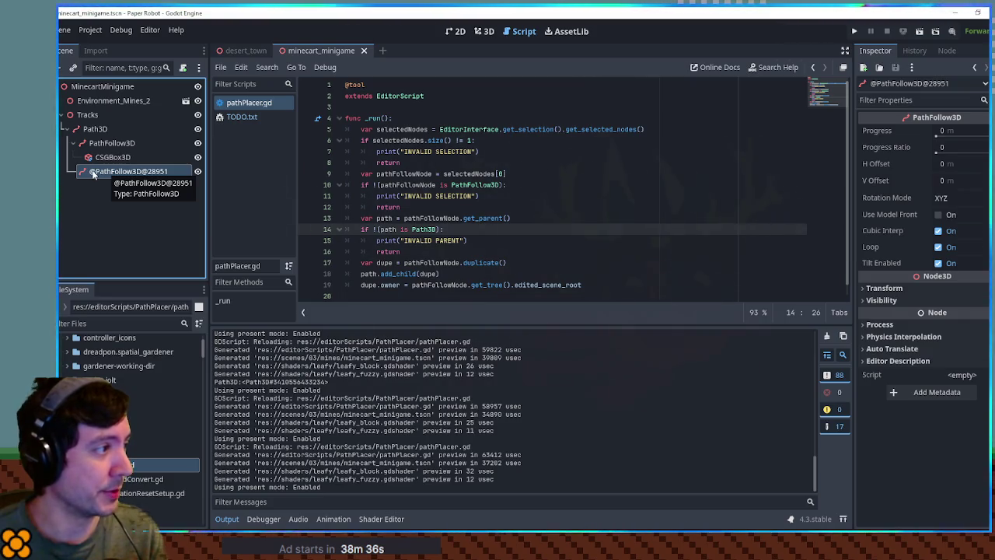
pyautogui.press('Delete')
pyautogui.press('Return')
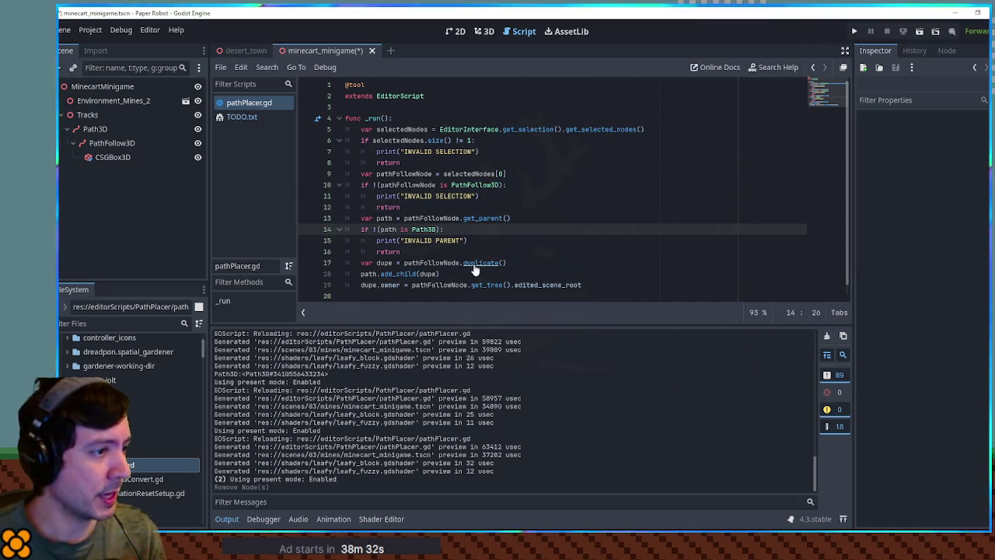
pyautogui.click(474, 263)
pyautogui.keyDown('ctrl'); pyautogui.click(476, 265); pyautogui.keyUp('ctrl')
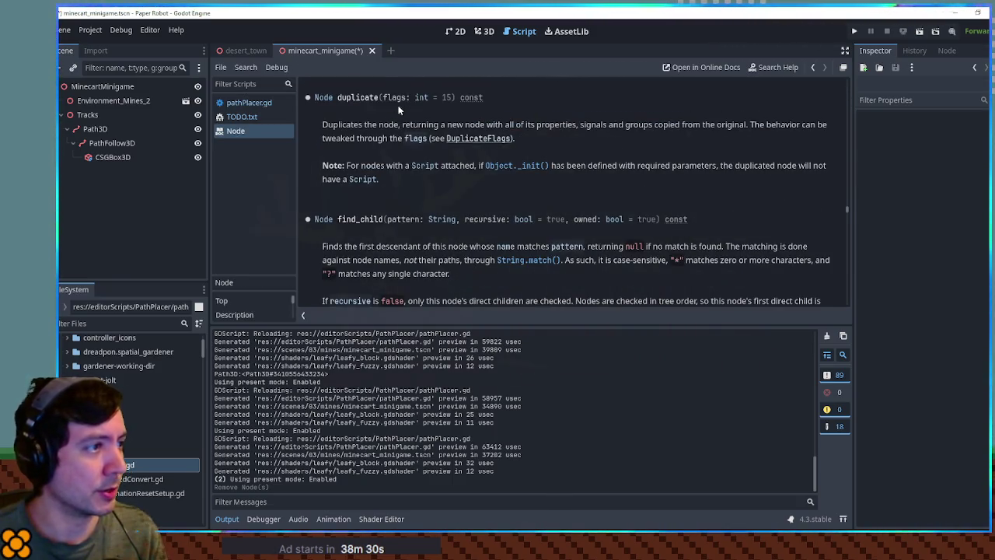
pyautogui.click(467, 138)
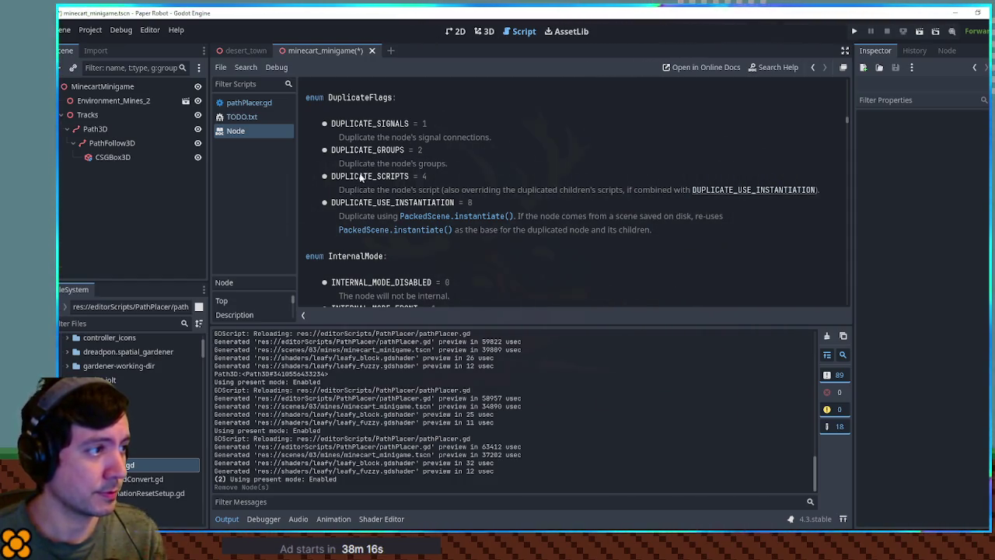
pyautogui.moveTo(332, 176); pyautogui.dragTo(409, 177)
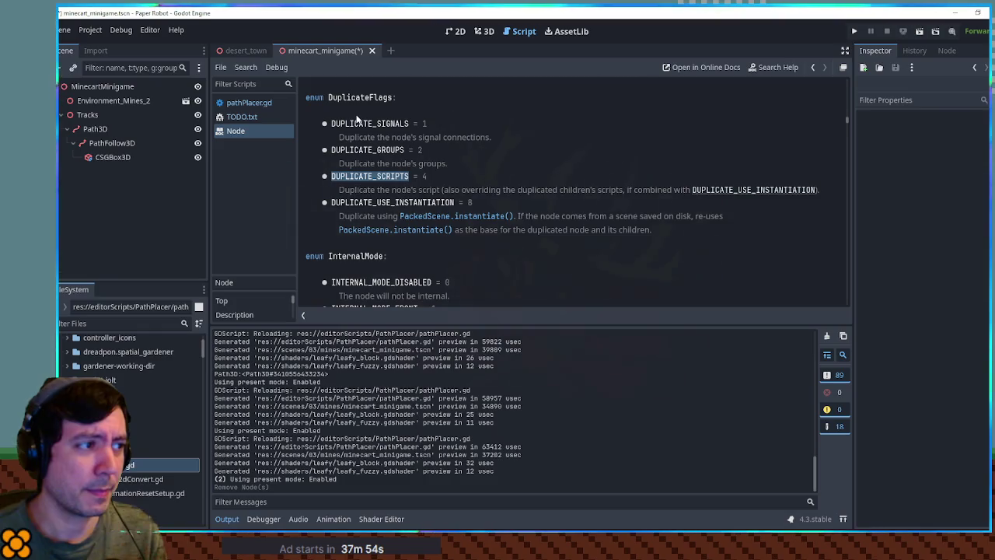
pyautogui.click(241, 103)
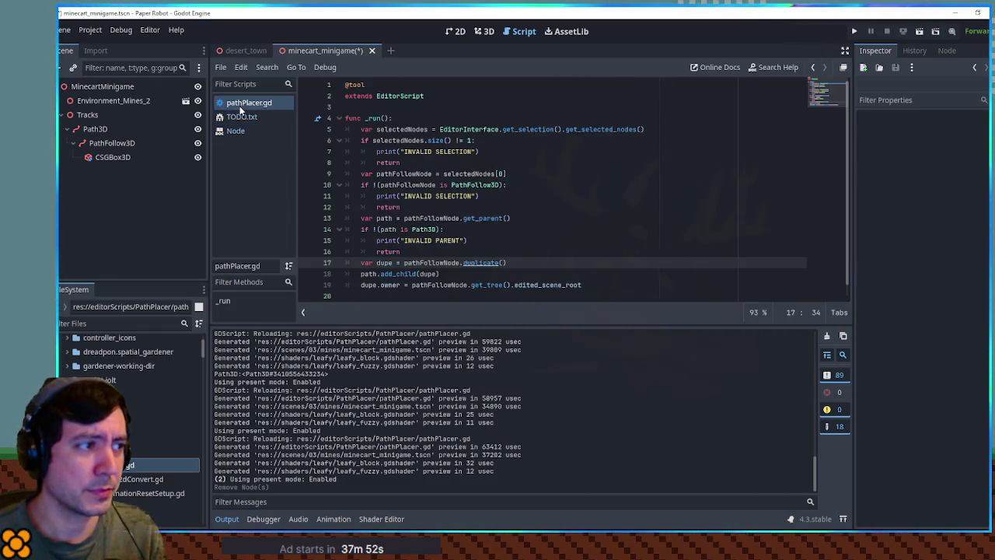
# Change the duplicate() flags to 7 and save
pyautogui.click(504, 262)
pyautogui.write('2')
pyautogui.press('BackSpace')
pyautogui.write('7')
pyautogui.press('Up')
pyautogui.press('Up')
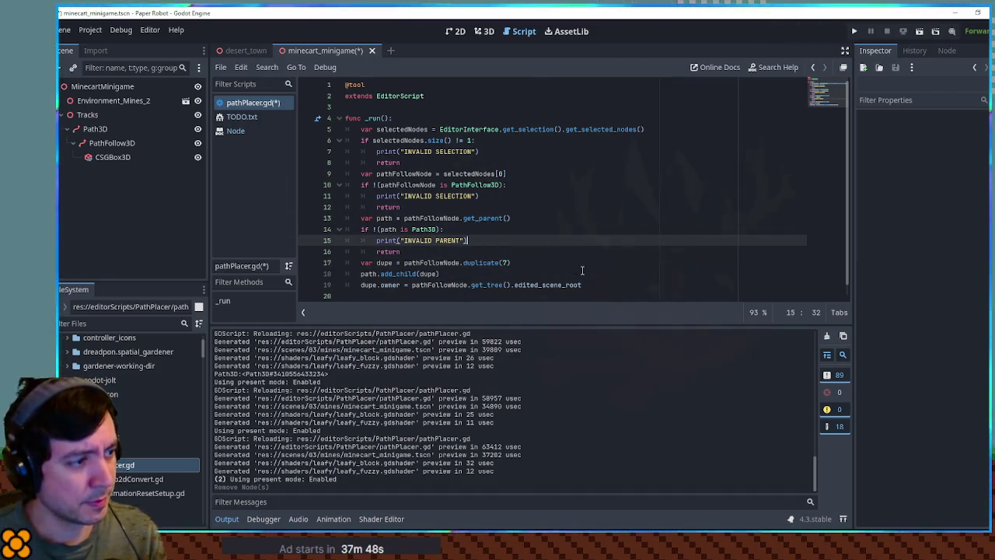
pyautogui.hotkey('ctrl', 's')
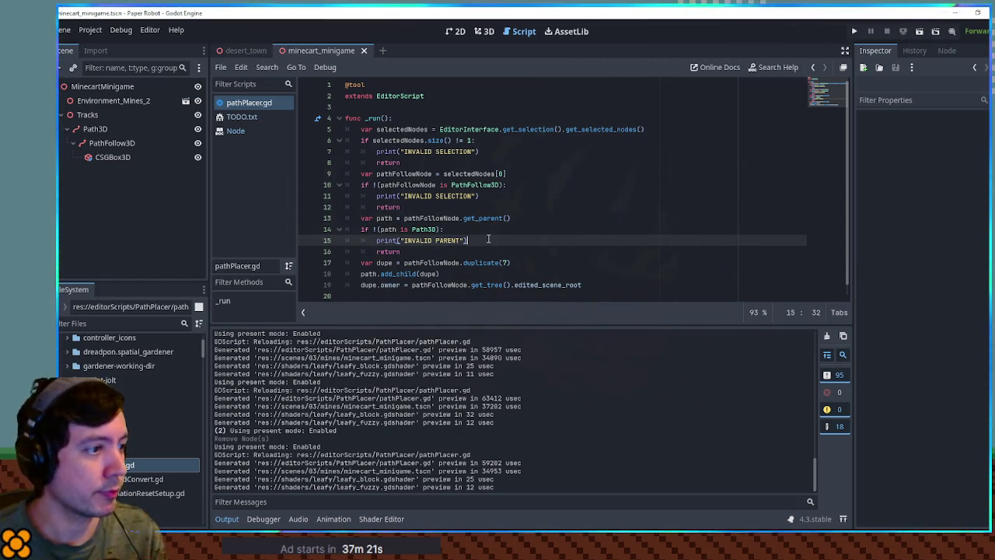
# Start func deep_duplicate(node) that sets dupe = node.duplicate() and loops over get_children()
pyautogui.scroll(-1, 544, 264)
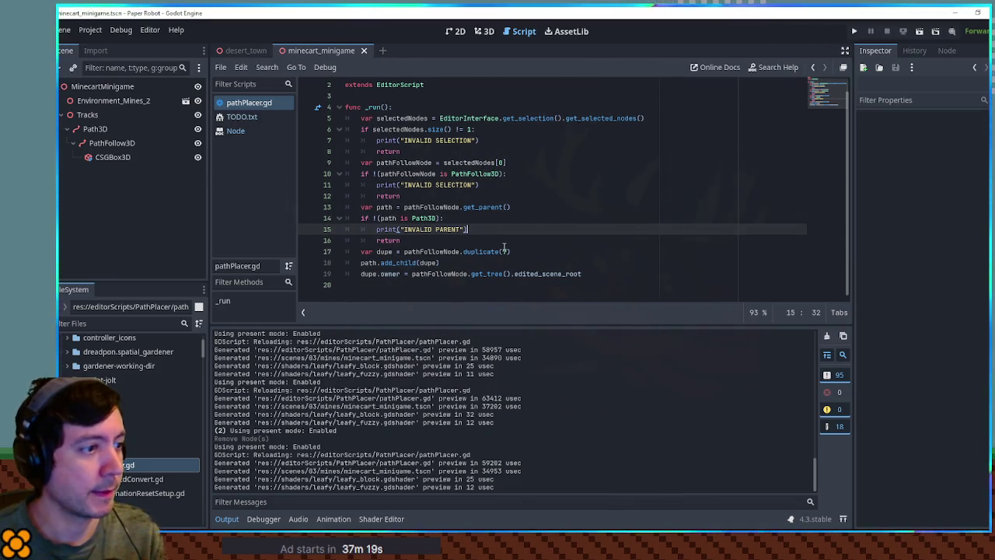
pyautogui.click(594, 289)
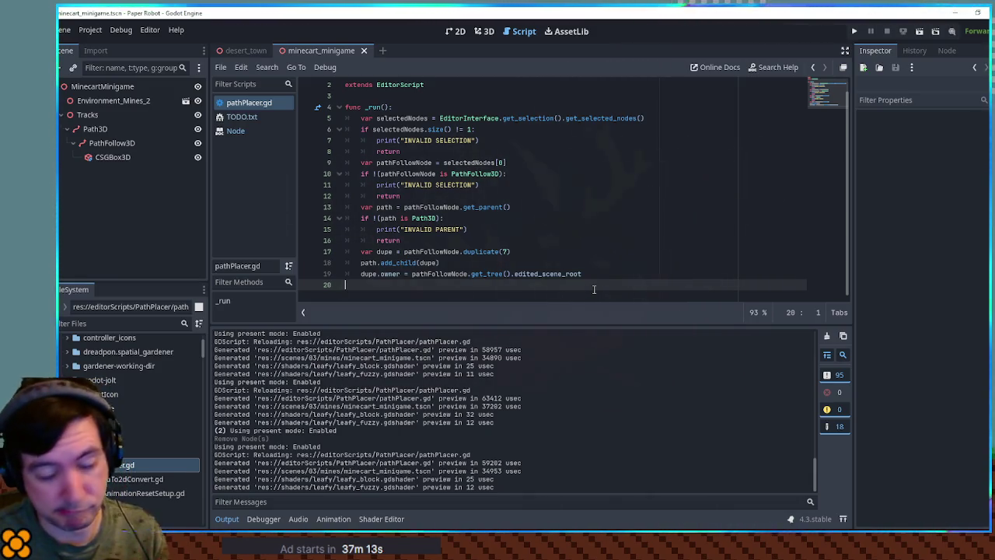
pyautogui.press('Return')
pyautogui.write('func deep')
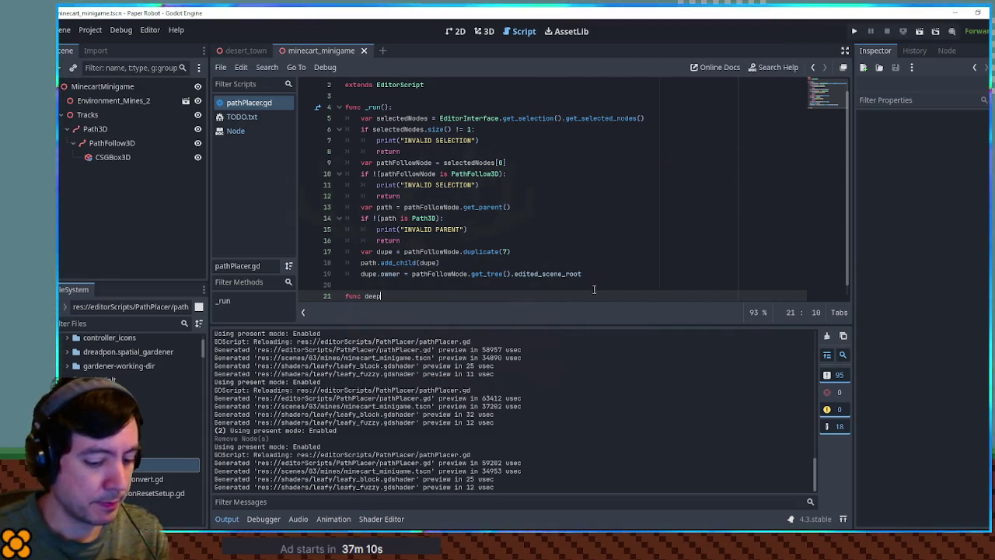
pyautogui.write('_duplica')
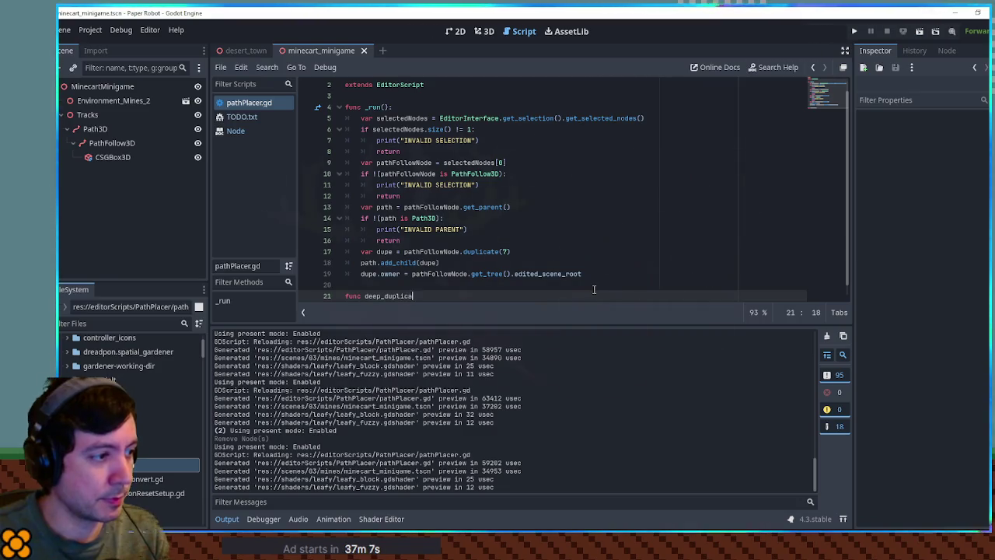
pyautogui.write('te(node):')
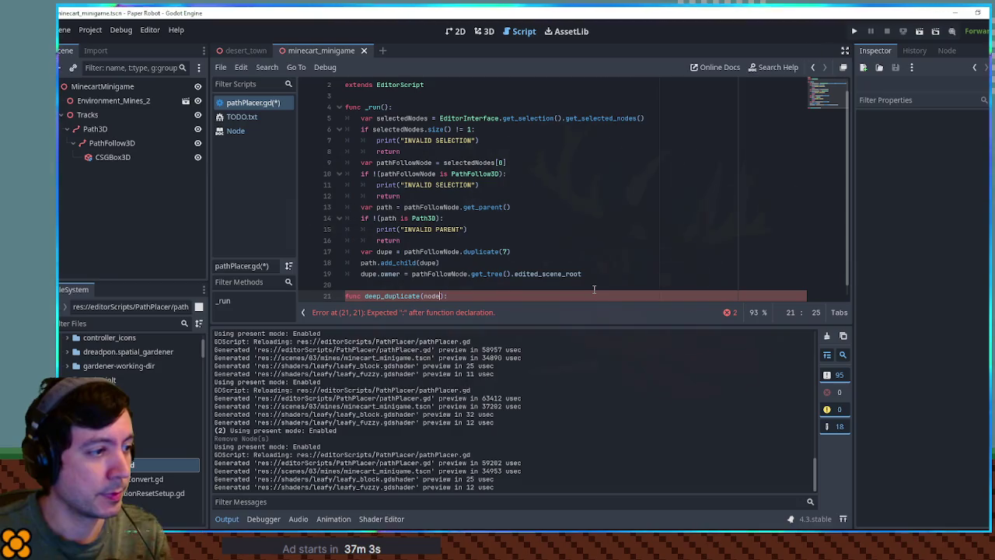
pyautogui.press('Return')
pyautogui.write('var ret =')
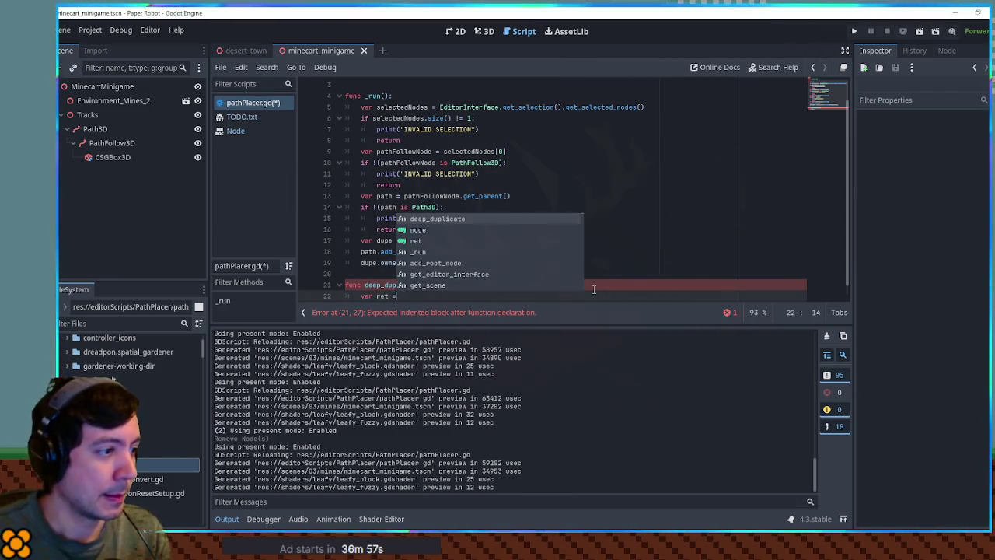
pyautogui.write(' node.duplic')
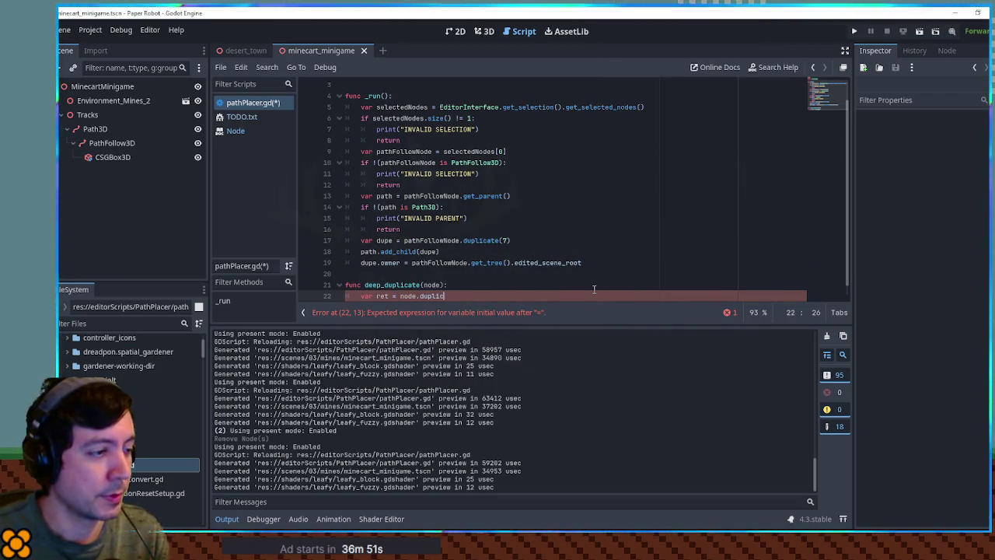
pyautogui.write('ate(7')
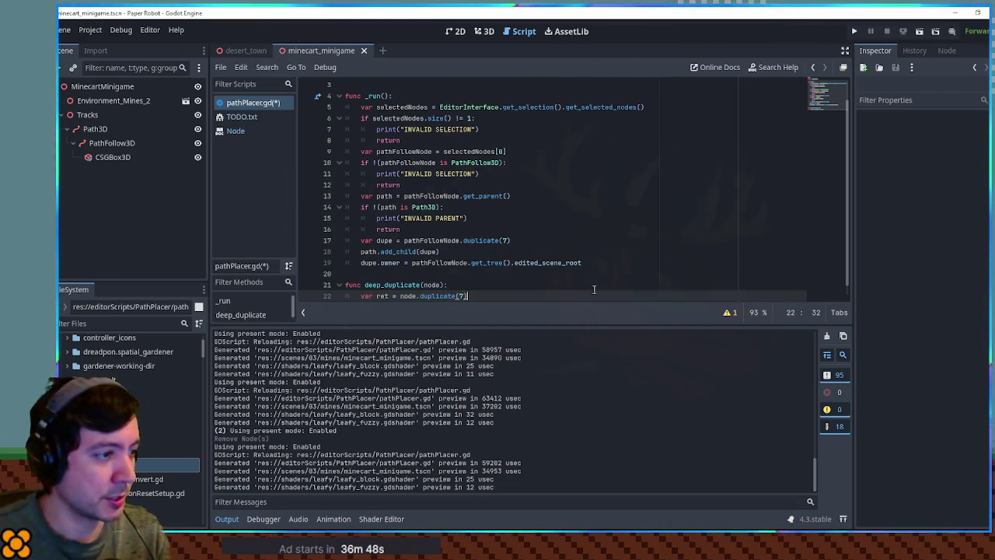
pyautogui.doubleClick(369, 263)
pyautogui.hotkey('ctrl', 'c')
pyautogui.doubleClick(381, 295)
pyautogui.hotkey('ctrl', 'v')
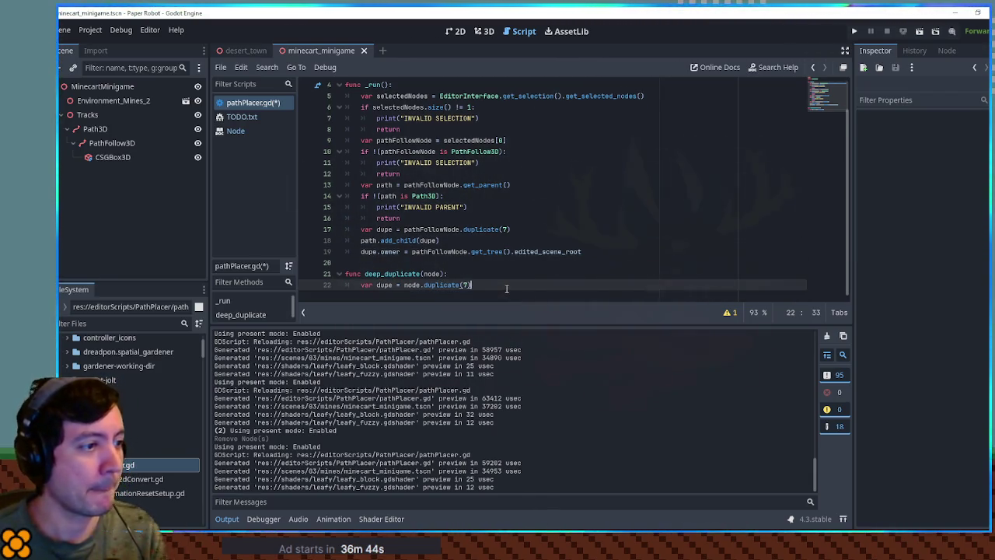
pyautogui.press('Return')
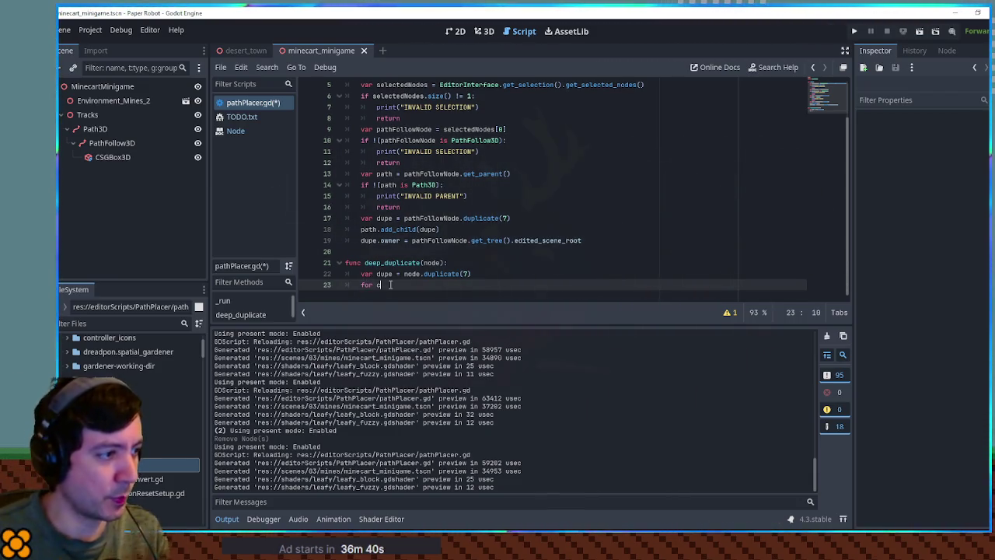
pyautogui.write('for child in node.get_ch')
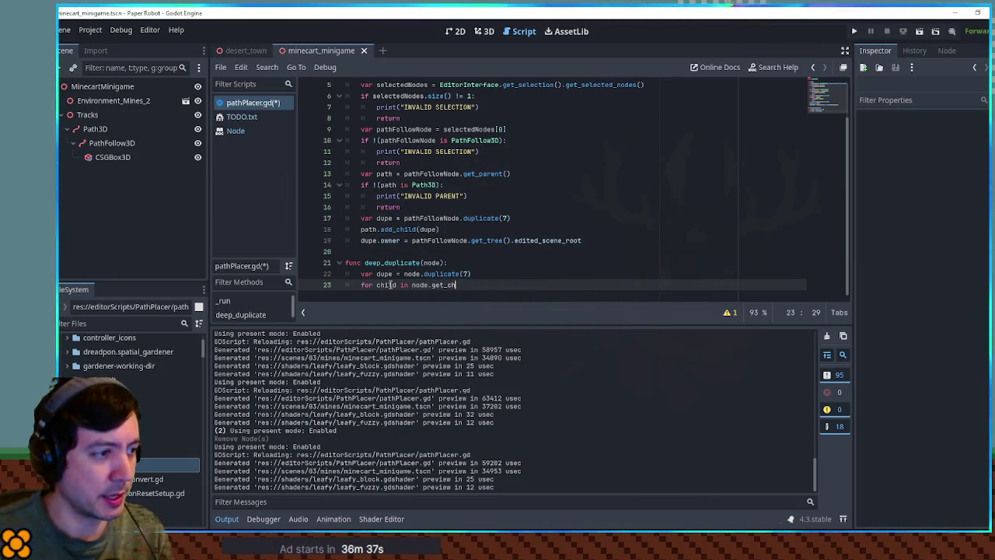
pyautogui.write('ildren():')
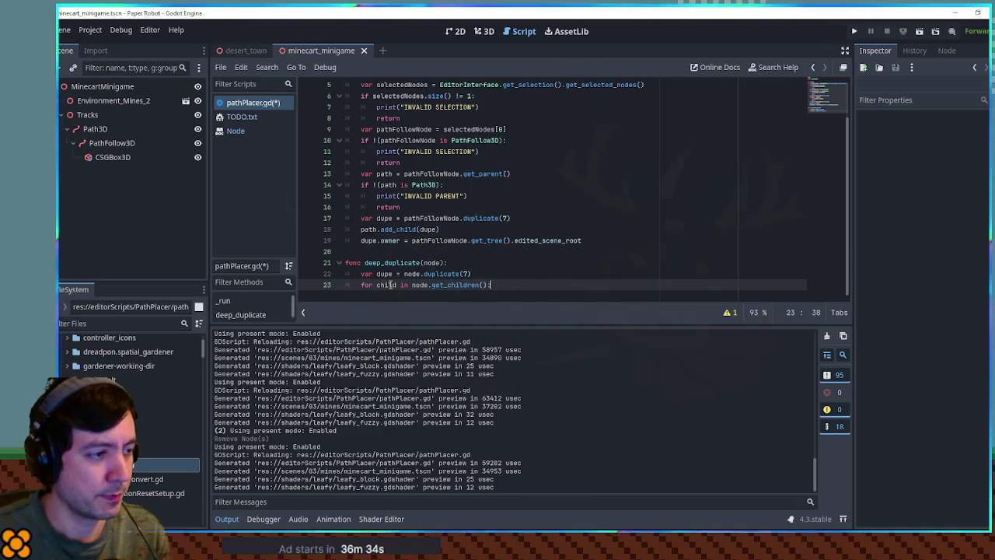
pyautogui.press('Return')
pyautogui.write('var childDupe')
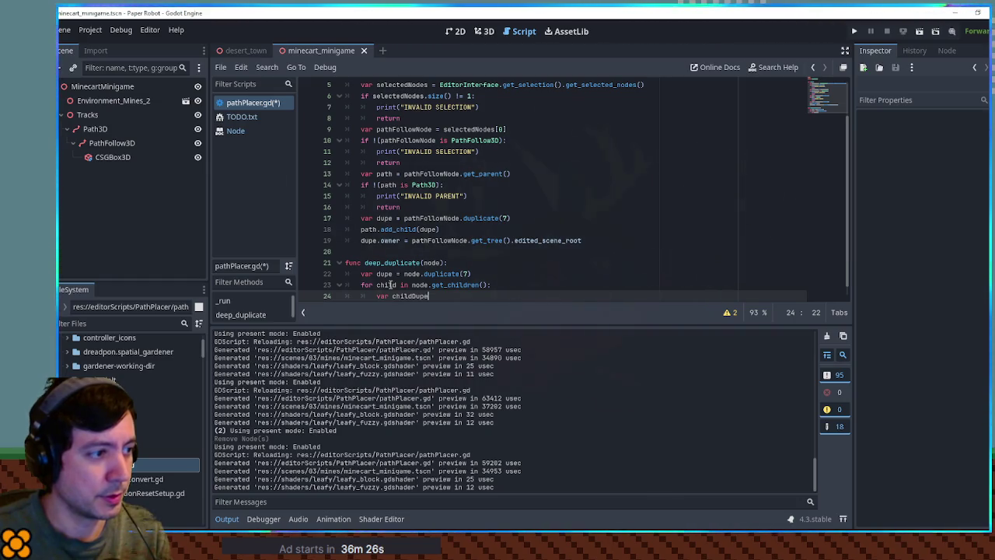
# In the loop, recursively deep_duplicate each child and add it to dupe, then 'return dupe'
pyautogui.hotkey('ctrl', 'BackSpace')
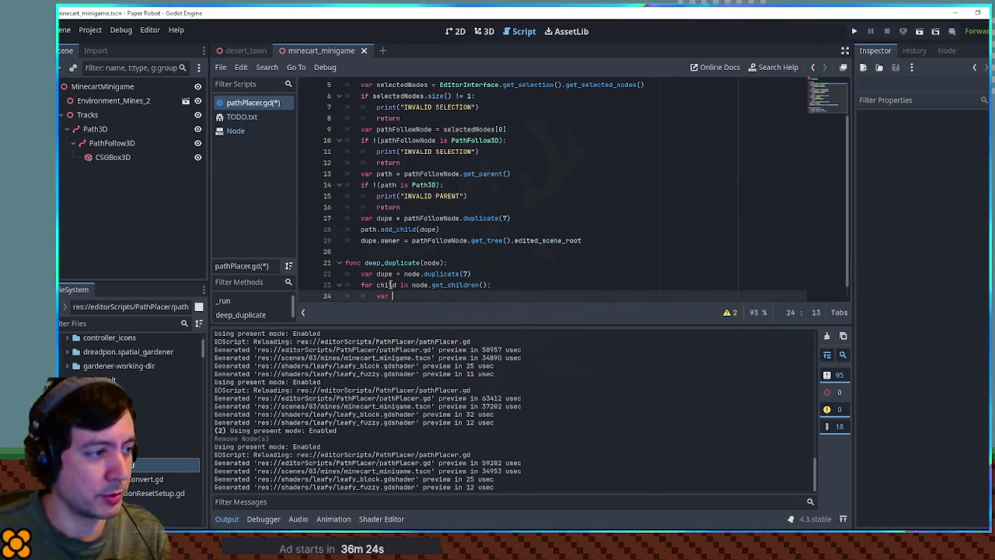
pyautogui.hotkey('ctrl', 'BackSpace')
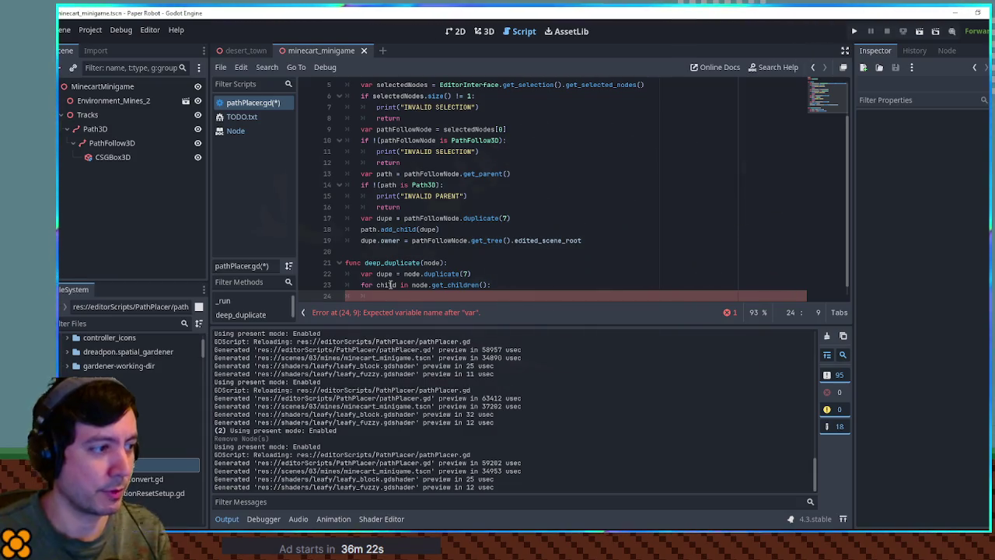
pyautogui.doubleClick(393, 284)
pyautogui.click(389, 297)
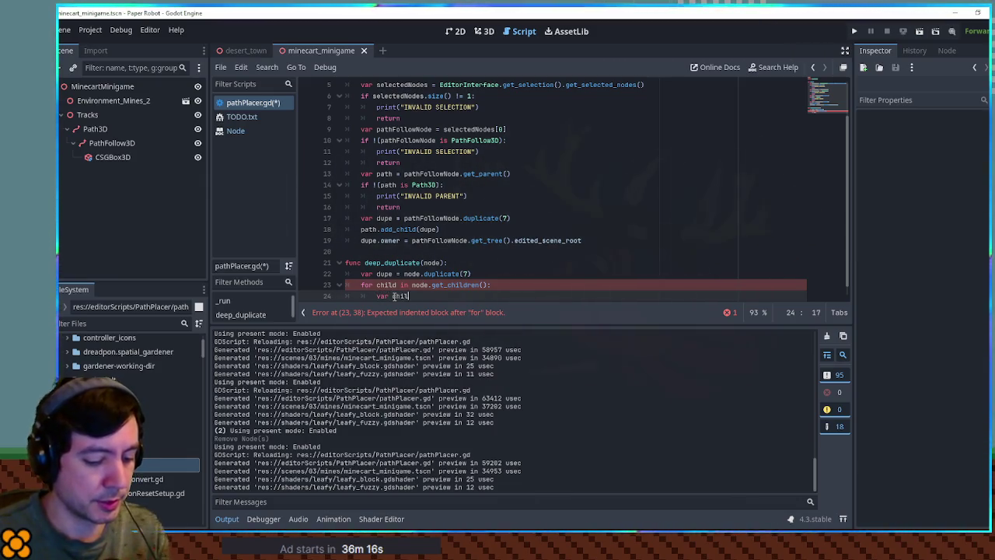
pyautogui.write('childDupe =')
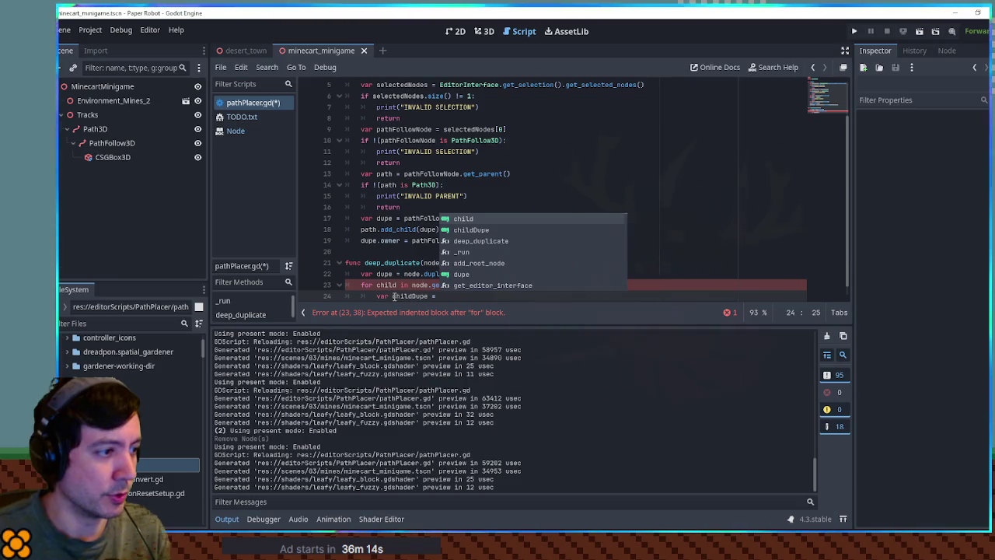
pyautogui.press('BackSpace')
pyautogui.press('BackSpace')
pyautogui.press('BackSpace')
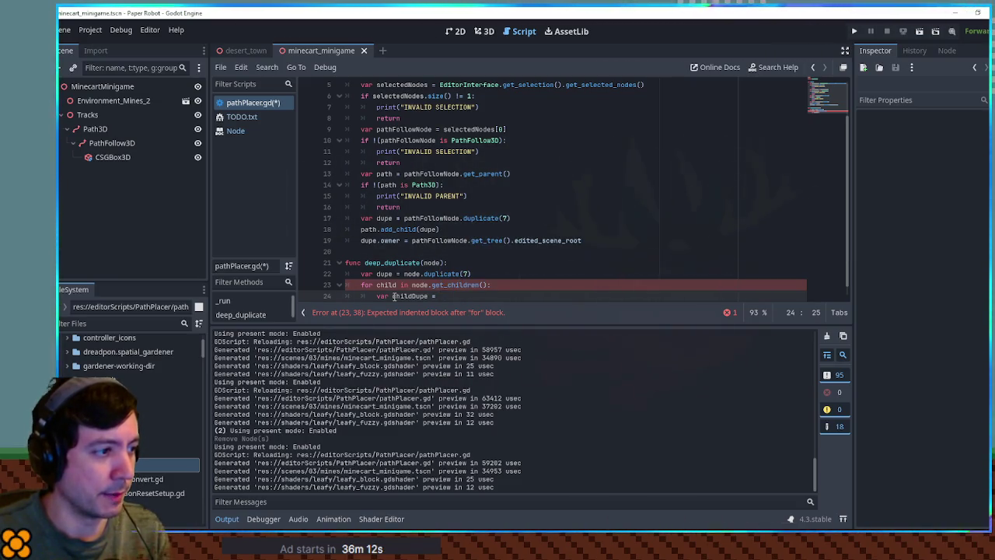
pyautogui.write('_')
pyautogui.press('Return')
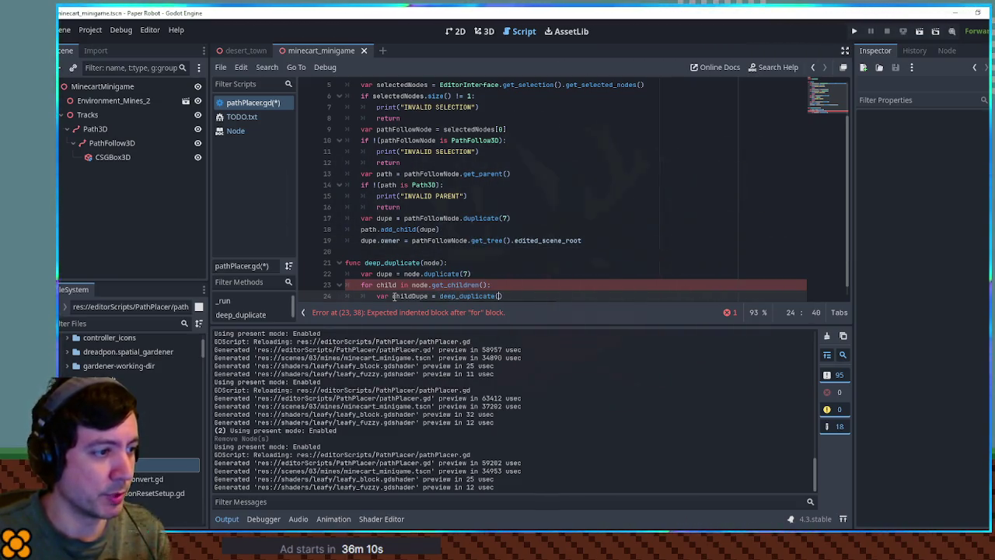
pyautogui.write(')')
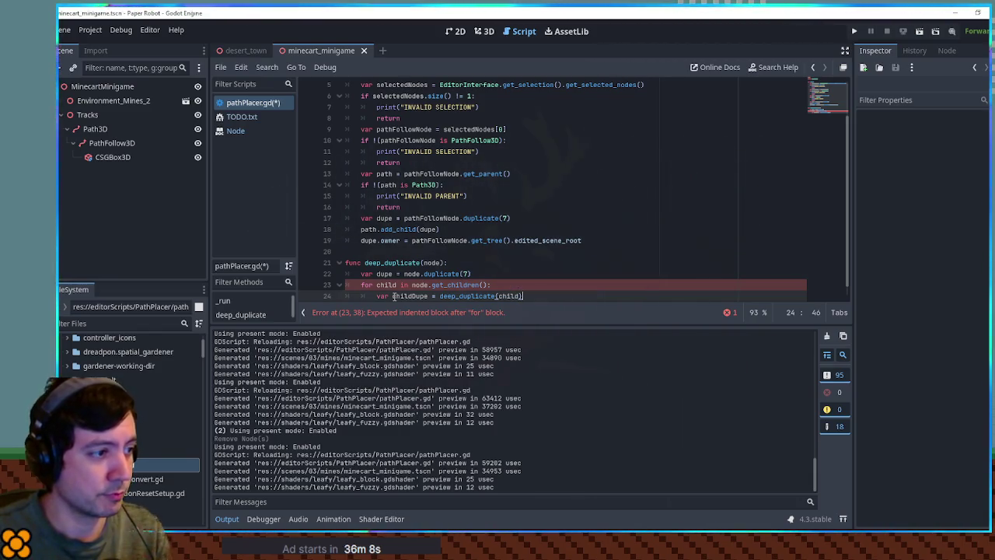
pyautogui.press('Return')
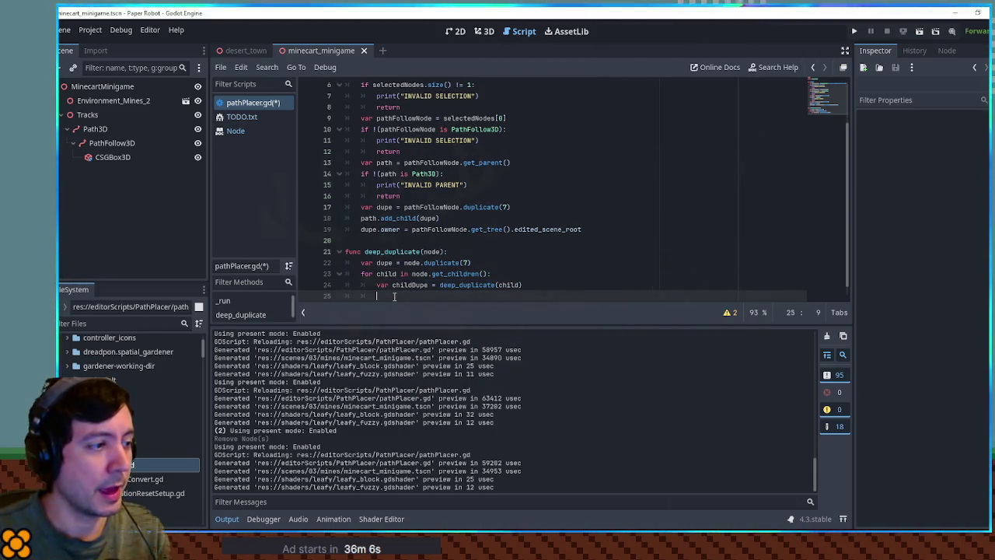
pyautogui.write('dupe.')
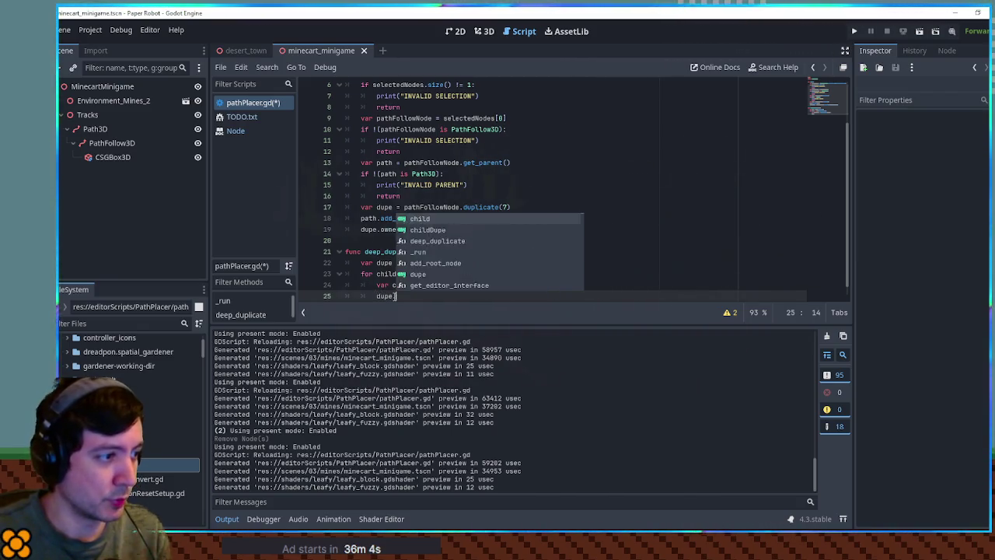
pyautogui.write('add_child(childDupe')
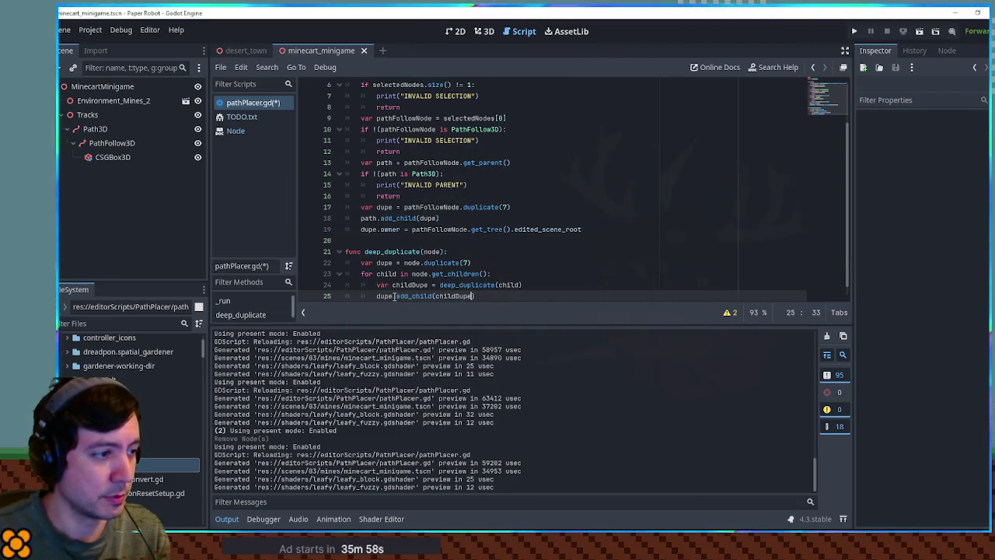
pyautogui.press('Return')
pyautogui.write('eturn dupe')
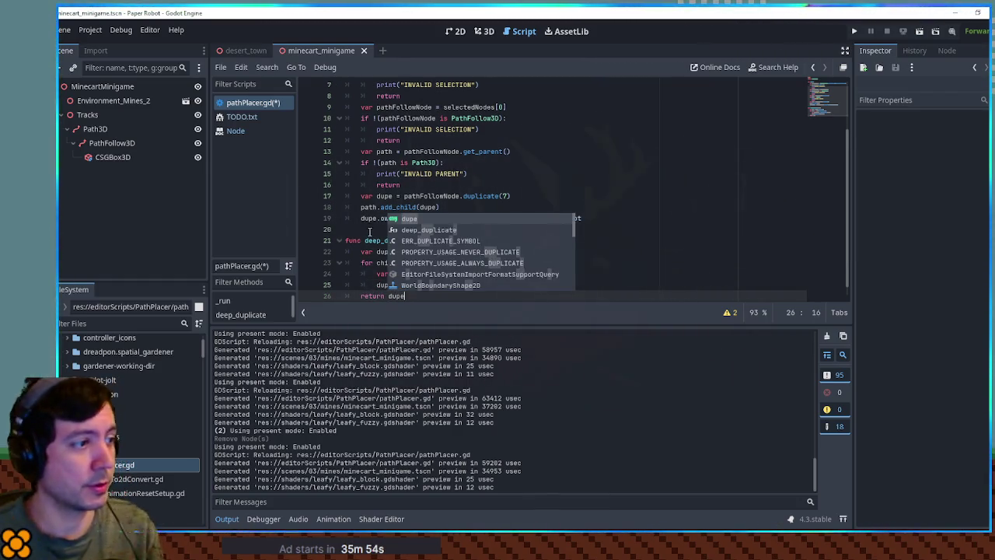
pyautogui.doubleClick(393, 241)
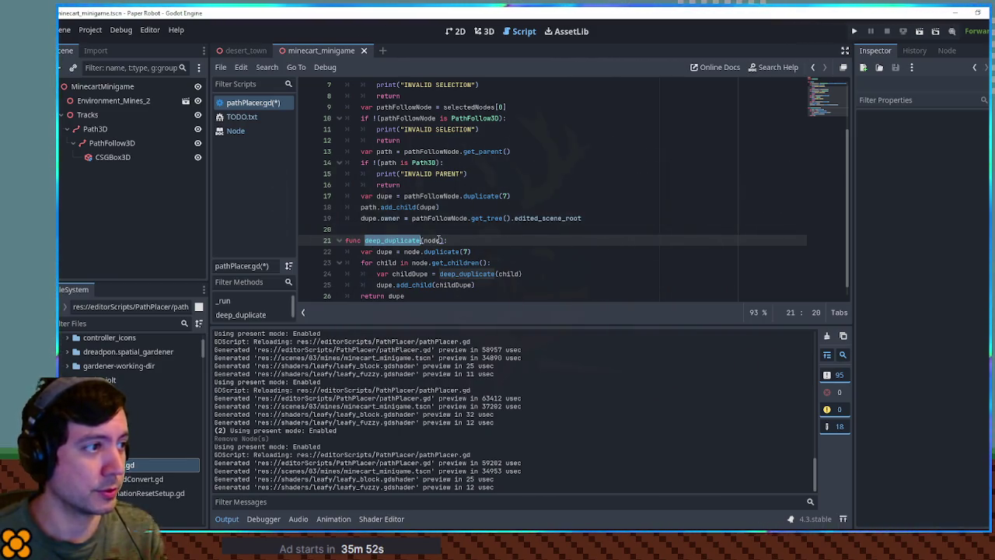
# Change line 17 to deep_duplicate(pathFollowNode), replacing the old .duplicate(7) call, and save
pyautogui.doubleClick(482, 195)
pyautogui.doubleClick(412, 196)
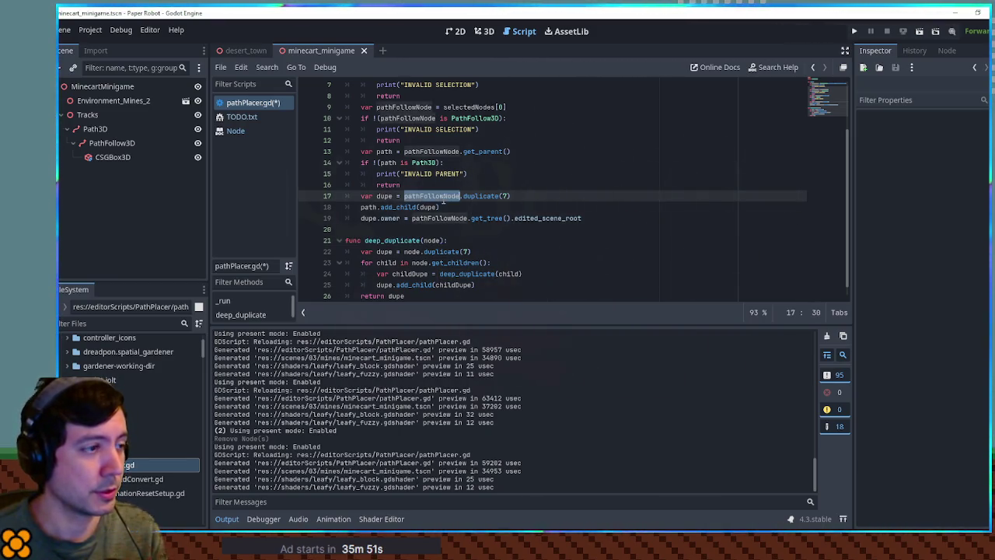
pyautogui.click(402, 195)
pyautogui.hotkey('ctrl', 'v')
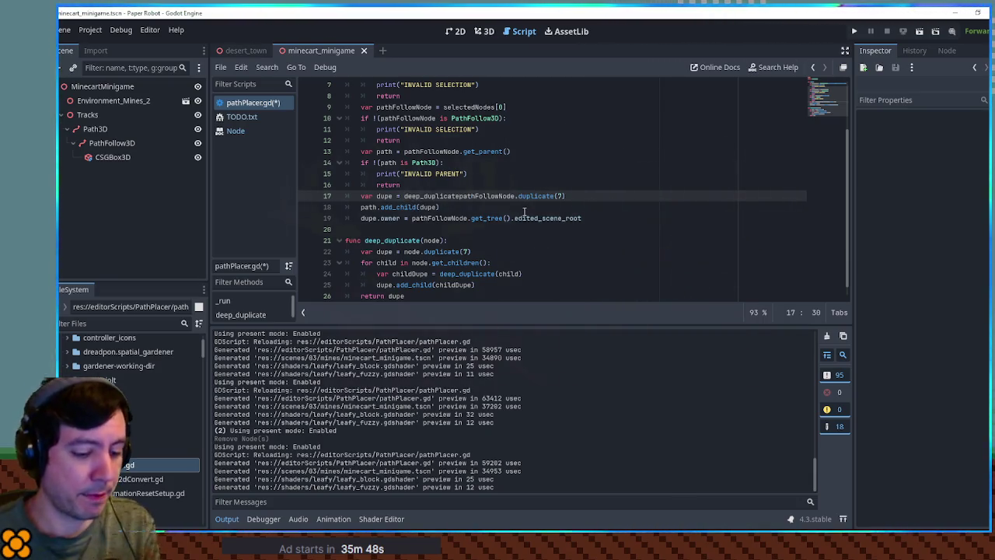
pyautogui.write('(')
pyautogui.moveTo(518, 196); pyautogui.dragTo(606, 195)
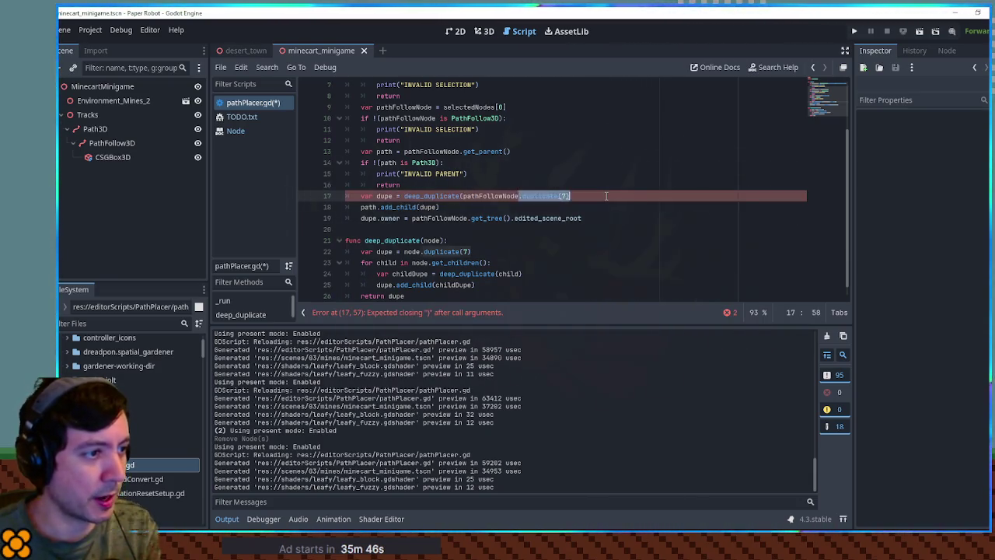
pyautogui.write(')')
pyautogui.click(577, 174)
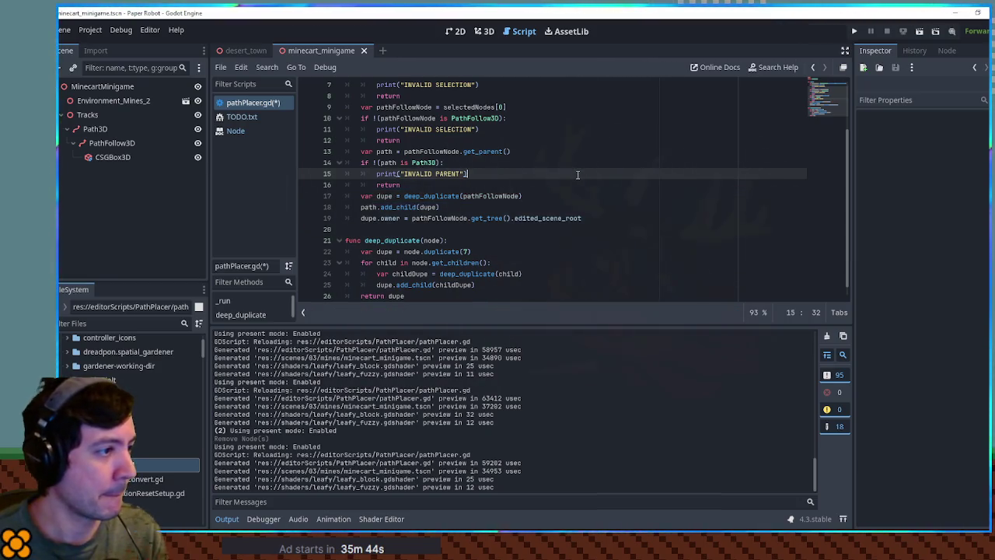
pyautogui.hotkey('ctrl', 's')
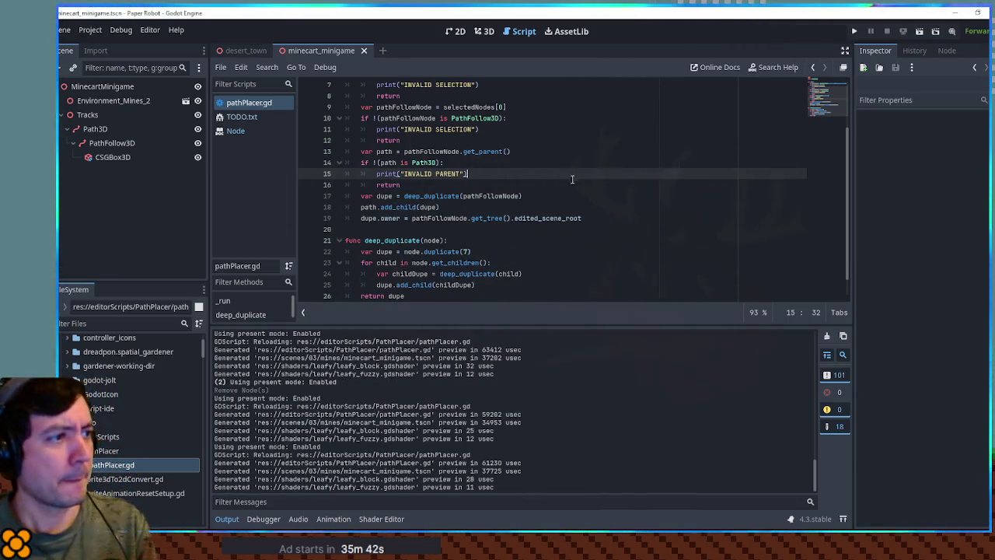
# Run the script on the selected PathFollow3D to create a test copy under Path3D
pyautogui.click(544, 196)
pyautogui.click(114, 143)
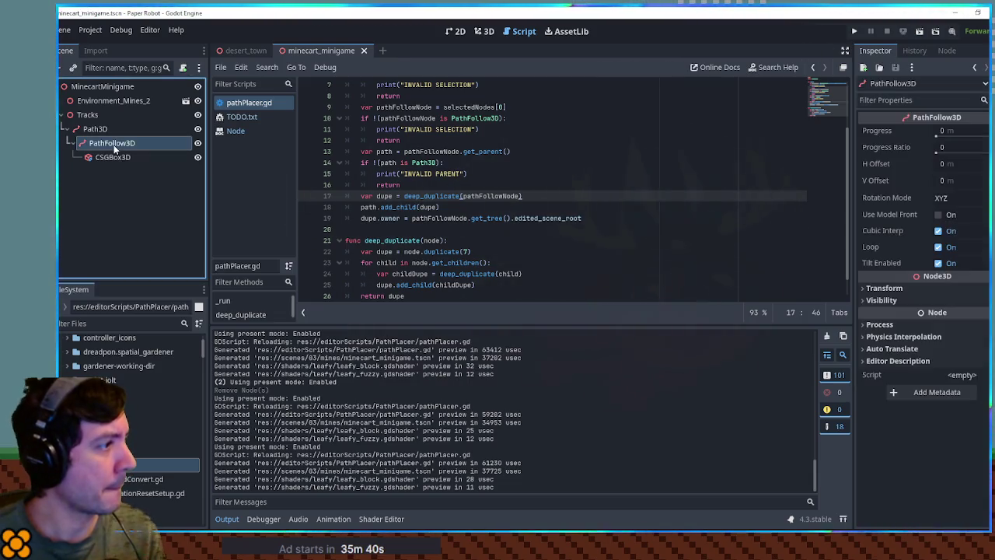
pyautogui.hotkey('ctrl', 'shift', 'x')
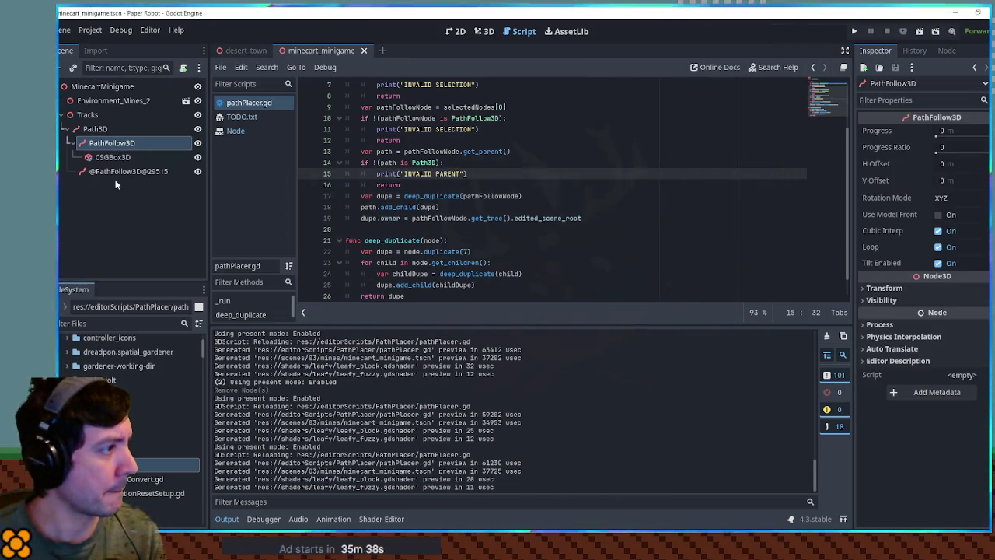
pyautogui.click(116, 171)
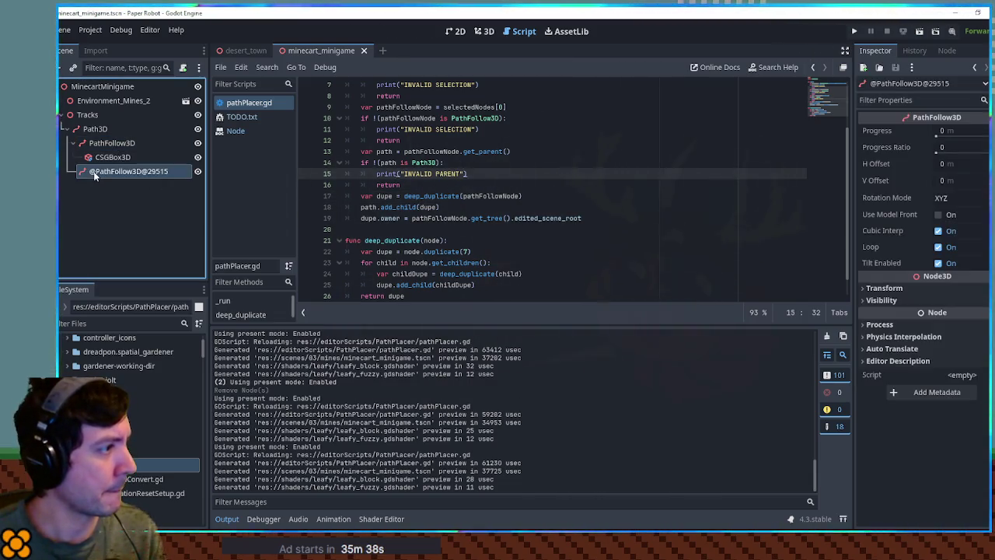
# Move the dupe.owner line into deep_duplicate after dupe.add_child(childDupe) and save
pyautogui.click(369, 218)
pyautogui.moveTo(622, 218); pyautogui.dragTo(621, 206)
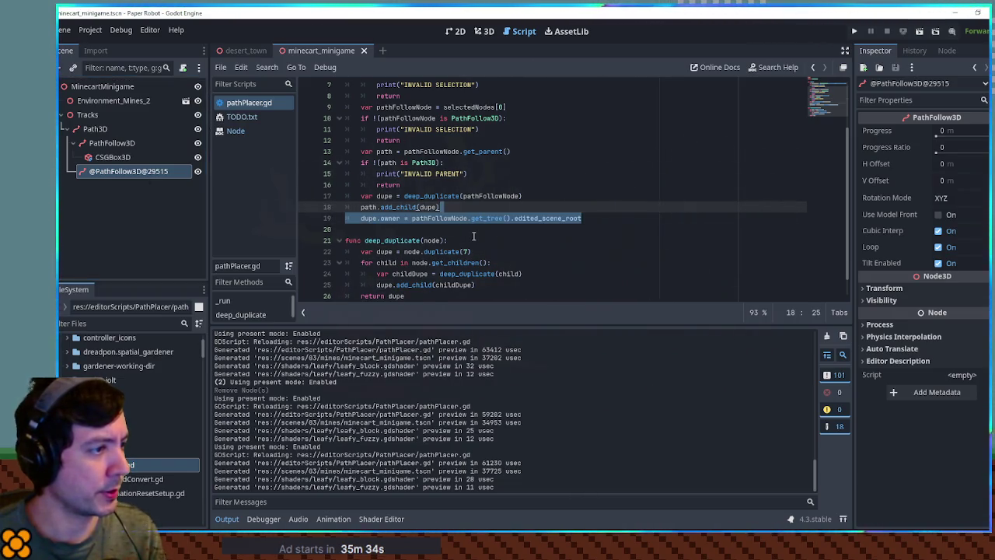
pyautogui.hotkey('ctrl', 'x')
pyautogui.click(486, 272)
pyautogui.hotkey('ctrl', 'v')
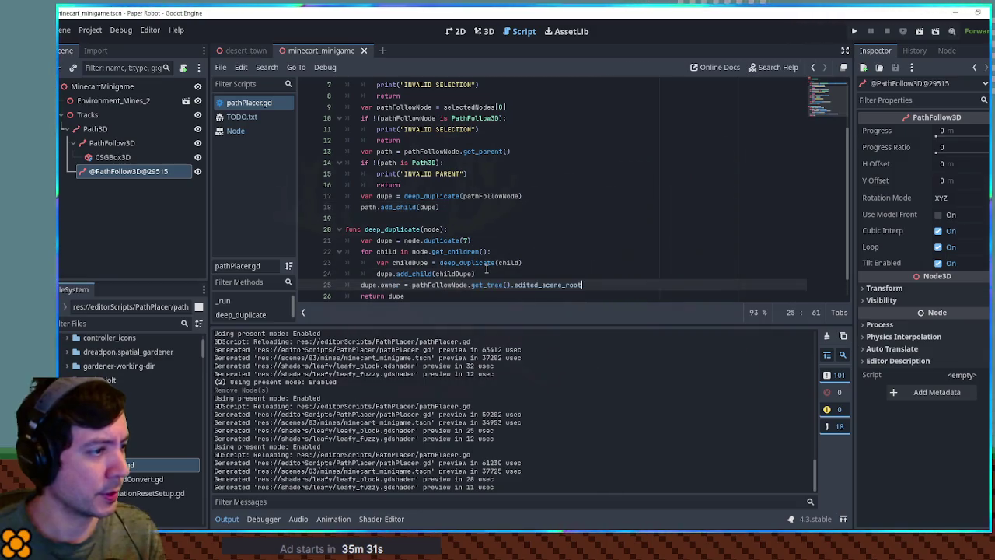
pyautogui.hotkey('ctrl', 's')
pyautogui.click(122, 174)
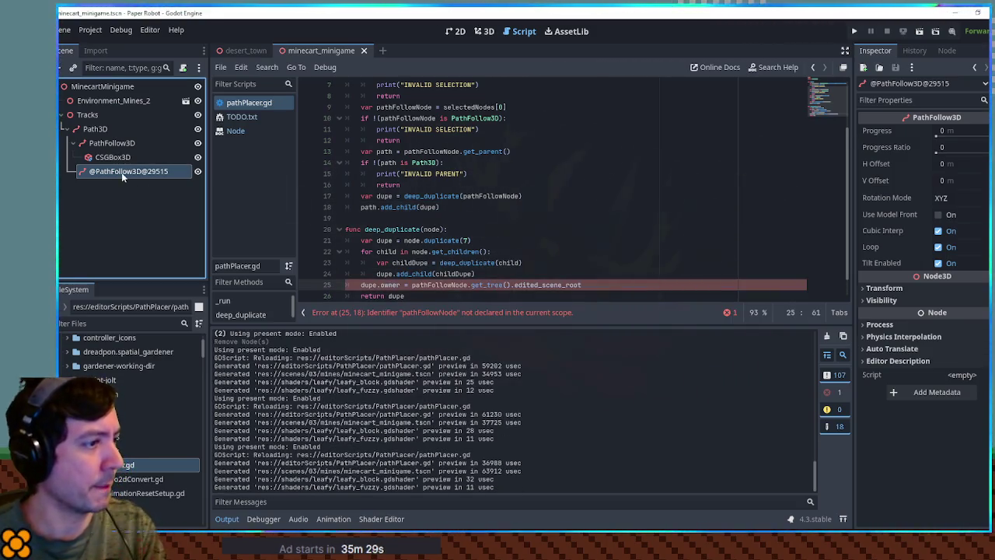
pyautogui.press('Delete')
pyautogui.click(425, 229)
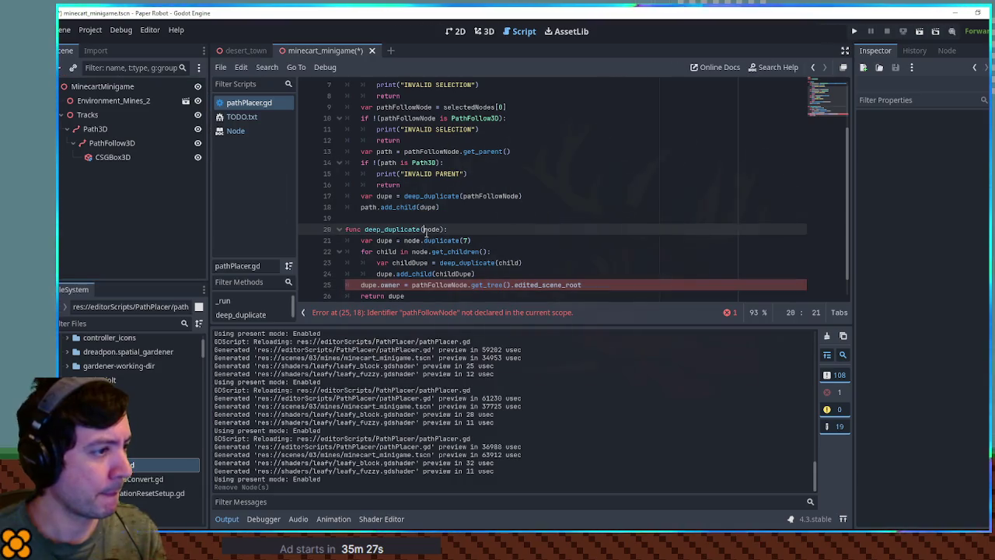
pyautogui.doubleClick(432, 230)
pyautogui.hotkey('ctrl', 'c')
pyautogui.doubleClick(439, 285)
pyautogui.hotkey('ctrl', 'v')
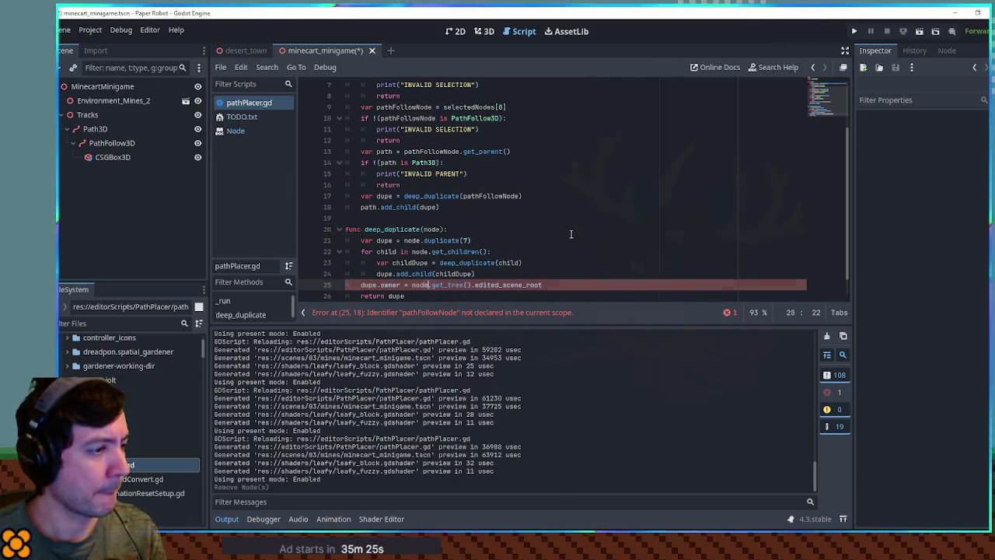
pyautogui.click(570, 232)
pyautogui.hotkey('ctrl', 's')
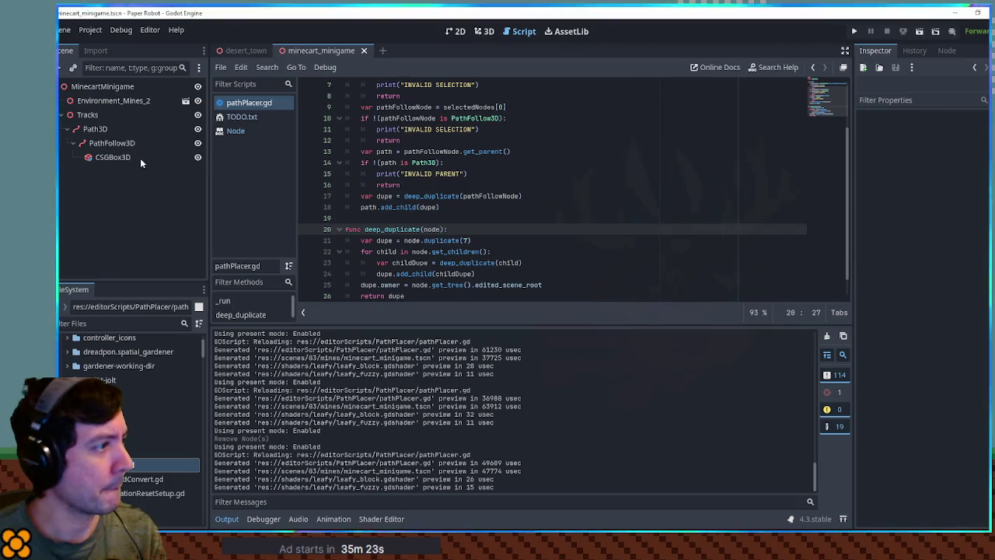
# Select PathFollow3D and run the script via File > Run
pyautogui.click(111, 143)
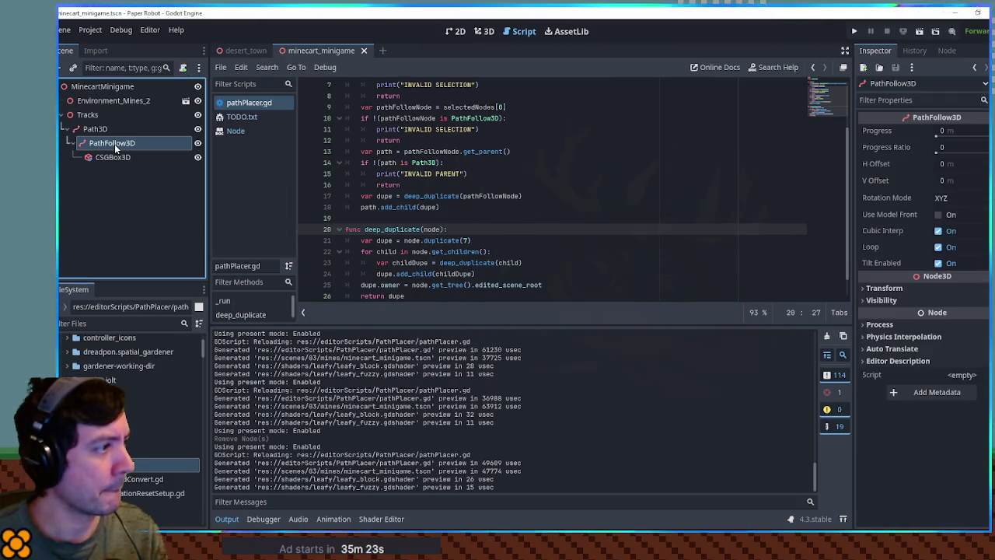
pyautogui.click(450, 219)
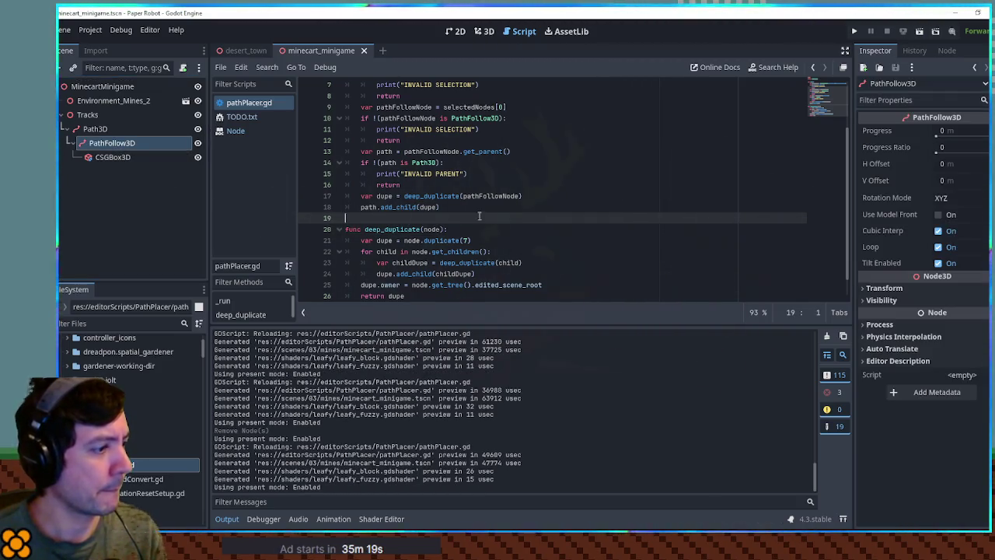
pyautogui.scroll(-1, 482, 217)
pyautogui.click(456, 174)
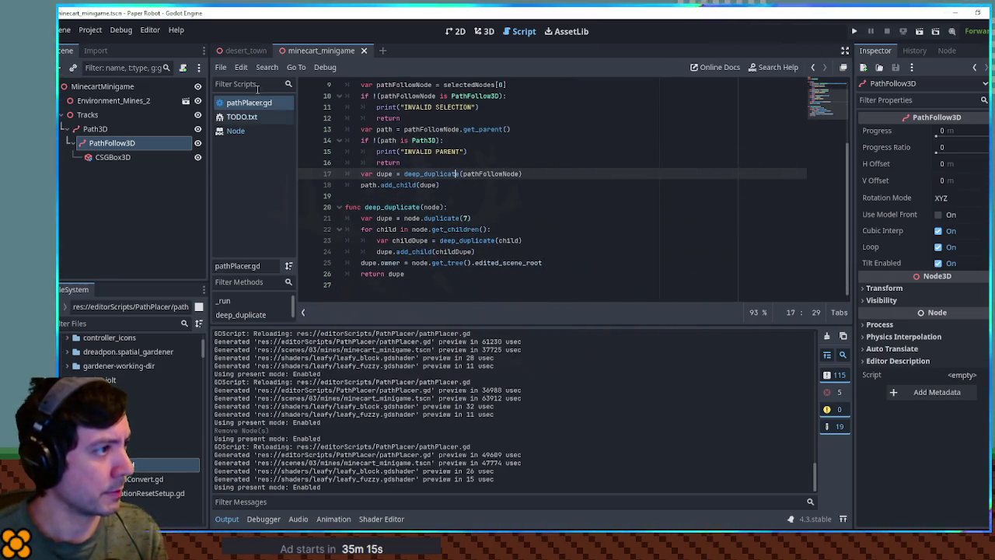
pyautogui.click(241, 67)
pyautogui.moveTo(221, 68)
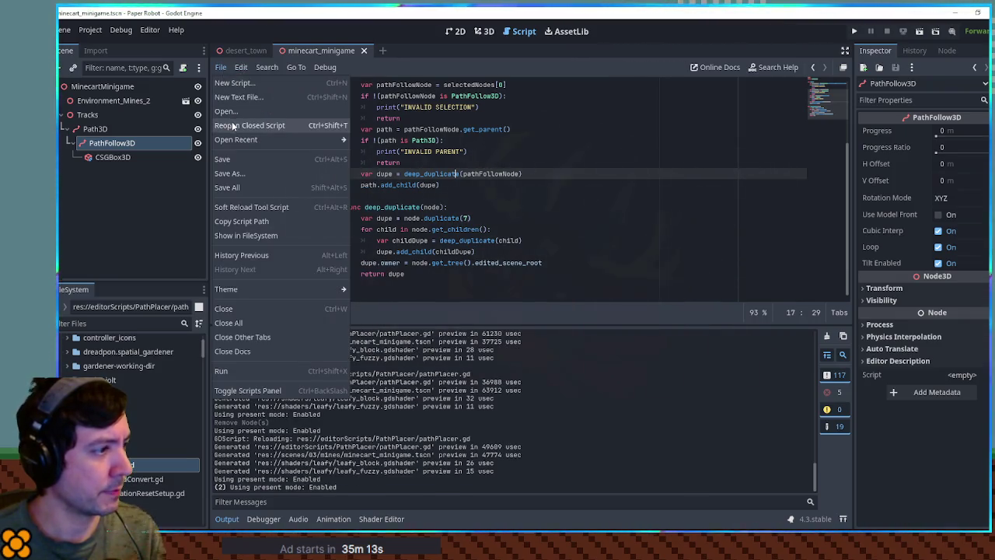
pyautogui.click(275, 368)
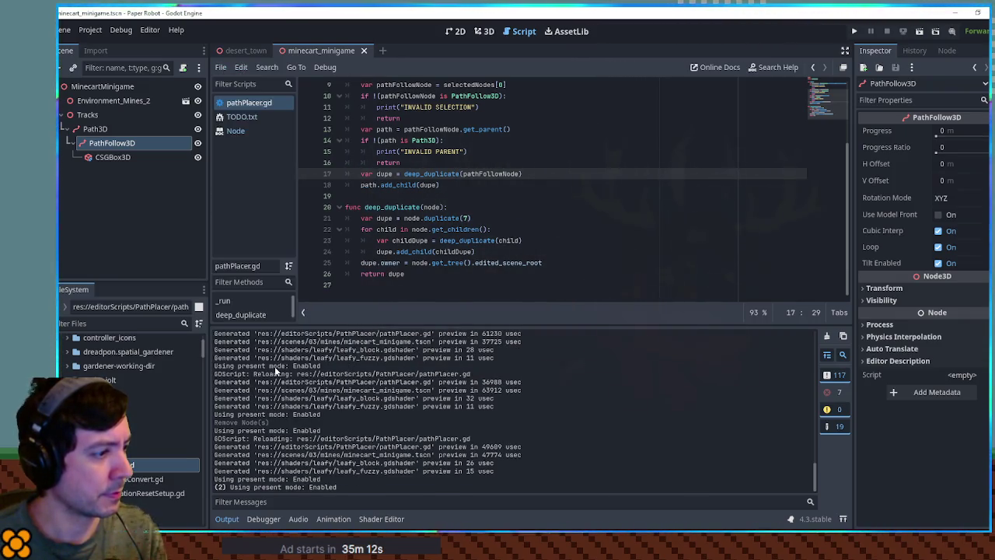
# Add a print(node) debug line below return dupe
pyautogui.click(431, 272)
pyautogui.press('Return')
pyautogui.write('pr')
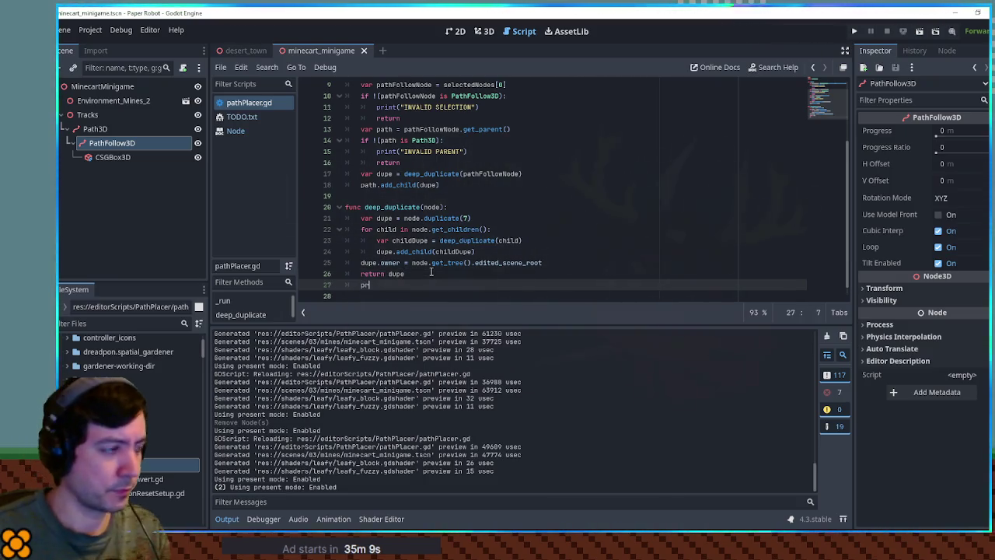
pyautogui.write('int(node)')
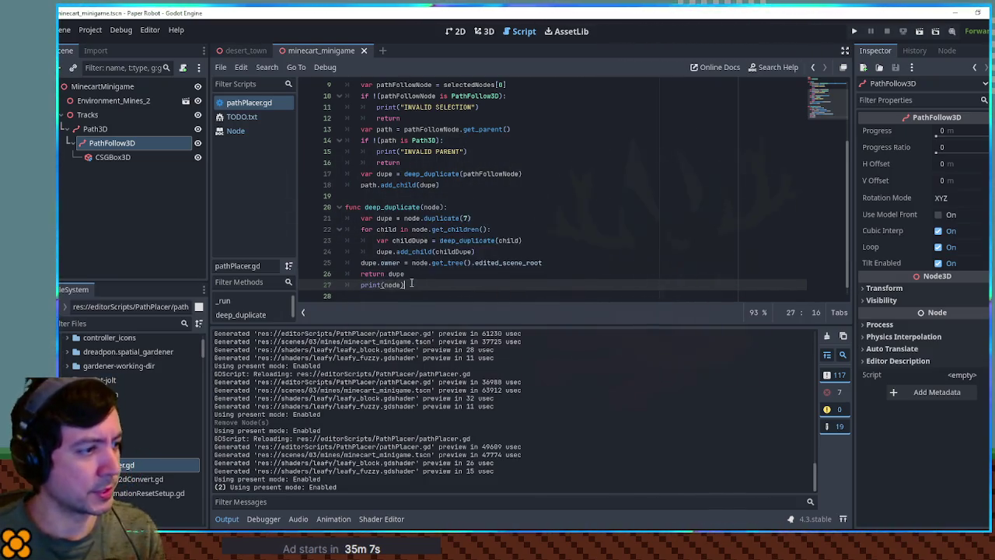
# Move print(node) to the top of deep_duplicate, save, and run the script
pyautogui.hotkey('ctrl', 'x')
pyautogui.click(482, 207)
pyautogui.press('Return')
pyautogui.hotkey('ctrl', 'v')
pyautogui.hotkey('ctrl', 's')
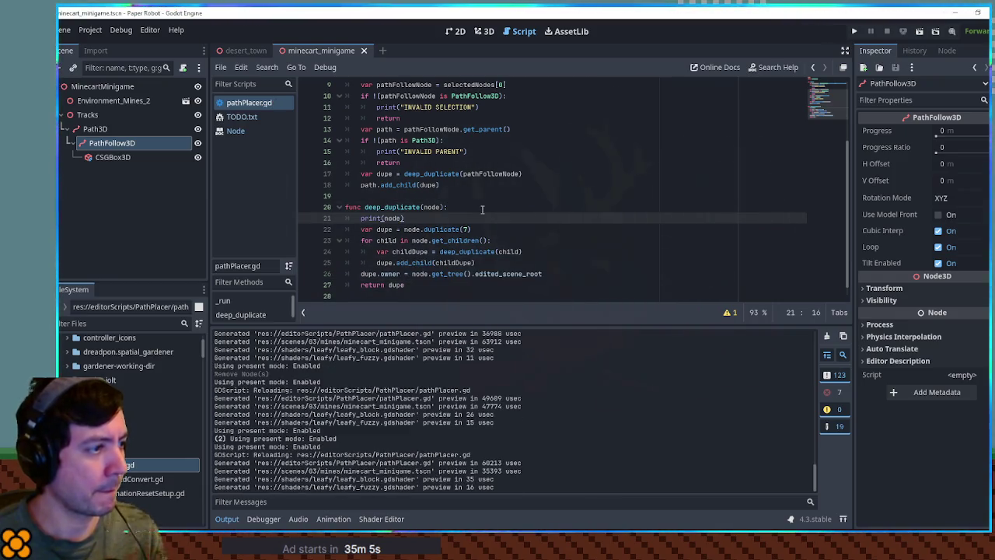
pyautogui.click(482, 209)
pyautogui.hotkey('ctrl', 'shift', 'x')
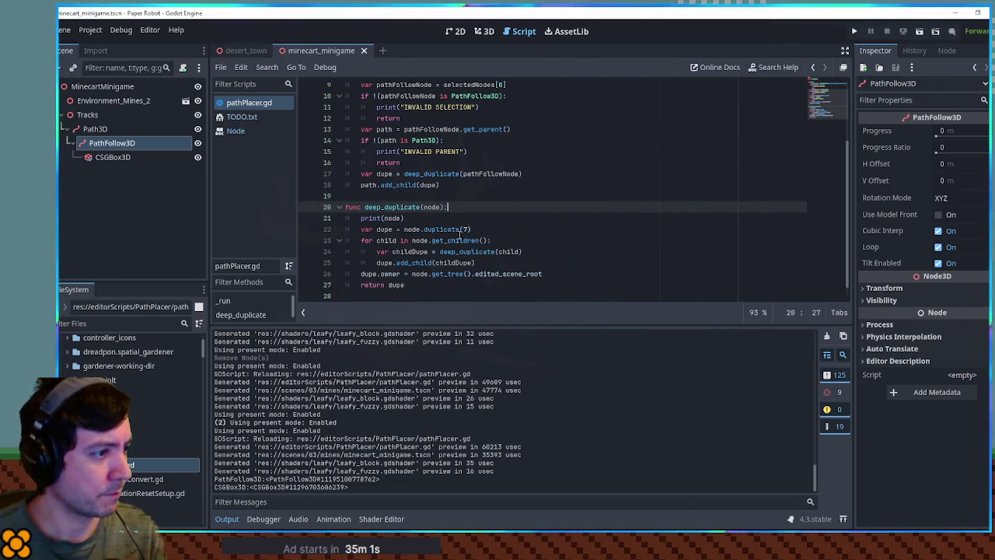
# Delete the temporary print(node) line after it logged PathFollow3D and CSGBox3D
pyautogui.doubleClick(447, 273)
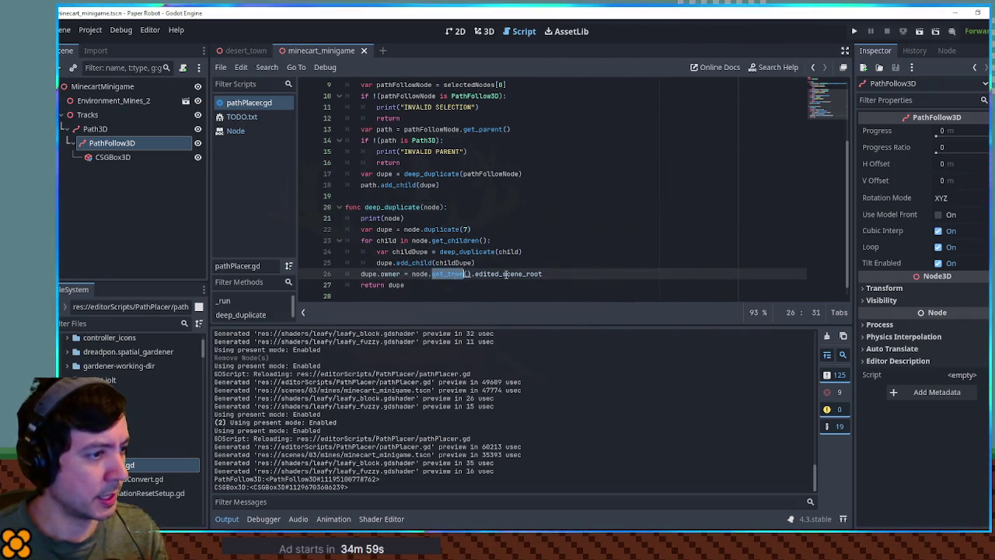
pyautogui.click(393, 262)
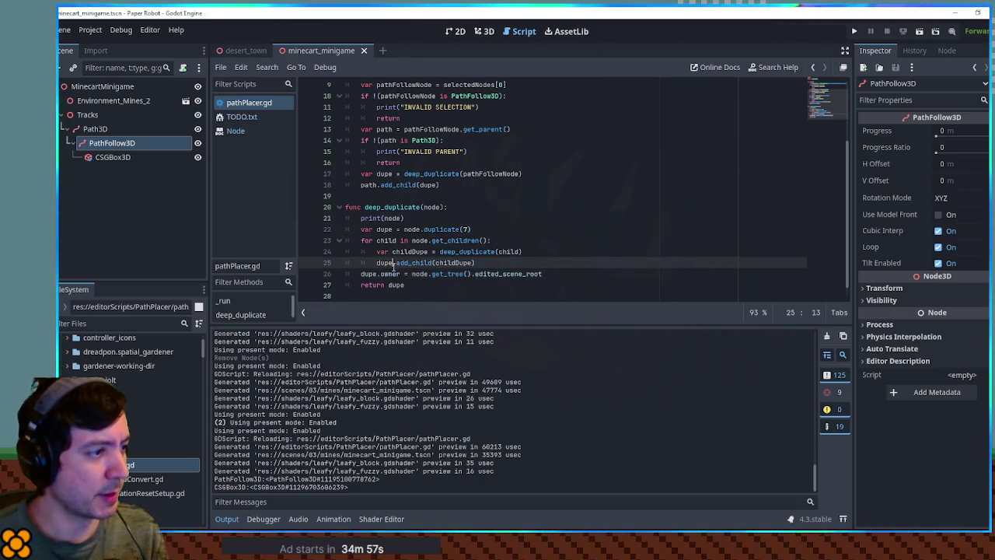
pyautogui.moveTo(454, 220); pyautogui.dragTo(459, 210)
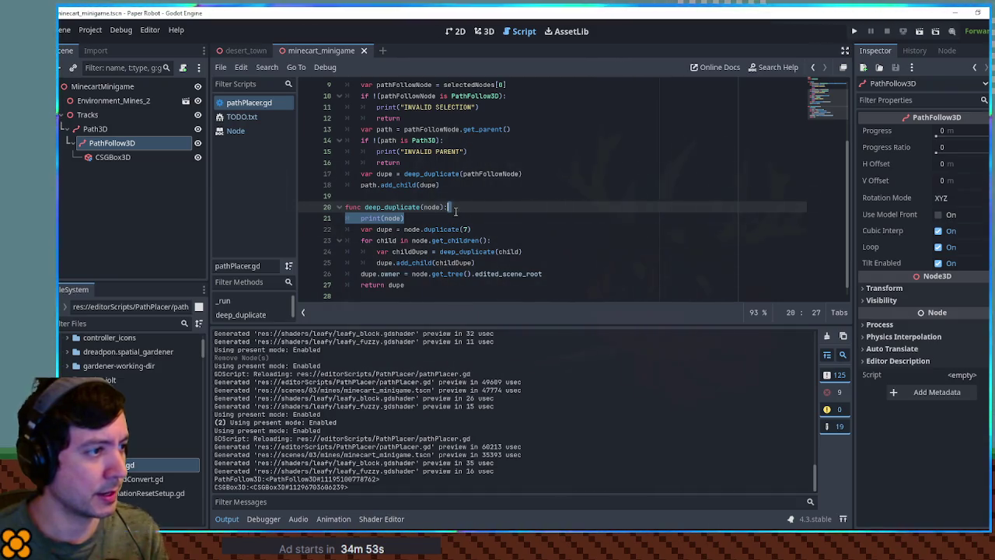
pyautogui.doubleClick(431, 206)
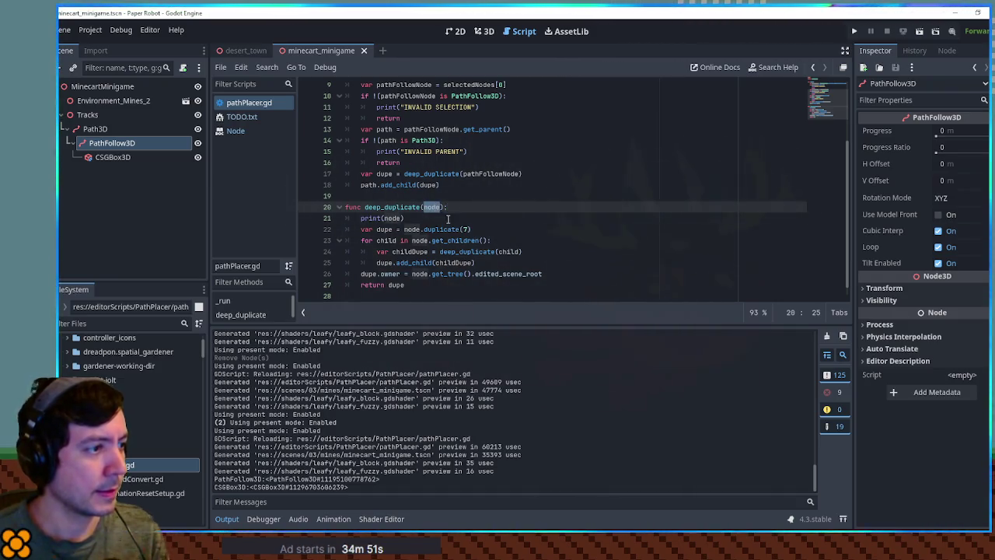
pyautogui.click(447, 220)
pyautogui.hotkey('ctrl', 'shift', 'k')
pyautogui.click(413, 219)
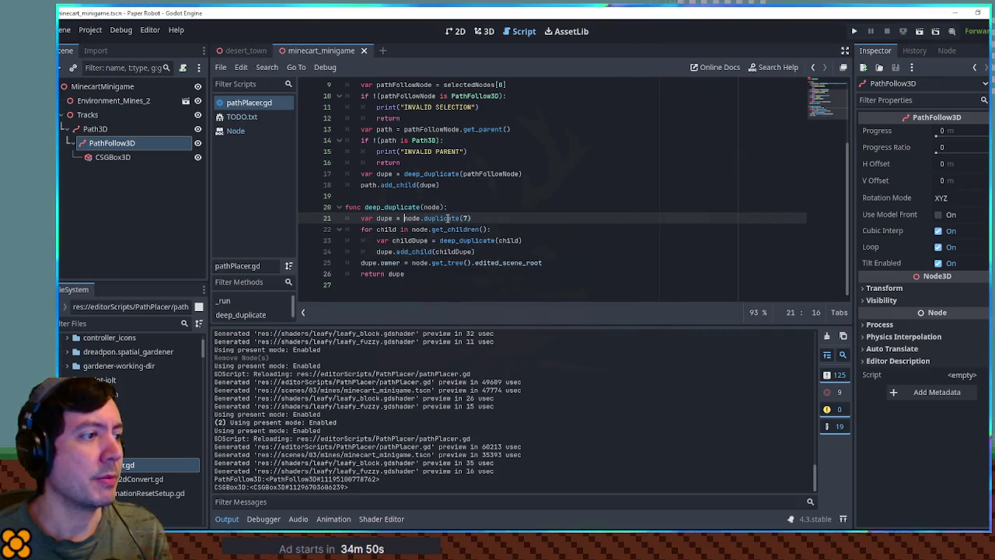
# Remove the path.add_child(dupe) and dupe.add_child(childDupe) lines
pyautogui.click(404, 174)
pyautogui.click(377, 185)
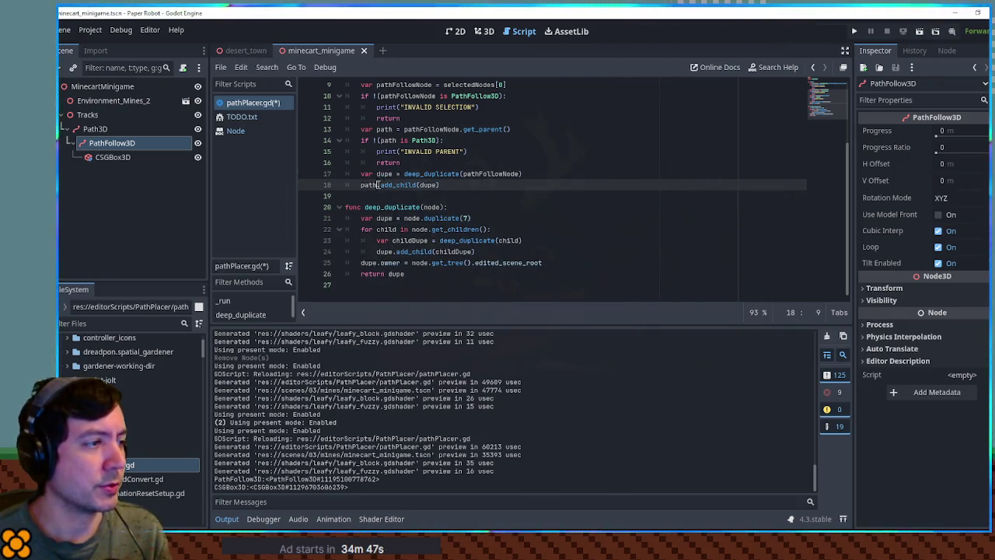
pyautogui.hotkey('ctrl', 'shift', 'k')
pyautogui.doubleClick(386, 174)
pyautogui.doubleClick(472, 174)
pyautogui.doubleClick(391, 207)
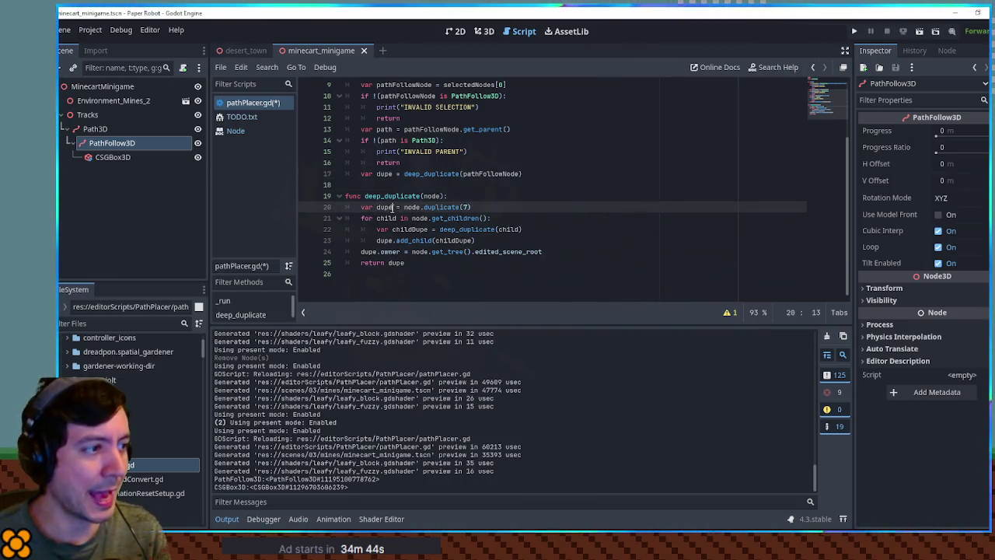
pyautogui.click(391, 208)
pyautogui.click(423, 241)
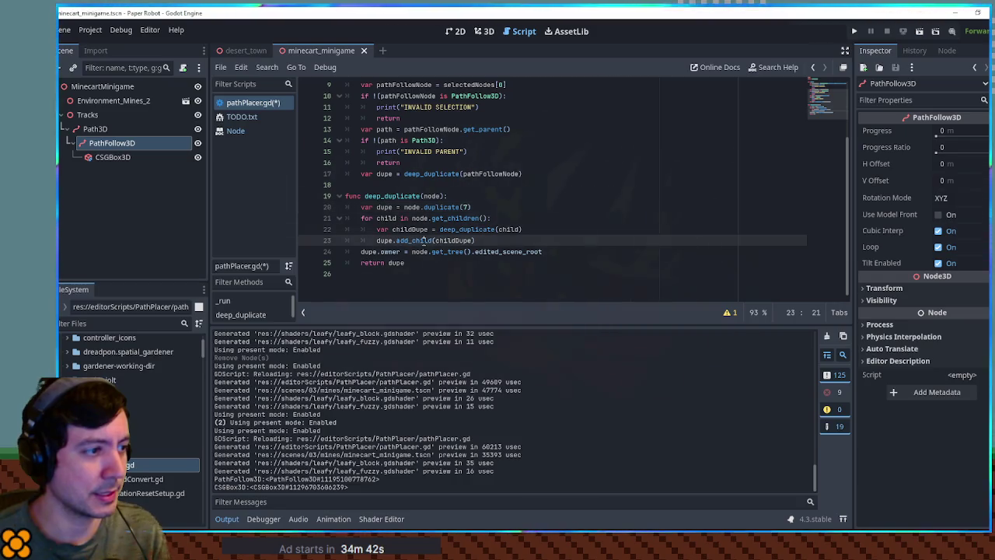
pyautogui.hotkey('ctrl', 'x')
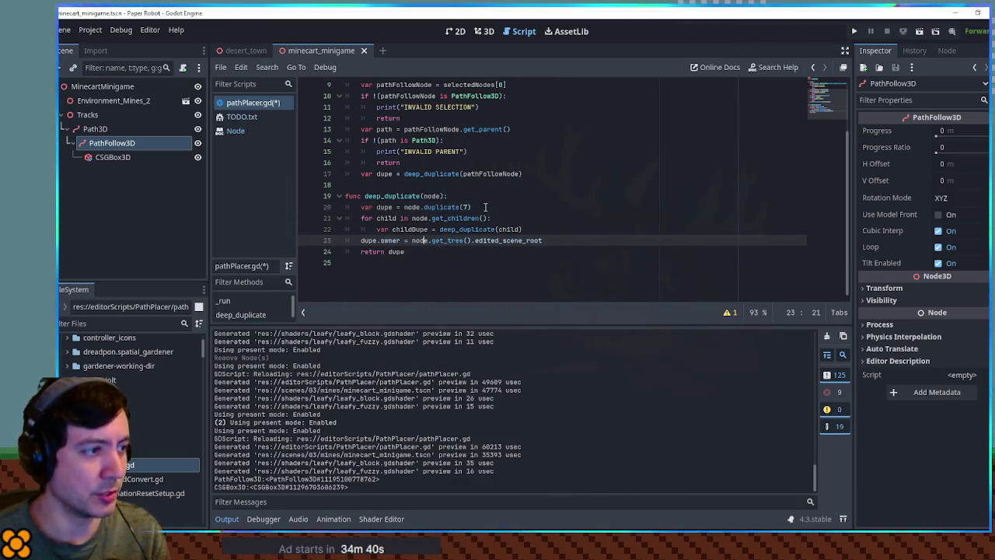
# Add node.add_sibling(dupe) after the duplicate call, save, and run the script
pyautogui.click(489, 206)
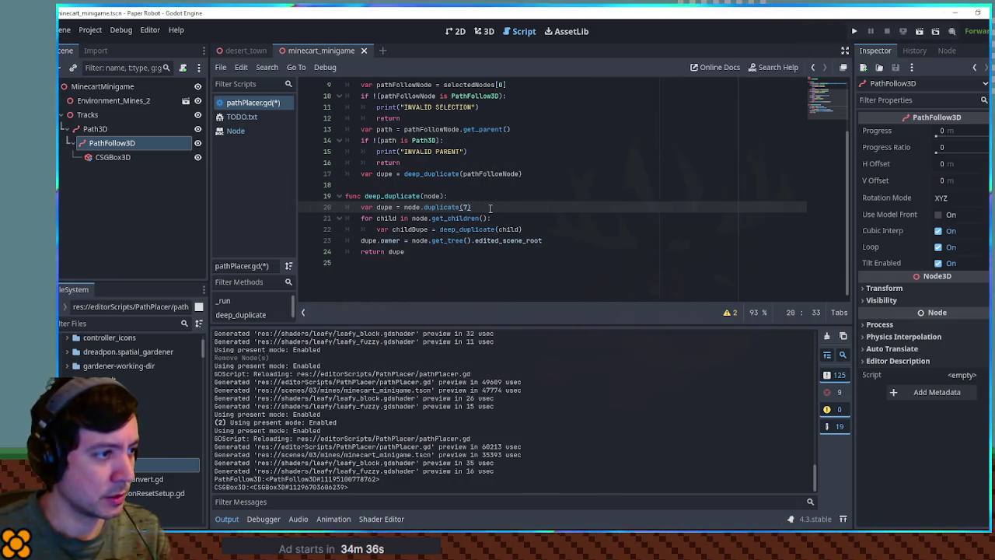
pyautogui.press('Return')
pyautogui.write('node.add')
pyautogui.write('_siblin')
pyautogui.write('g(dupe')
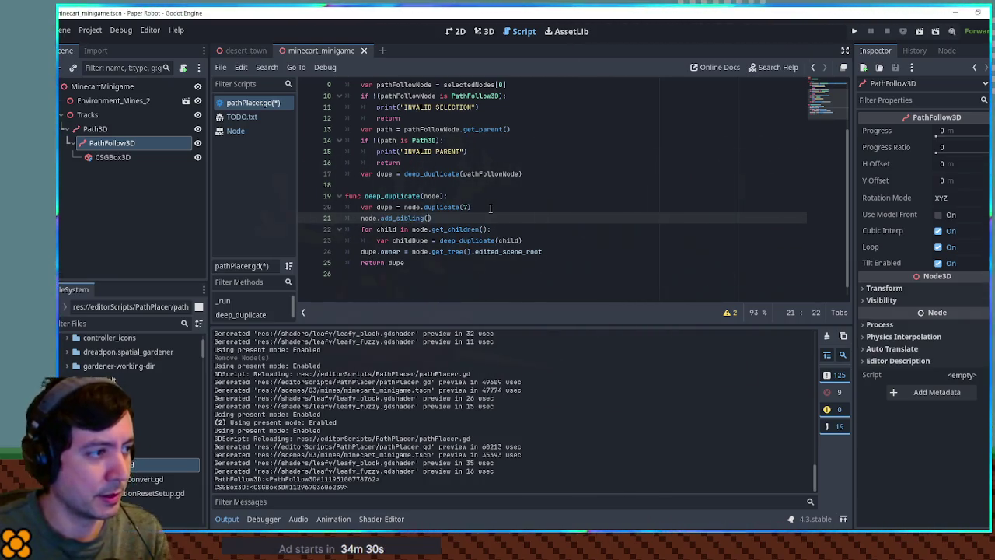
pyautogui.write(')')
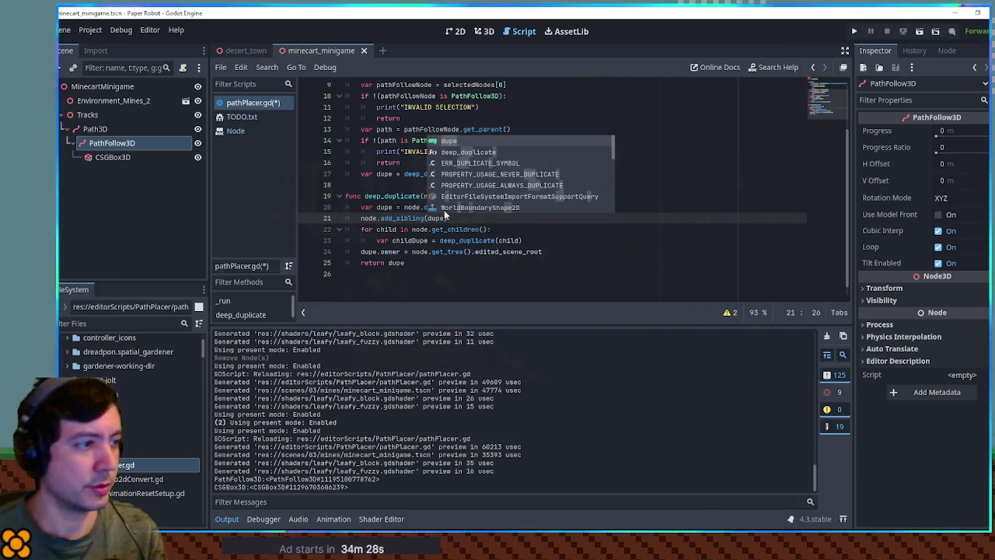
pyautogui.click(490, 249)
pyautogui.hotkey('ctrl', 's')
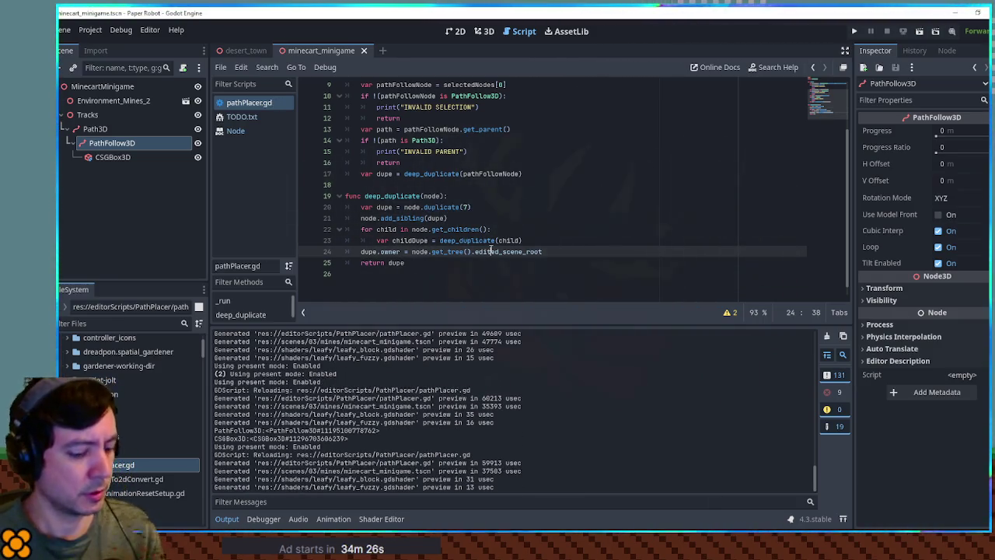
pyautogui.hotkey('ctrl', 'shift', 'x')
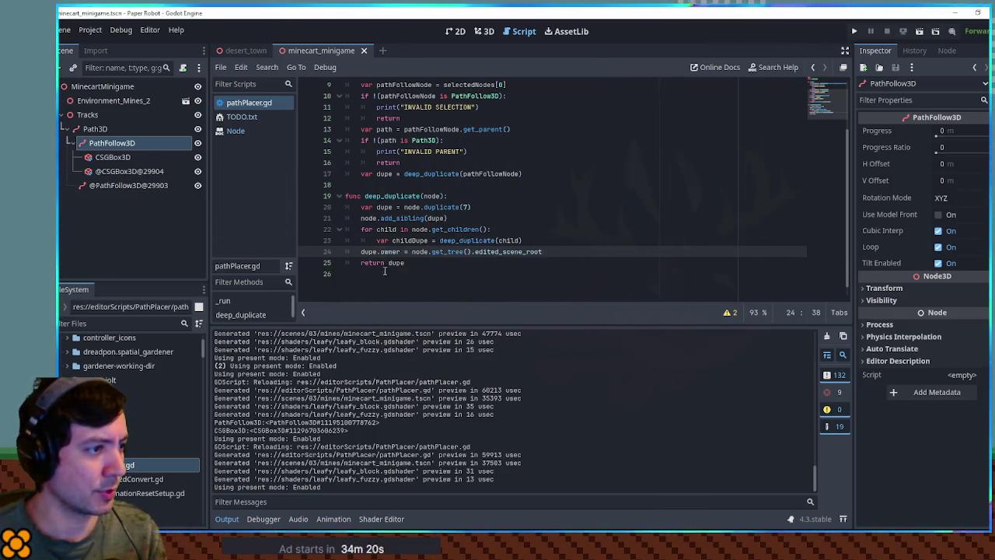
pyautogui.click(112, 172)
pyautogui.keyDown('ctrl'); pyautogui.click(118, 185); pyautogui.keyUp('ctrl')
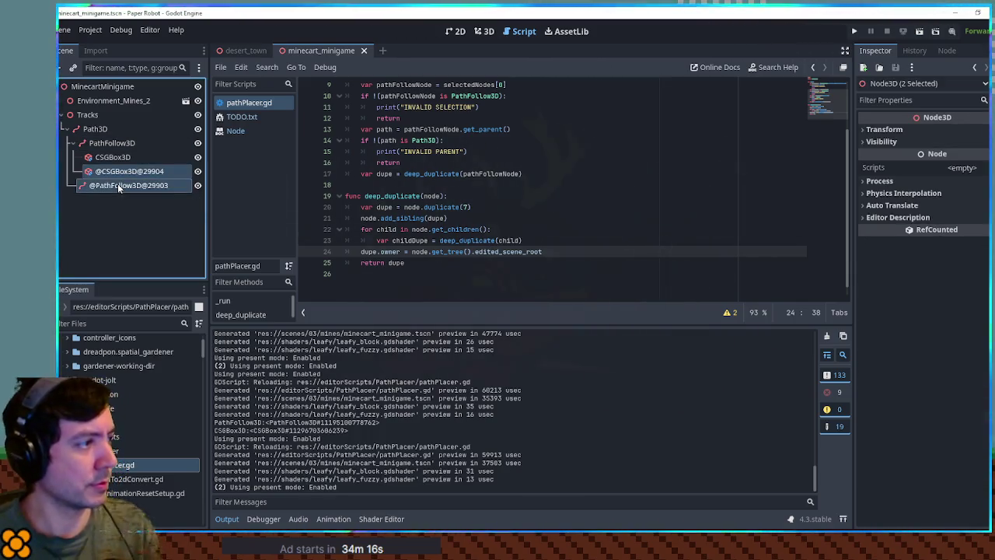
pyautogui.press('Delete')
pyautogui.press('Return')
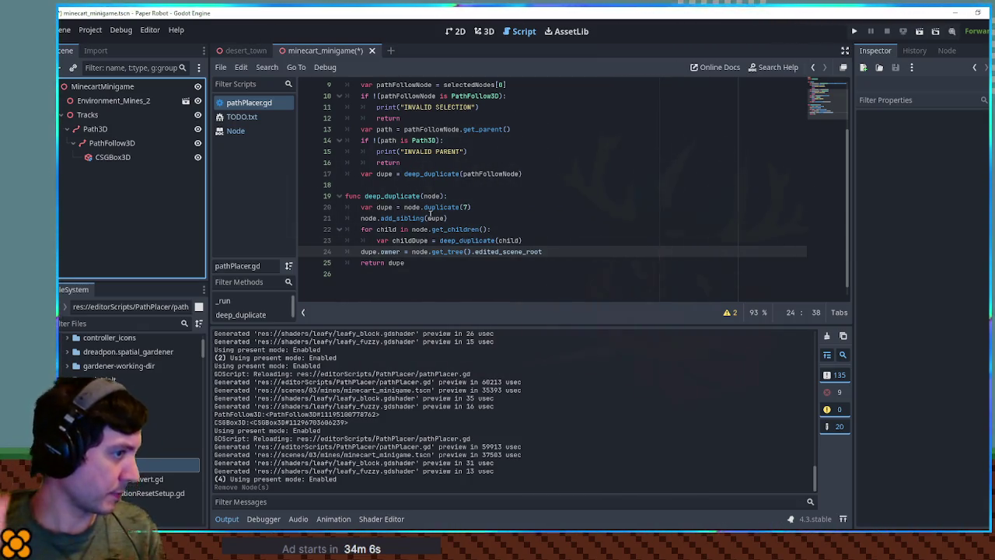
pyautogui.doubleClick(509, 240)
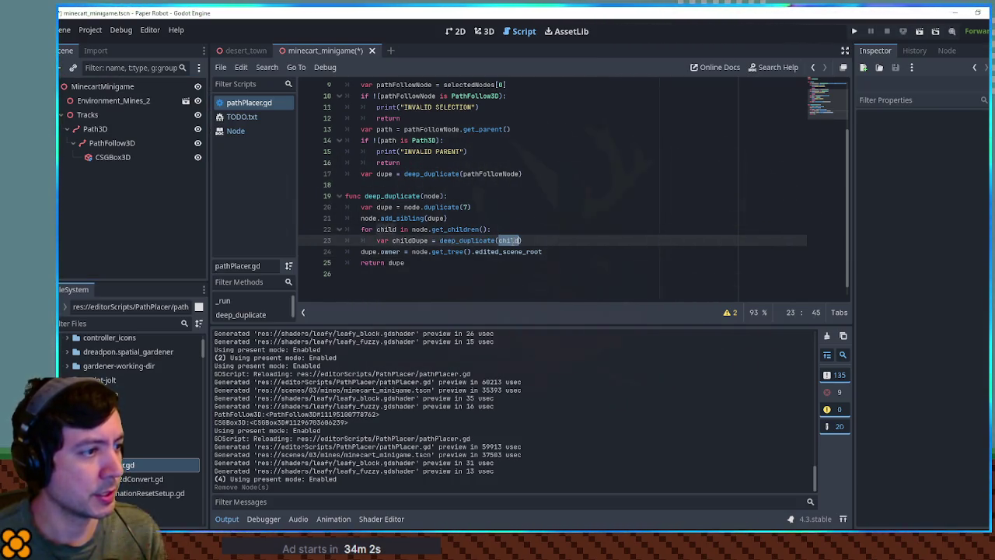
# Add childDupe.reparent(dupe) inside deep_duplicate's for loop and save pathPlacer.gd
pyautogui.doubleClick(409, 240)
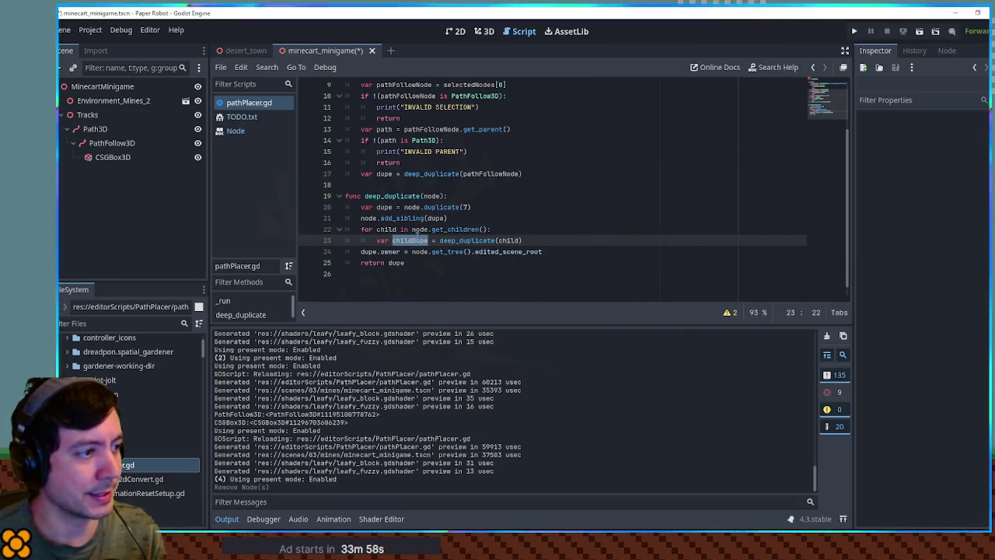
pyautogui.click(514, 240)
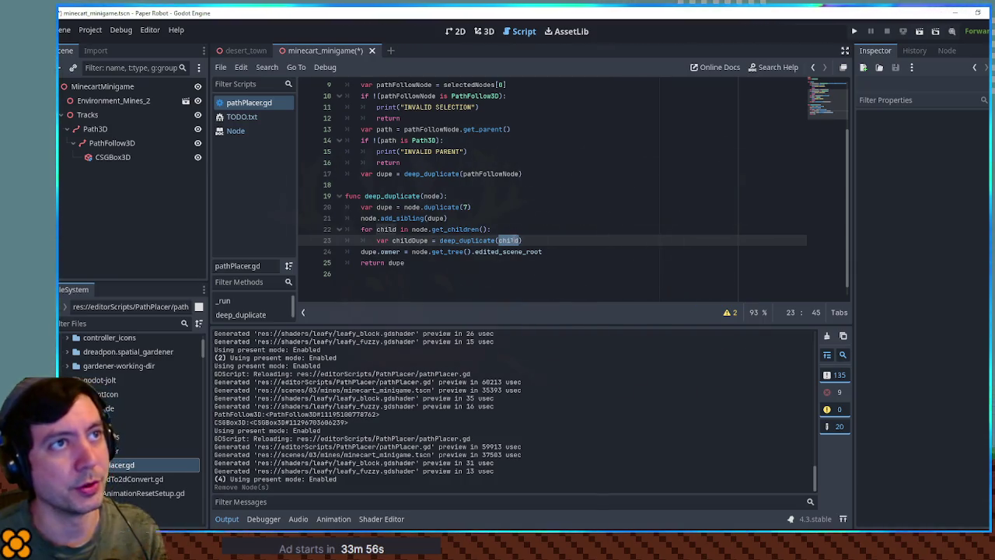
pyautogui.click(417, 240)
pyautogui.click(577, 240)
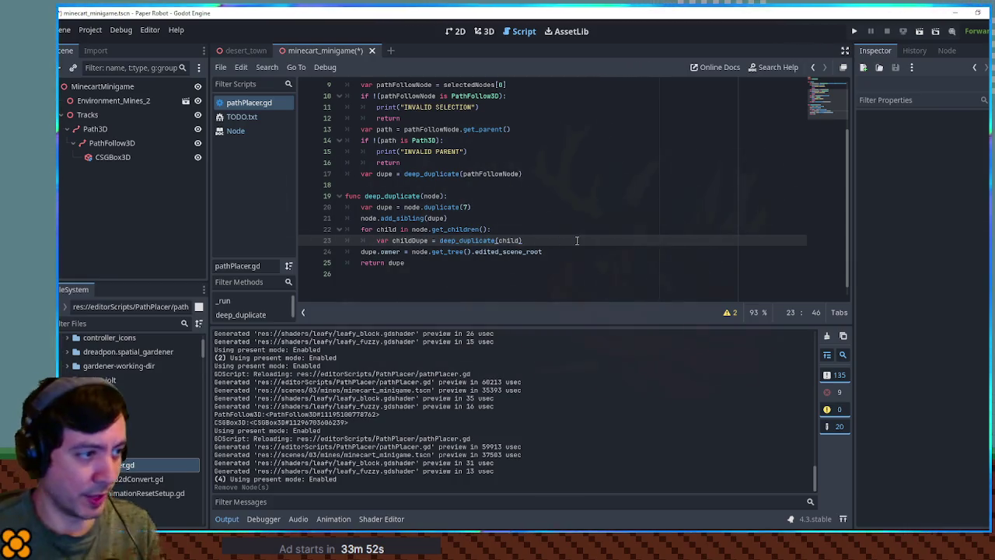
pyautogui.press('Return')
pyautogui.write('childDupe.reparent(')
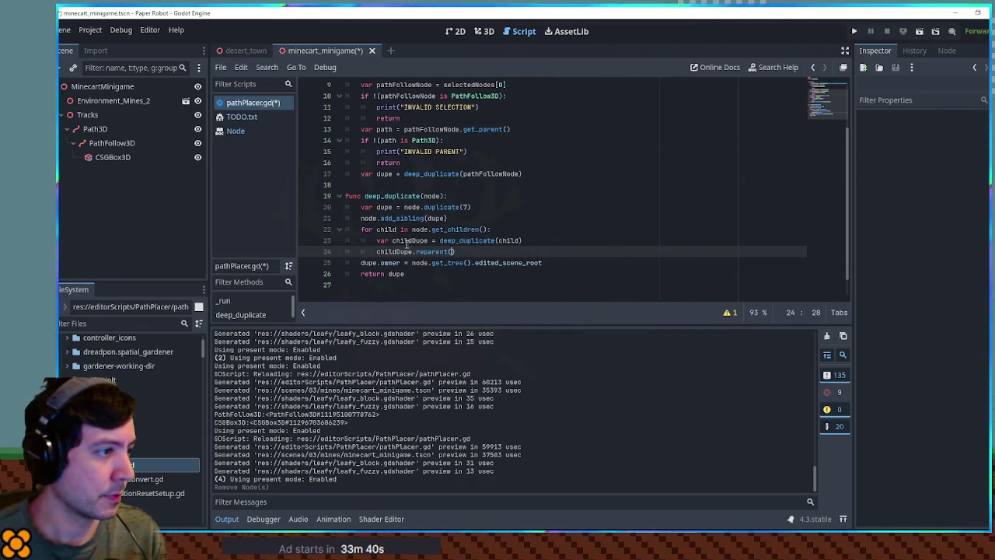
pyautogui.doubleClick(369, 218)
pyautogui.click(394, 208)
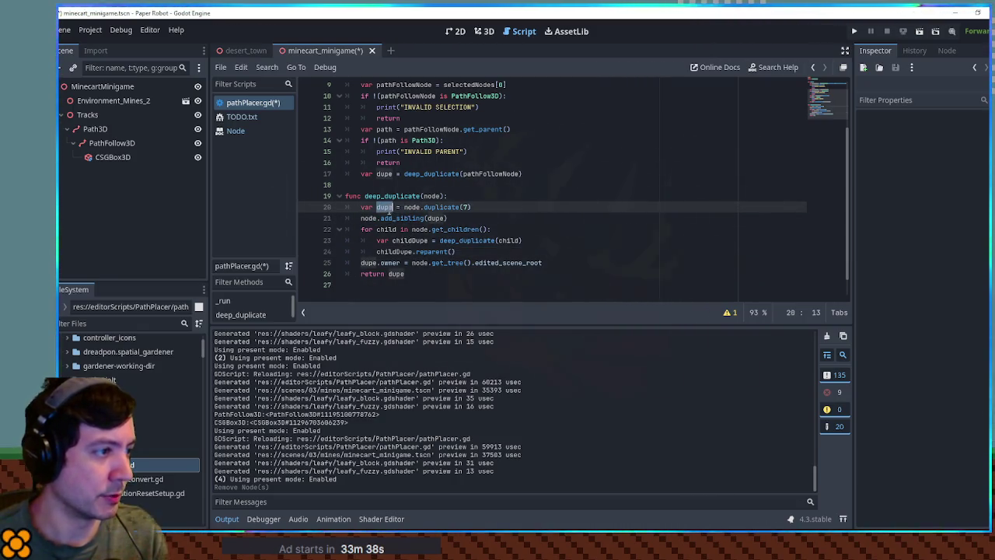
pyautogui.click(533, 251)
pyautogui.write('dupe')
pyautogui.click(565, 231)
pyautogui.hotkey('ctrl', 's')
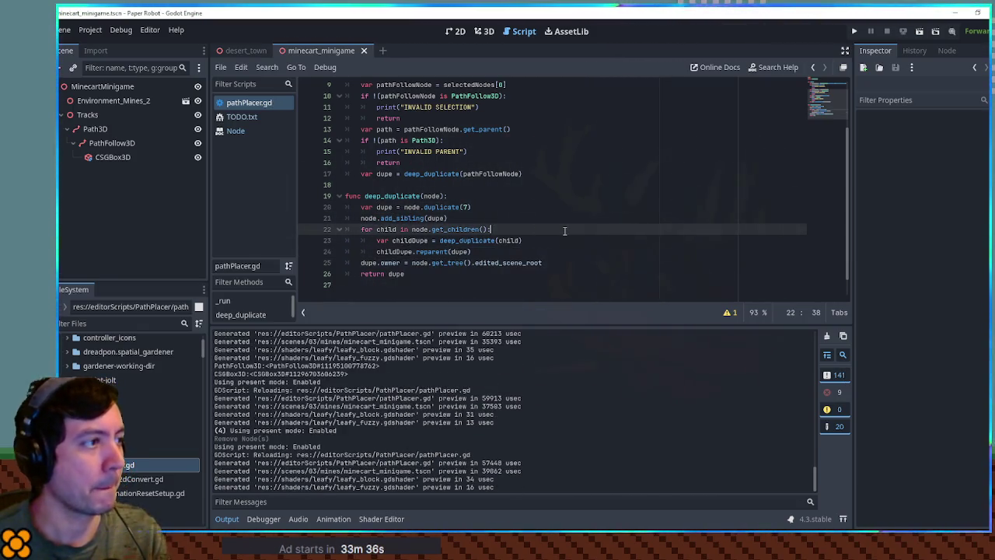
pyautogui.click(153, 143)
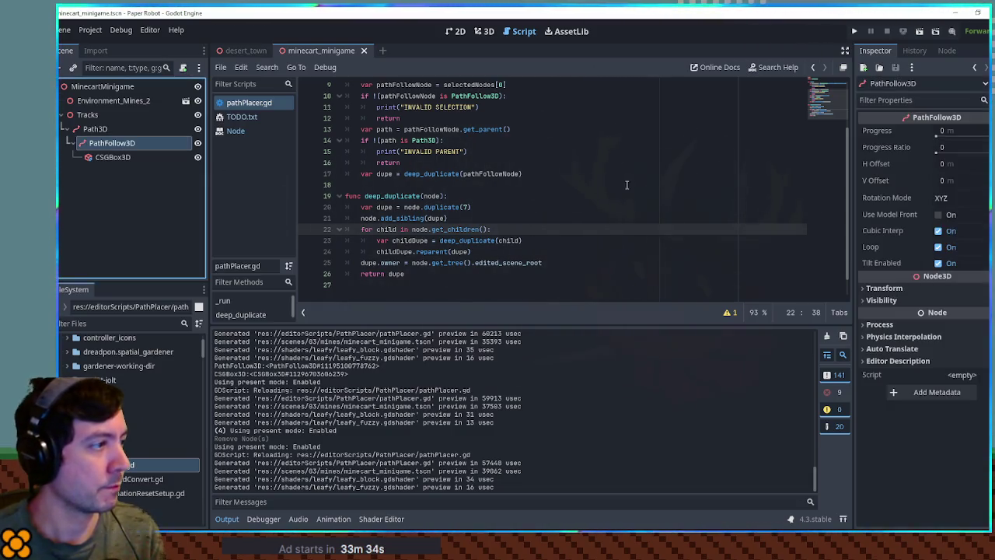
# Run the script twice on PathFollow3D, producing two copies with nested boxes
pyautogui.click(625, 185)
pyautogui.hotkey('ctrl', 'shift', 'x')
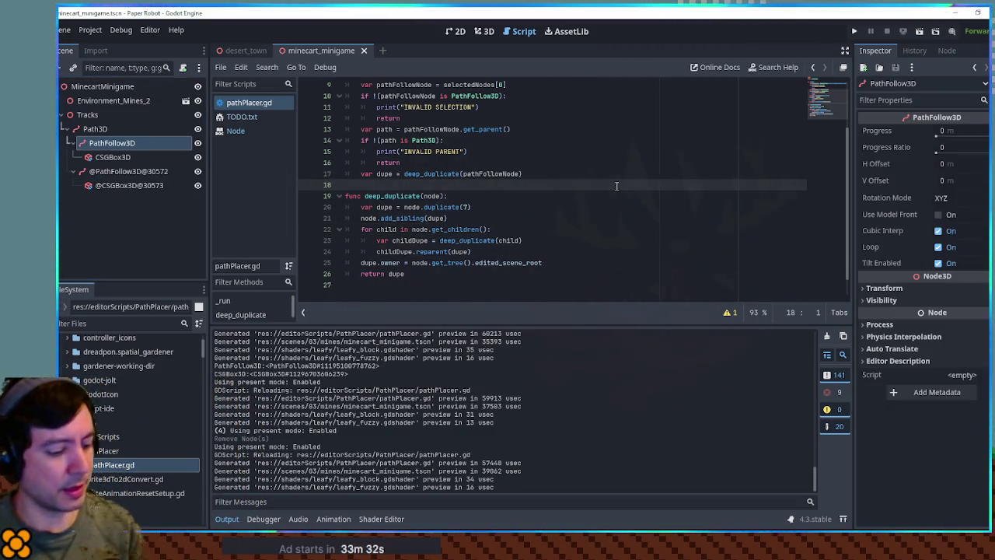
pyautogui.hotkey('ctrl', 'shift', 'x')
# Delete the four copied nodes, leaving only the original PathFollow3D
pyautogui.click(129, 214)
pyautogui.keyDown('shift'); pyautogui.click(128, 171); pyautogui.keyUp('shift')
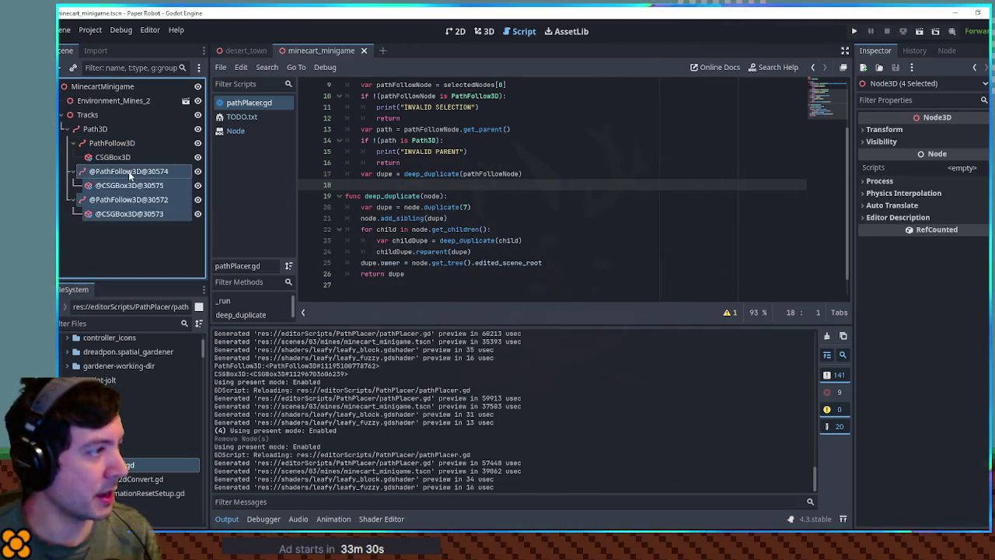
pyautogui.press('Delete')
pyautogui.press('Return')
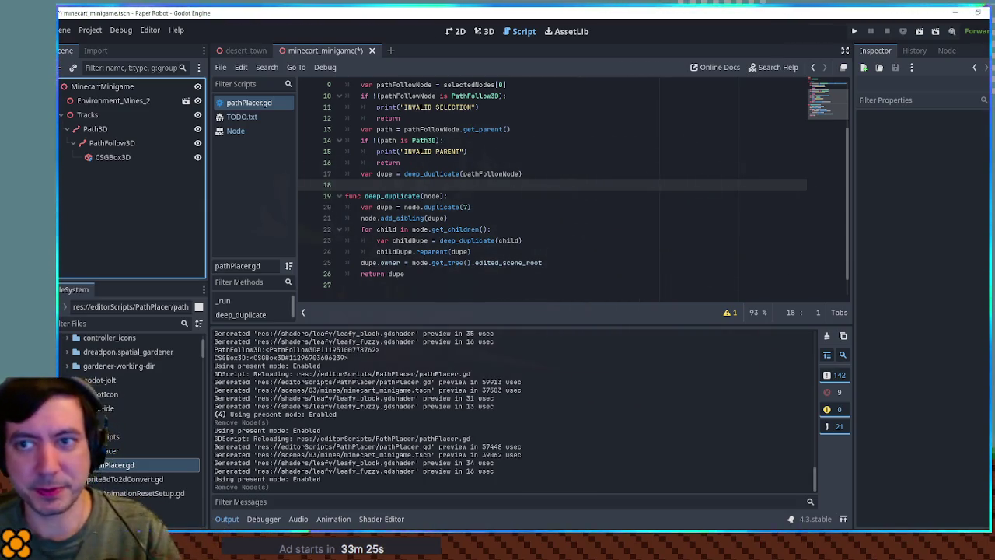
pyautogui.click(124, 143)
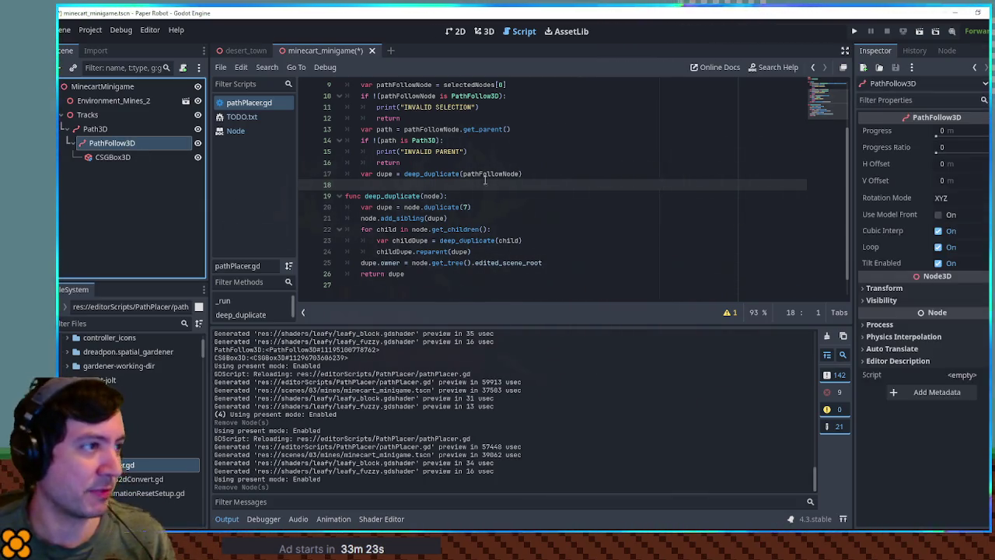
pyautogui.scroll(3, 530, 227)
pyautogui.scroll(-3, 531, 227)
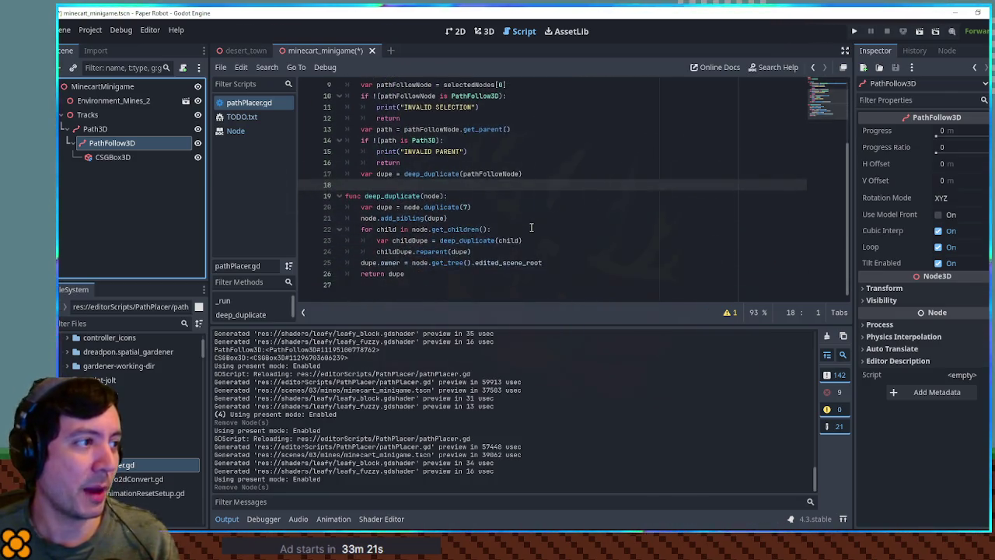
pyautogui.scroll(2, 531, 227)
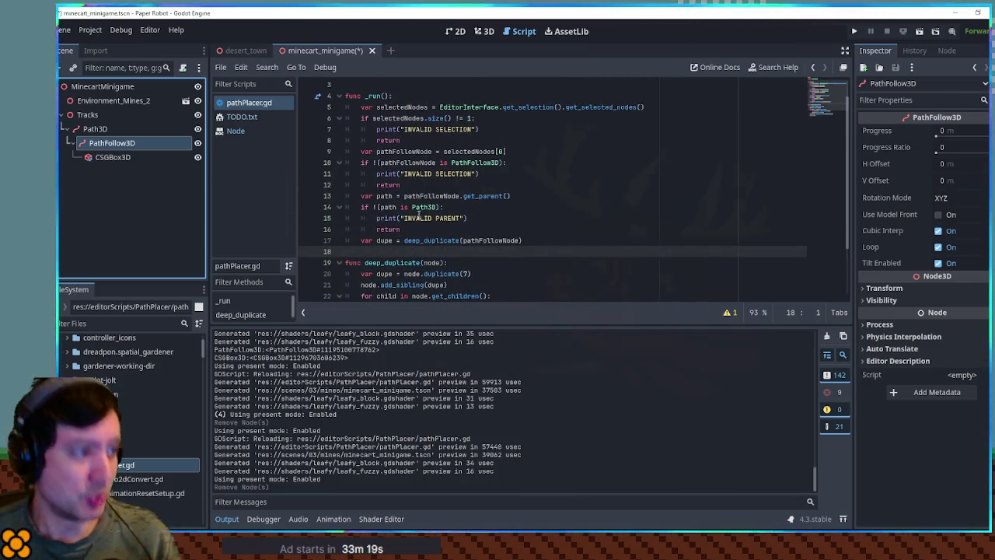
pyautogui.click(428, 230)
# Rename var dupe on line 17 to dupePathFollow and add an empty line above it
pyautogui.scroll(-2, 435, 230)
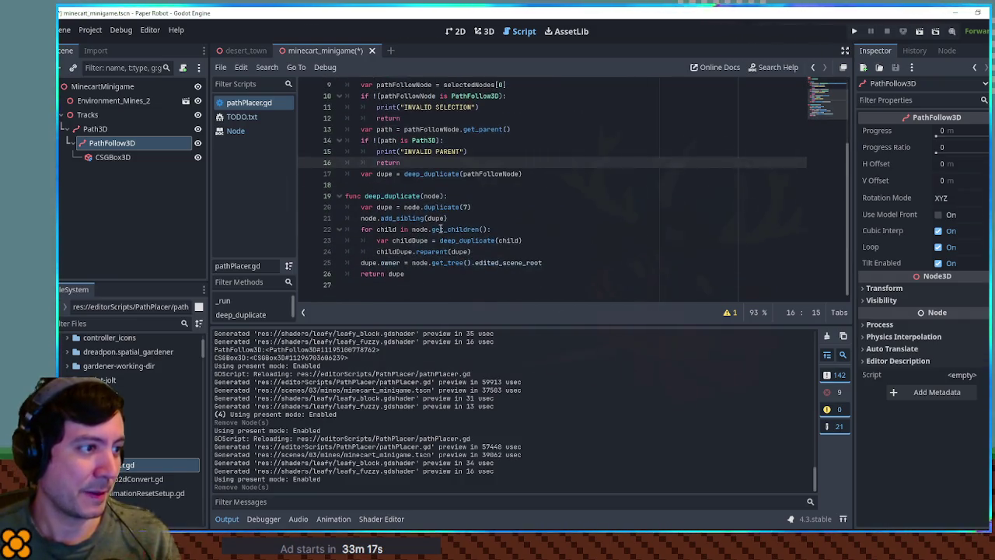
pyautogui.press('Down')
pyautogui.press('Left')
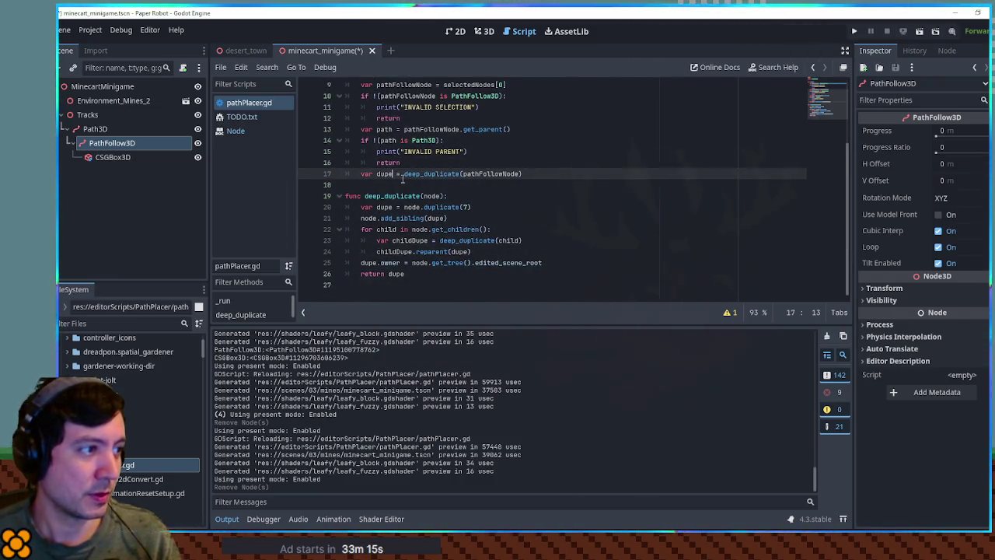
pyautogui.write('PathFollow')
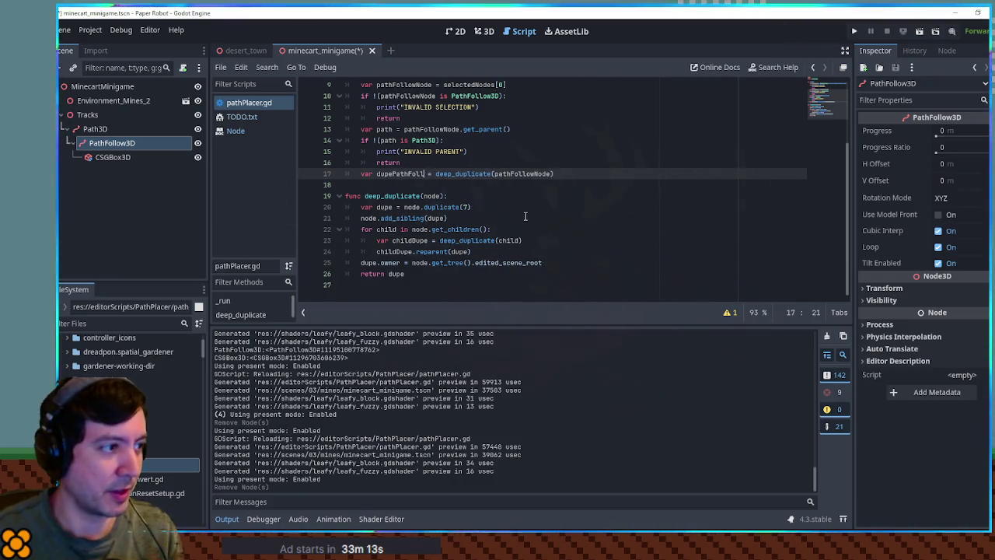
pyautogui.press('Up')
pyautogui.press('Return')
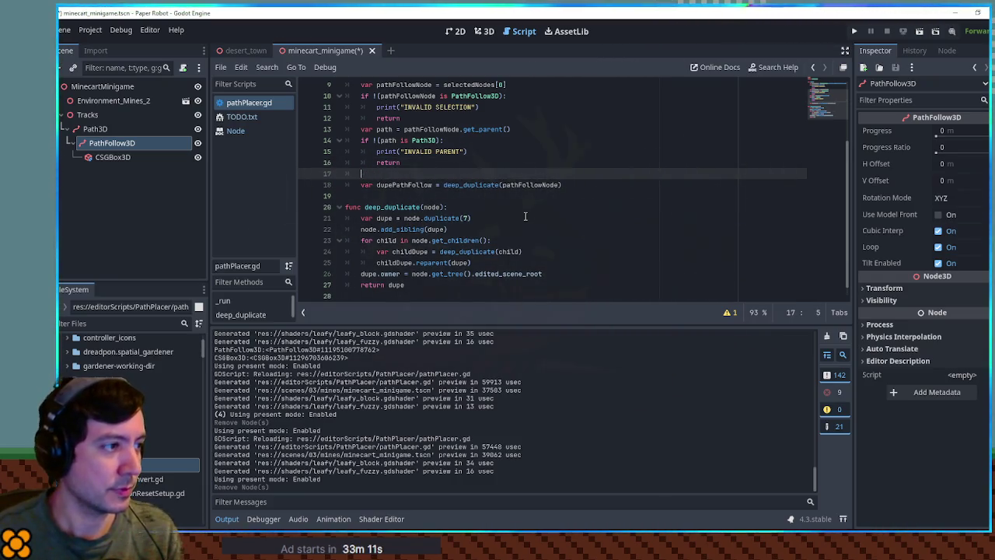
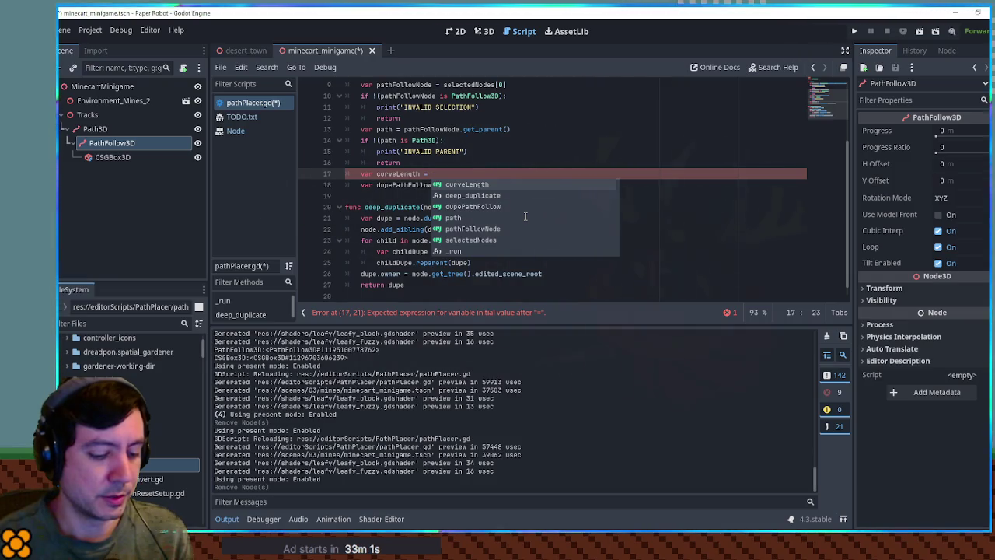
# Begin the curveLength line with path.curve and annotate path on line 13 as Path3D
pyautogui.write('path.get')
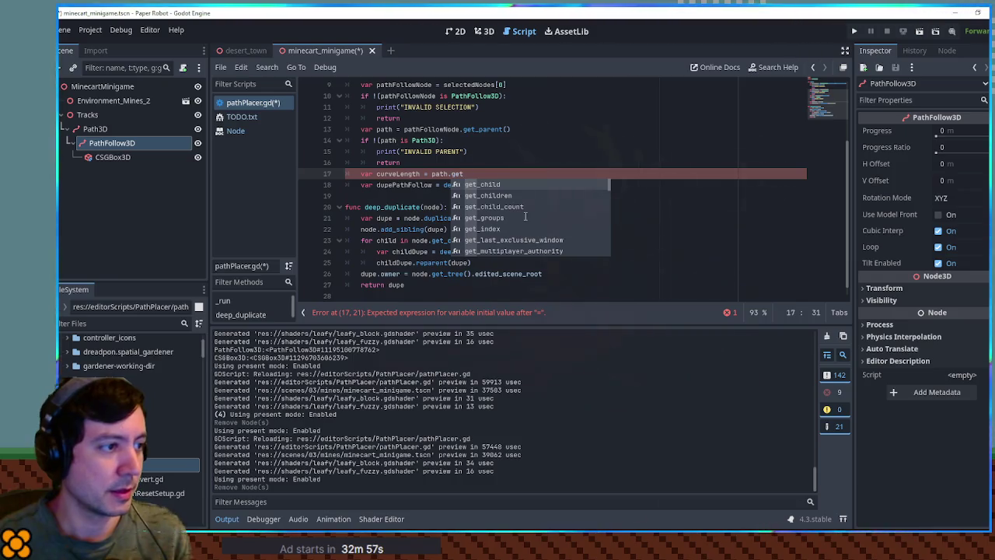
pyautogui.press('BackSpace')
pyautogui.press('BackSpace')
pyautogui.write('curve.')
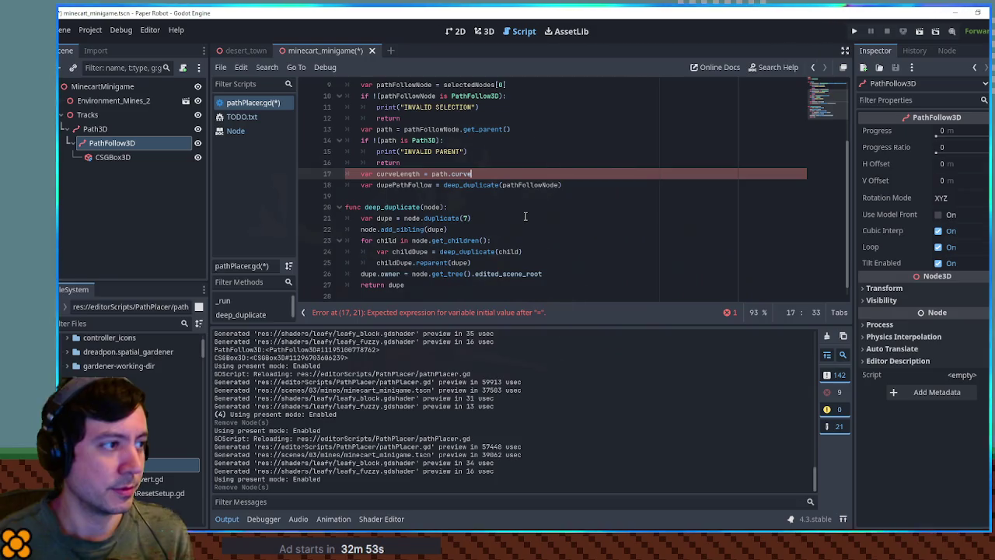
pyautogui.click(492, 140)
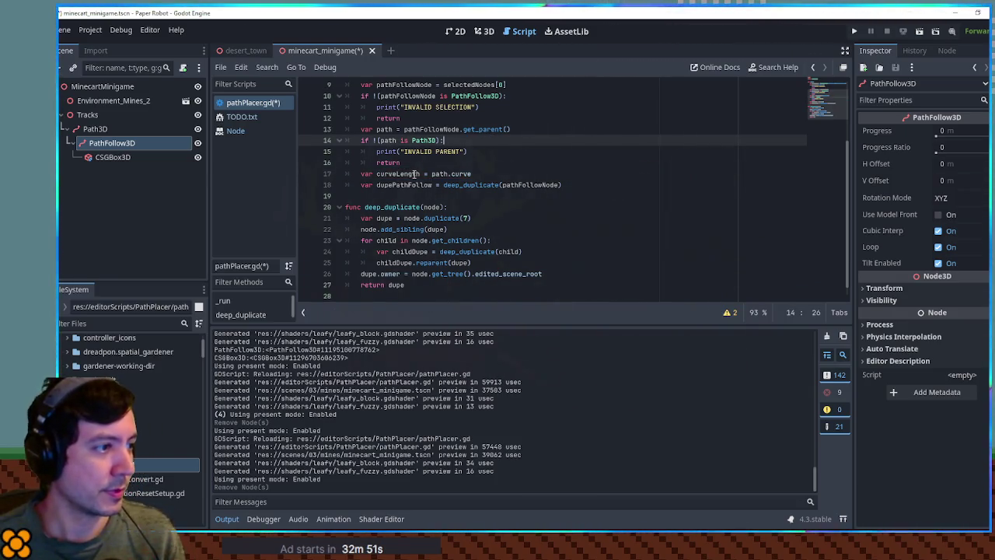
pyautogui.doubleClick(386, 138)
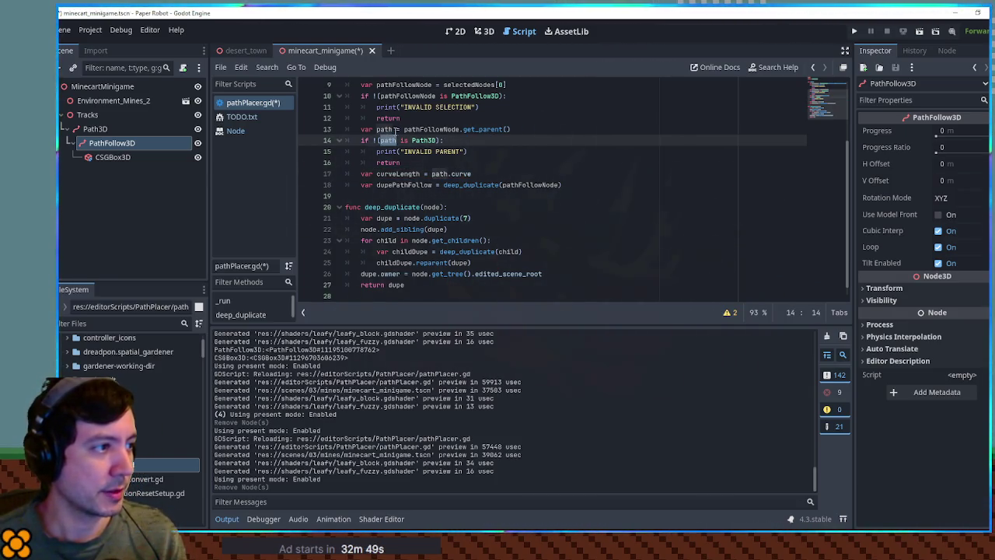
pyautogui.click(397, 129)
pyautogui.write(': Path3')
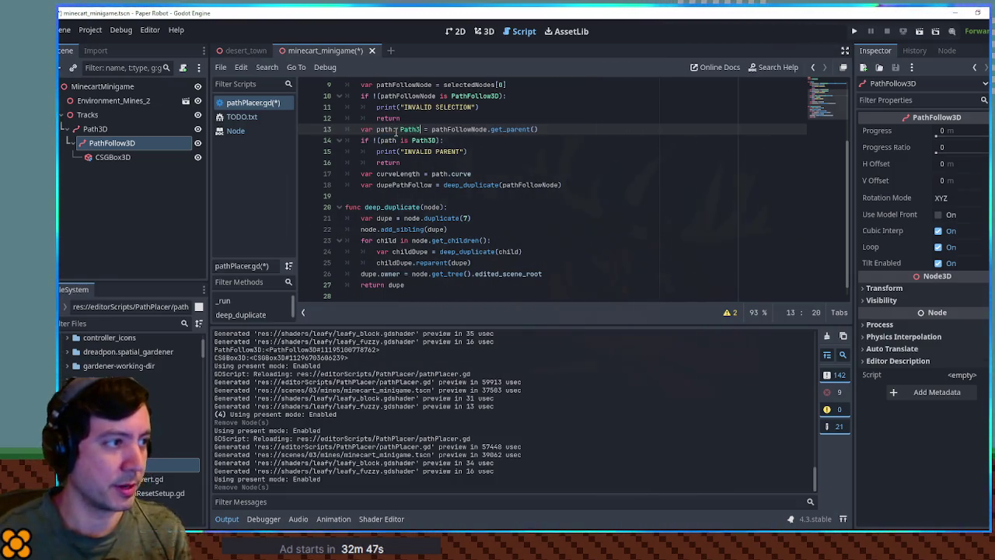
pyautogui.write('D')
pyautogui.click(631, 143)
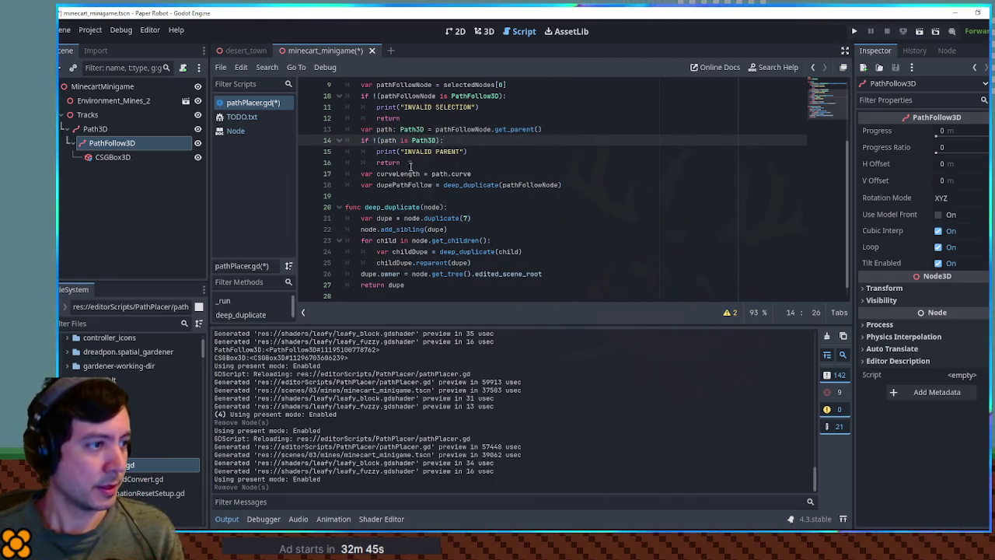
# Complete the line with .get_baked_length() and remove the Path3D annotation from line 13
pyautogui.click(488, 173)
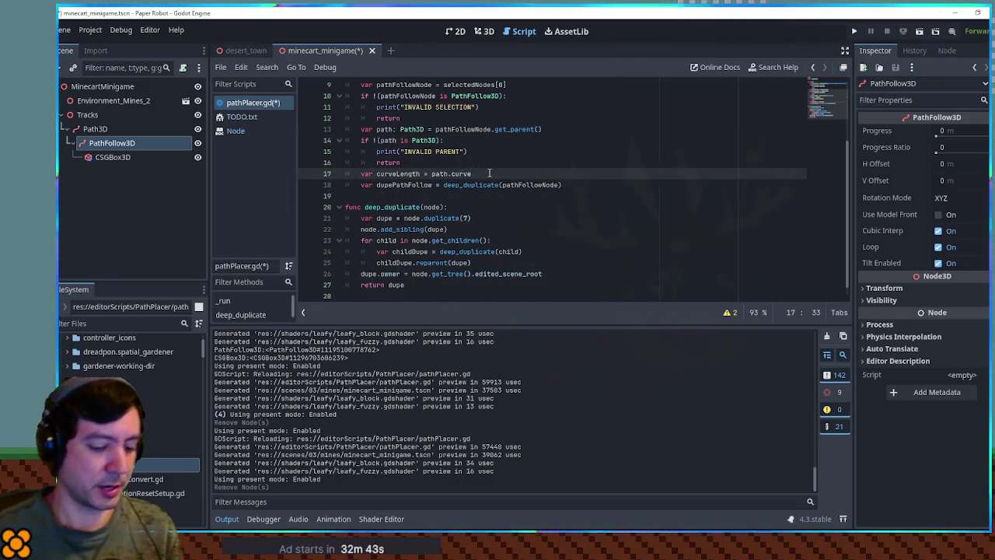
pyautogui.write('.get_bak')
pyautogui.press('Return')
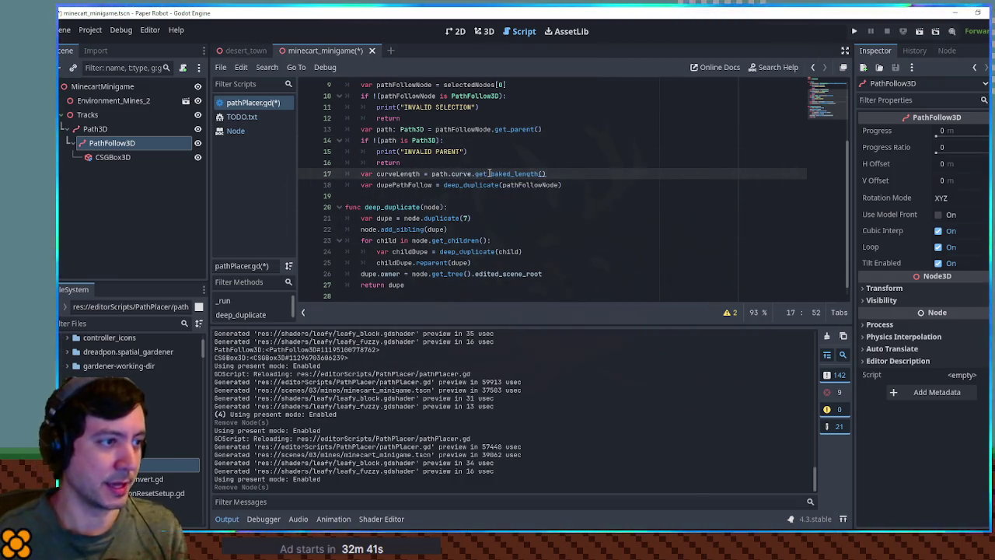
pyautogui.click(424, 129)
pyautogui.press('BackSpace')
pyautogui.press('BackSpace')
pyautogui.press('BackSpace')
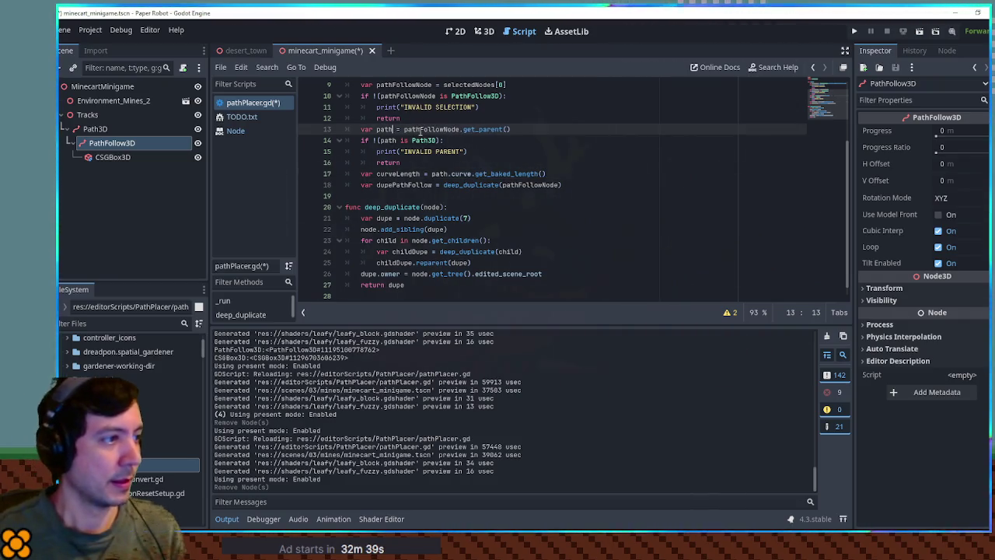
# Start a 'for i' loop on a new line below the curveLength line
pyautogui.doubleClick(422, 173)
pyautogui.click(593, 172)
pyautogui.press('Return')
pyautogui.write('for i')
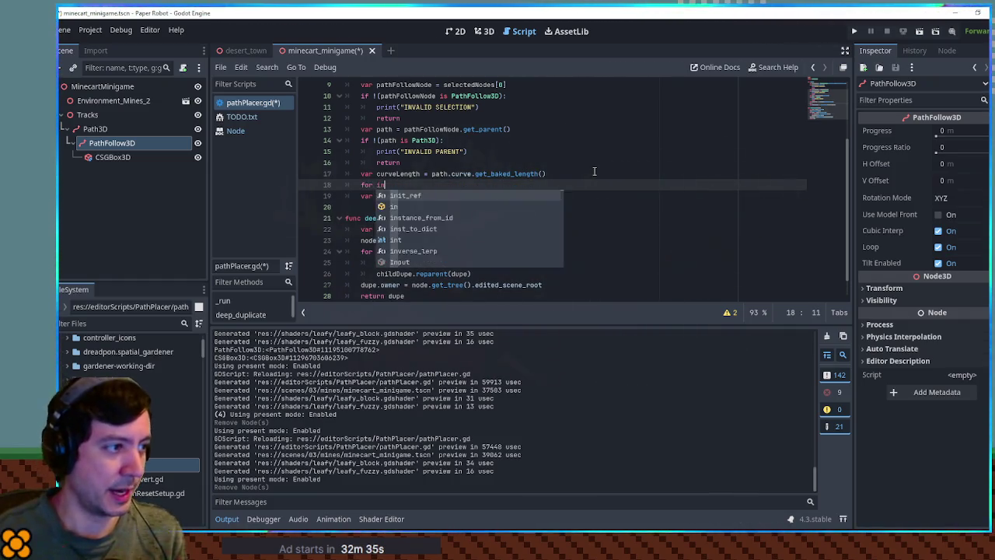
# Write the header for i in range(1, floor(curveLength)): and indent the duplicate line into it
pyautogui.press('BackSpace')
pyautogui.press('BackSpace')
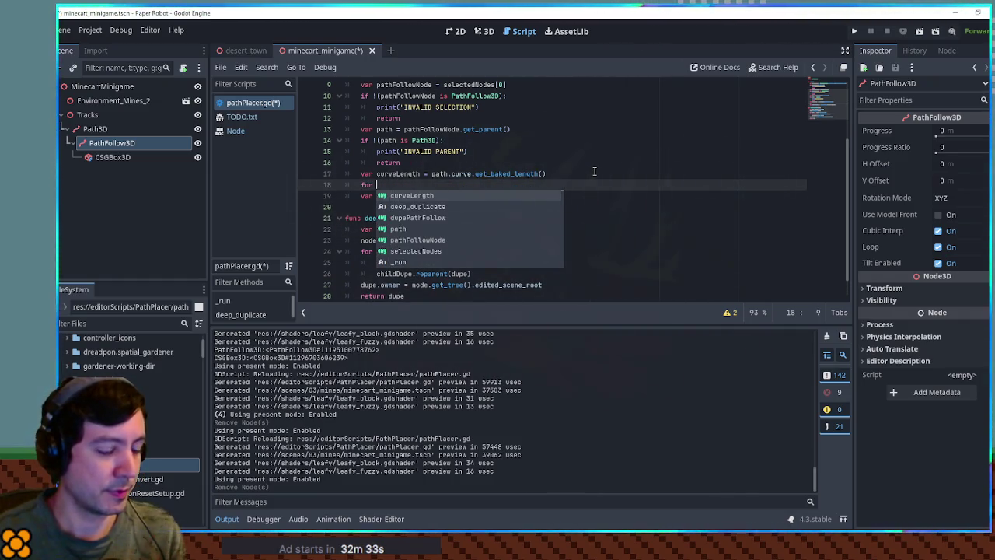
pyautogui.write('i in range(1, fl')
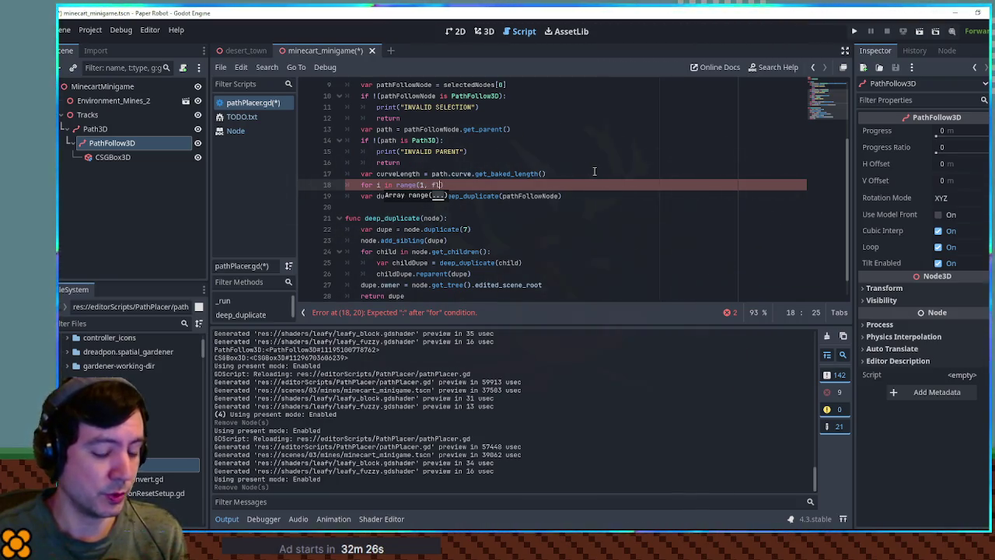
pyautogui.write('(curveLength')
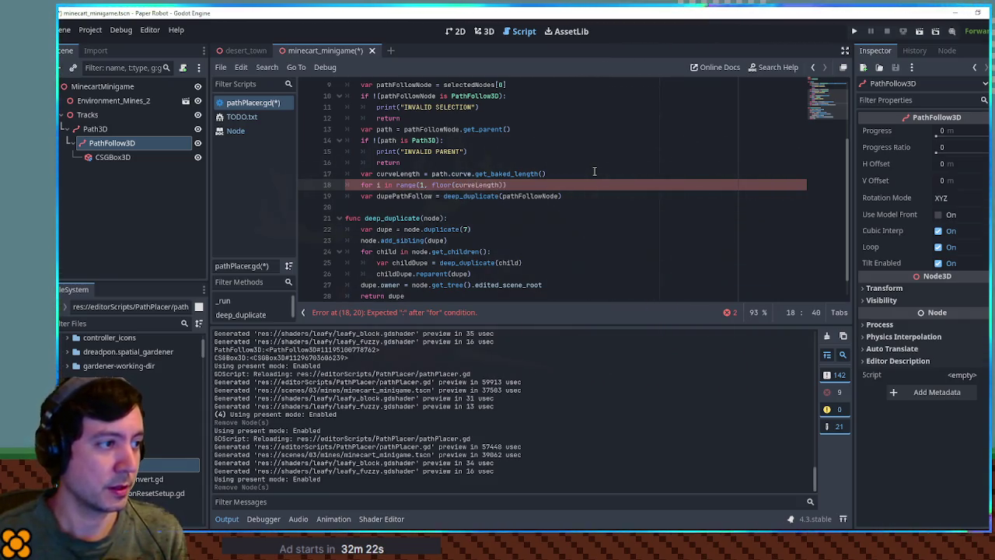
pyautogui.press('Down')
pyautogui.press('Home')
pyautogui.press('Tab')
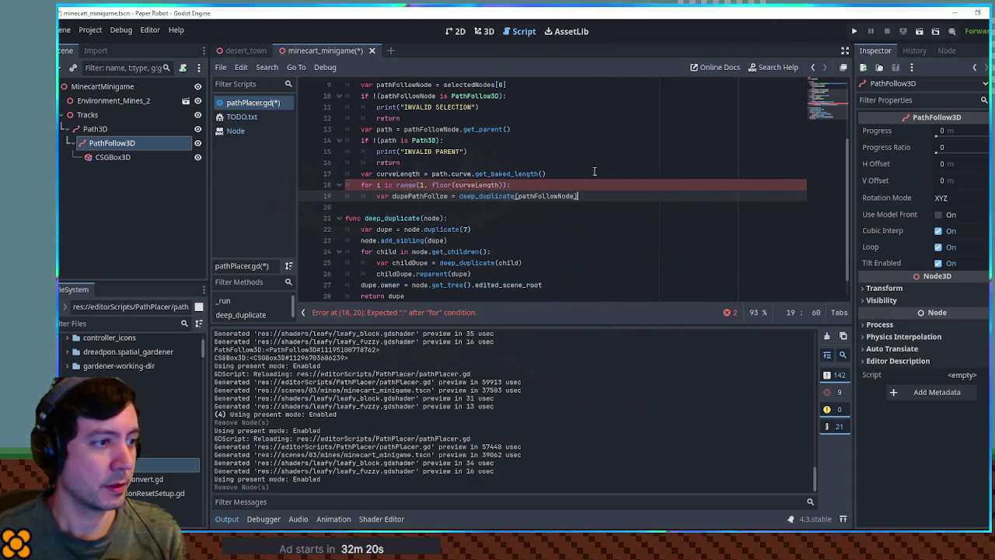
pyautogui.press('End')
pyautogui.press('Return')
# Type dupePathFollow as PathFollow3D, add dupePathFollow.progress = i, and save
pyautogui.write('dupePathFollow')
pyautogui.hotkey('ctrl', 'BackSpace')
pyautogui.click(450, 196)
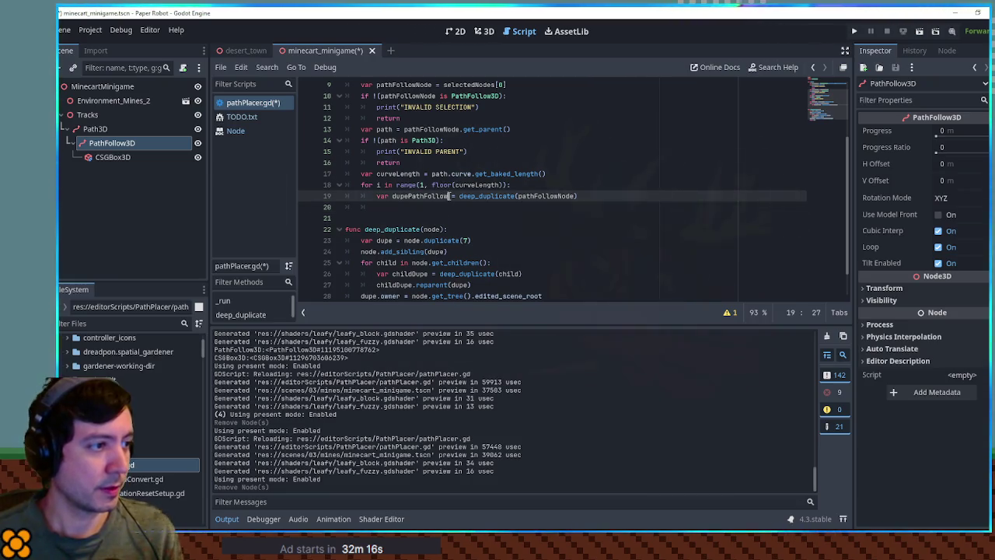
pyautogui.write(': PathFollow')
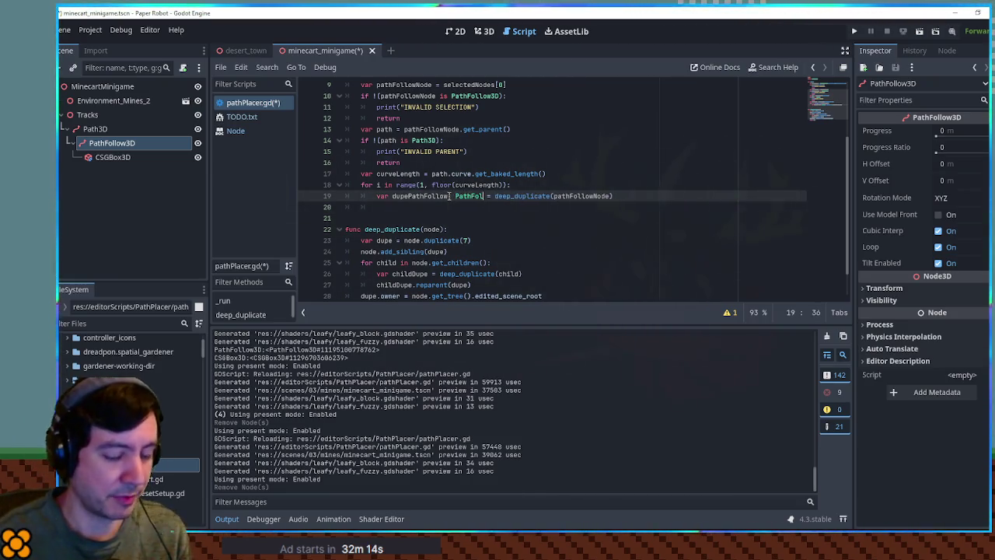
pyautogui.write('3D')
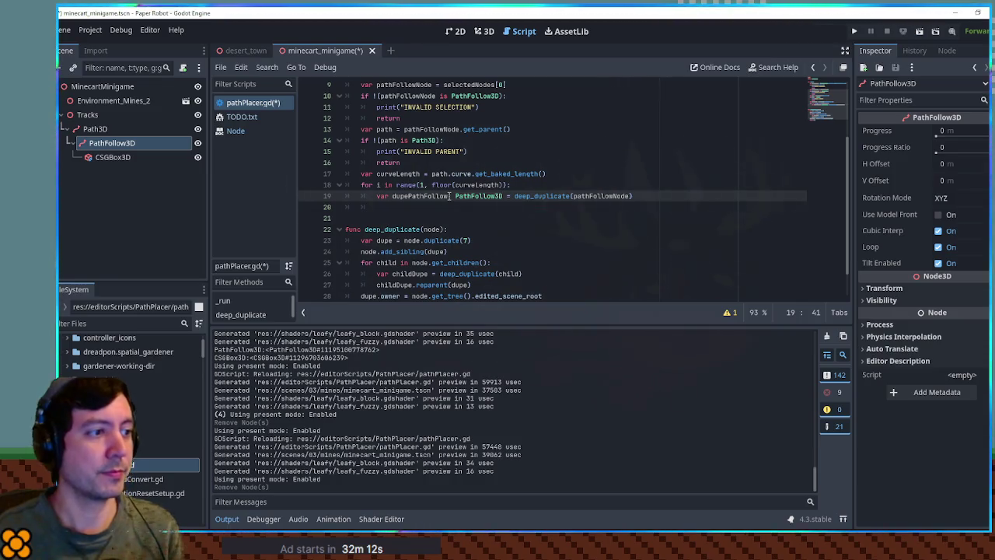
pyautogui.press('Down')
pyautogui.write('progress = ')
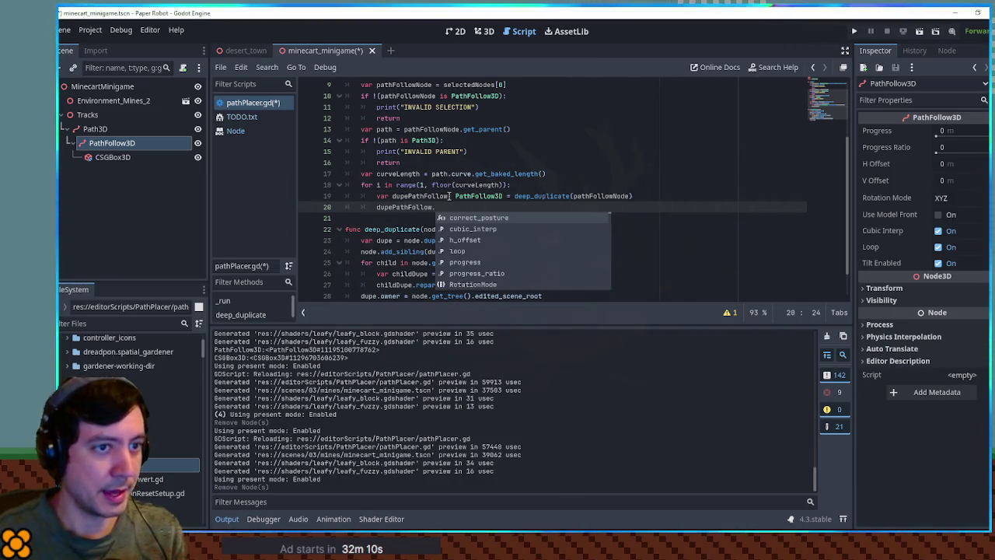
pyautogui.write('i')
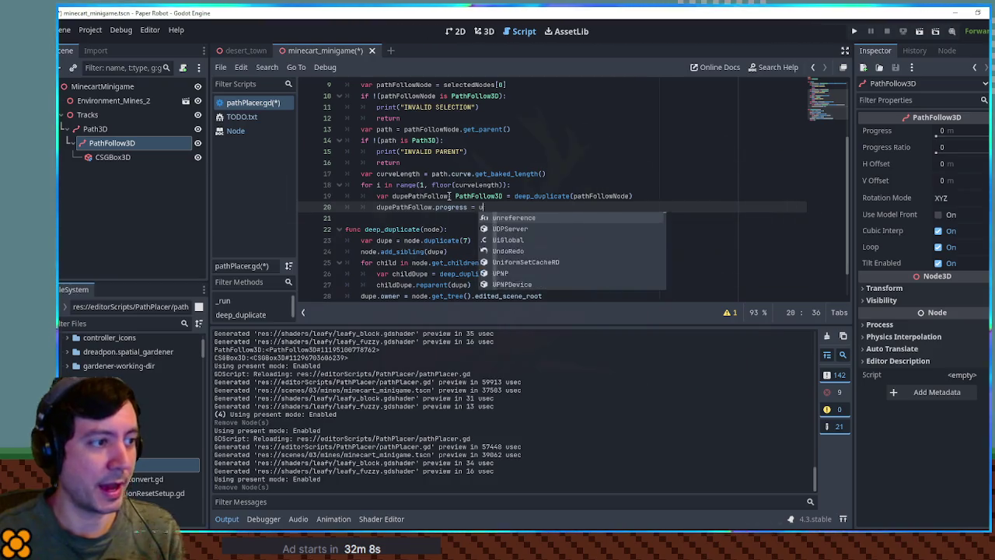
pyautogui.click(651, 95)
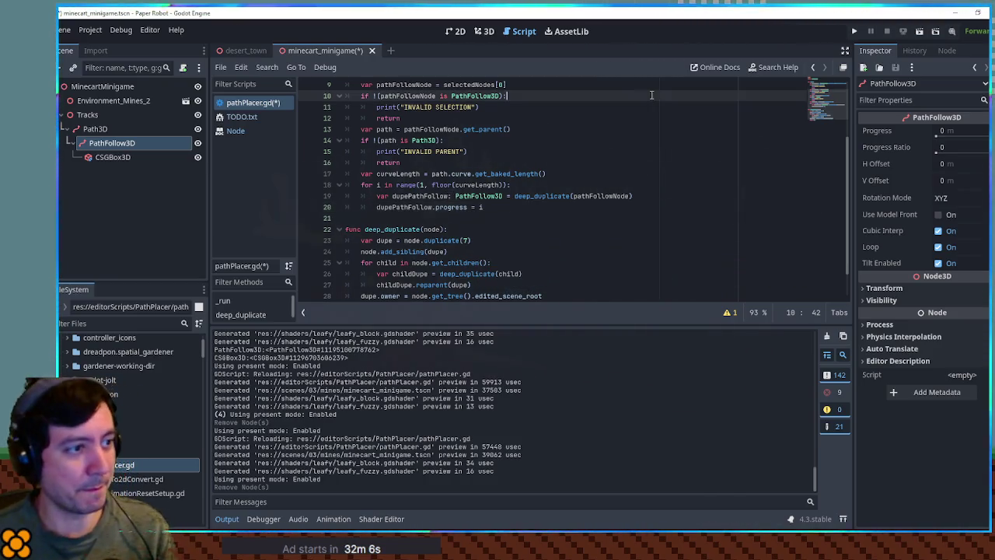
pyautogui.hotkey('ctrl', 's')
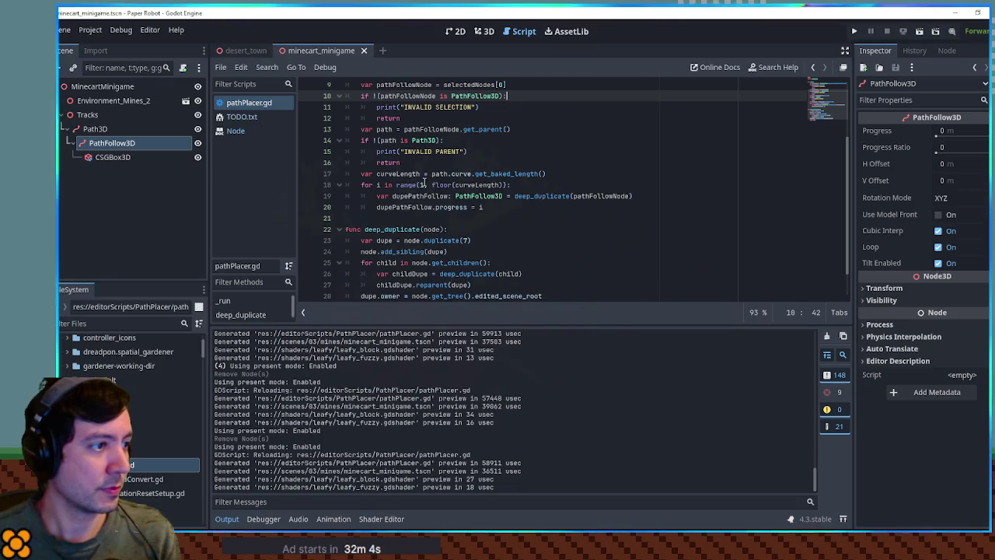
# Run pathPlacer.gd as an editor script and view the placed ties in 3D
pyautogui.click(114, 145)
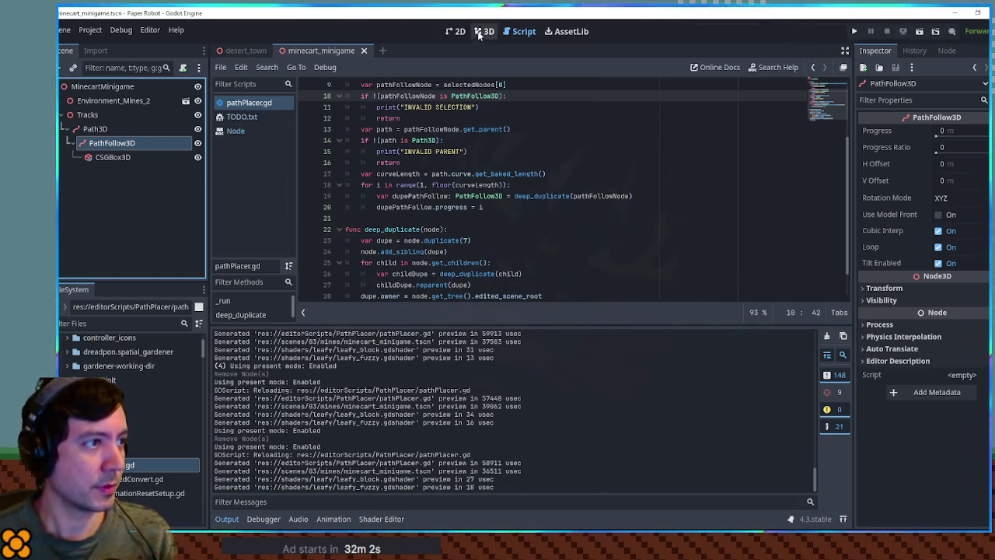
pyautogui.click(480, 34)
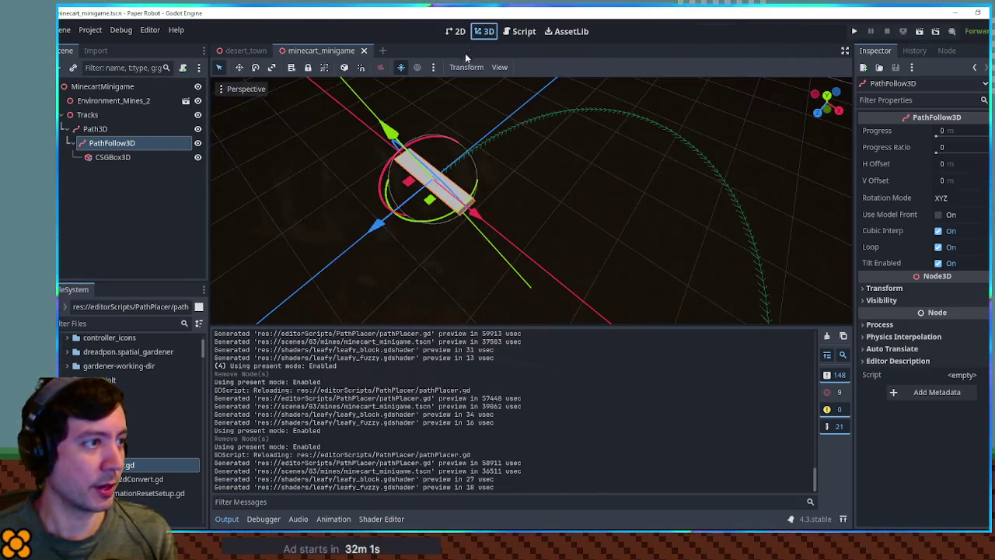
pyautogui.click(513, 34)
pyautogui.click(468, 107)
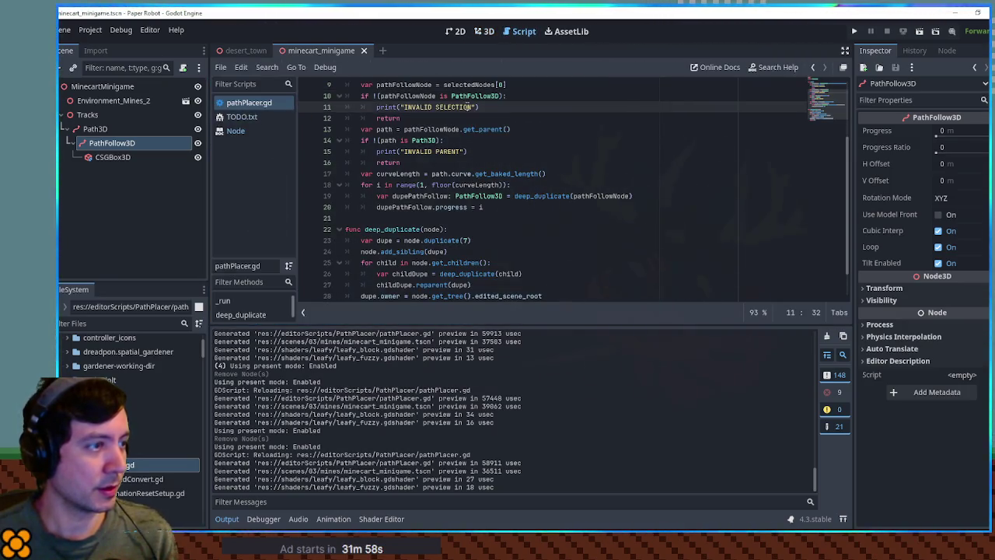
pyautogui.hotkey('ctrl', 'shift', 'x')
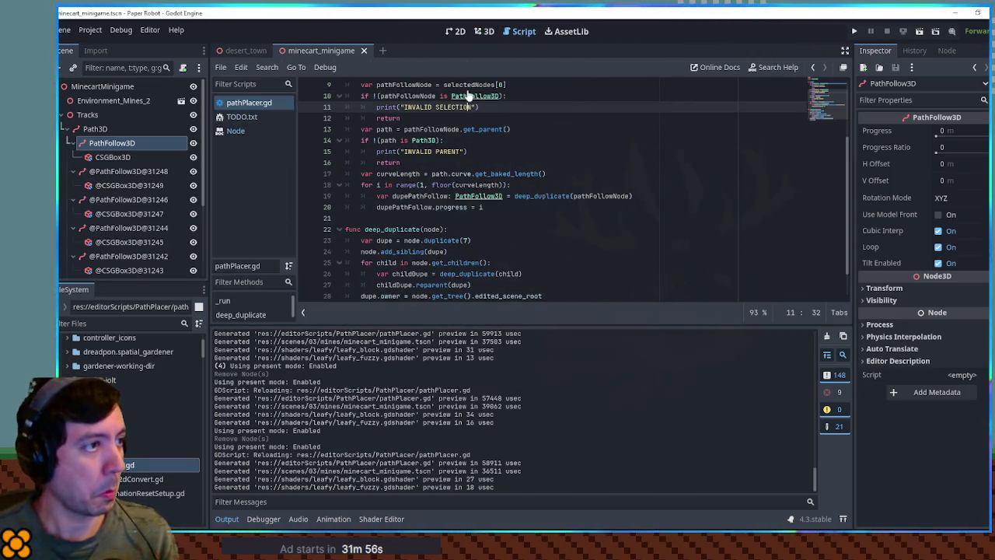
pyautogui.click(487, 31)
# Inspect the generated ties and change the duplicate at 8 m progress to 9 m
pyautogui.scroll(-3, 513, 210)
pyautogui.moveTo(672, 163)
pyautogui.mouseDown()
pyautogui.moveTo(535, 166)
pyautogui.moveTo(595, 181)
pyautogui.mouseUp()
pyautogui.scroll(-2, 589, 260)
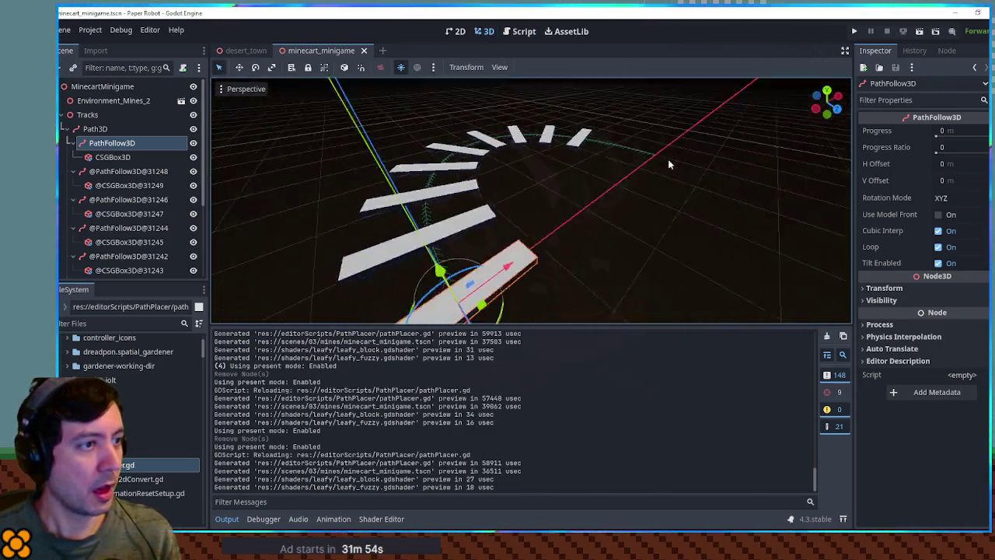
pyautogui.moveTo(589, 266)
pyautogui.mouseDown()
pyautogui.moveTo(682, 228)
pyautogui.moveTo(556, 164)
pyautogui.mouseUp()
pyautogui.scroll(-5, 118, 230)
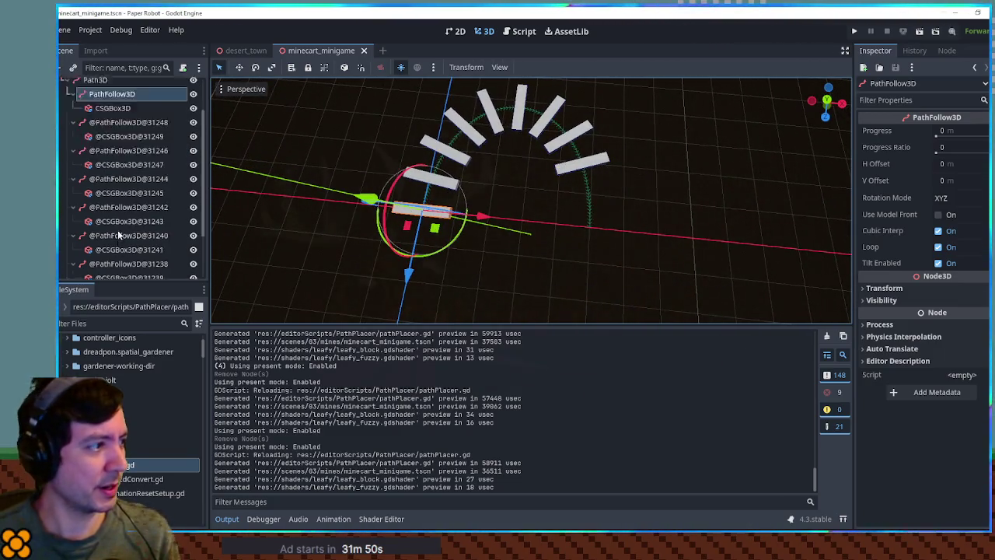
pyautogui.click(118, 255)
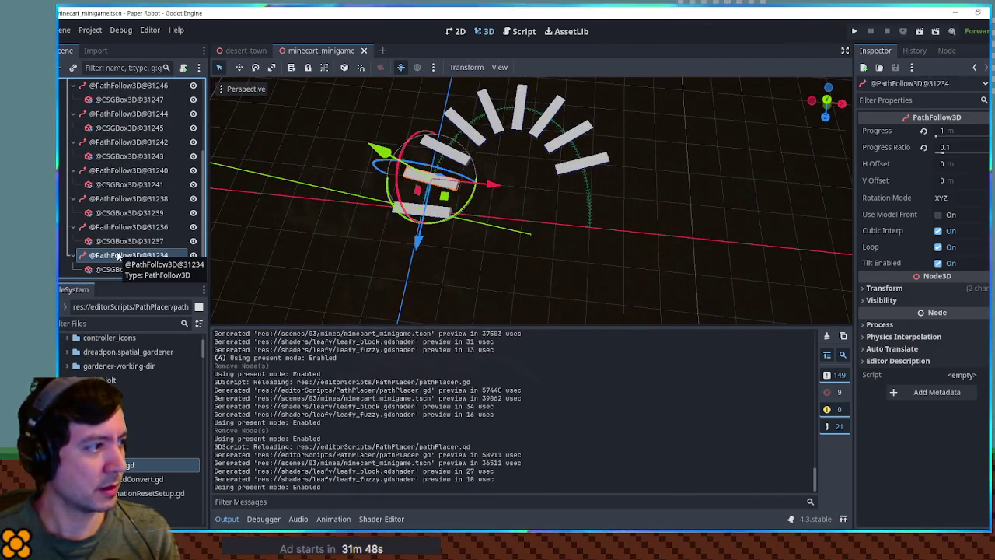
pyautogui.click(119, 227)
pyautogui.scroll(5, 125, 224)
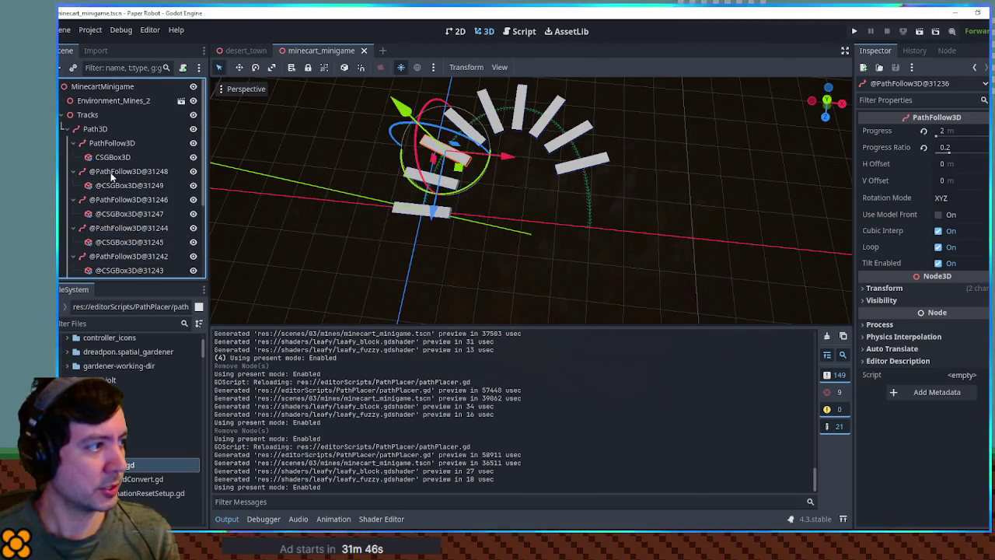
pyautogui.click(113, 172)
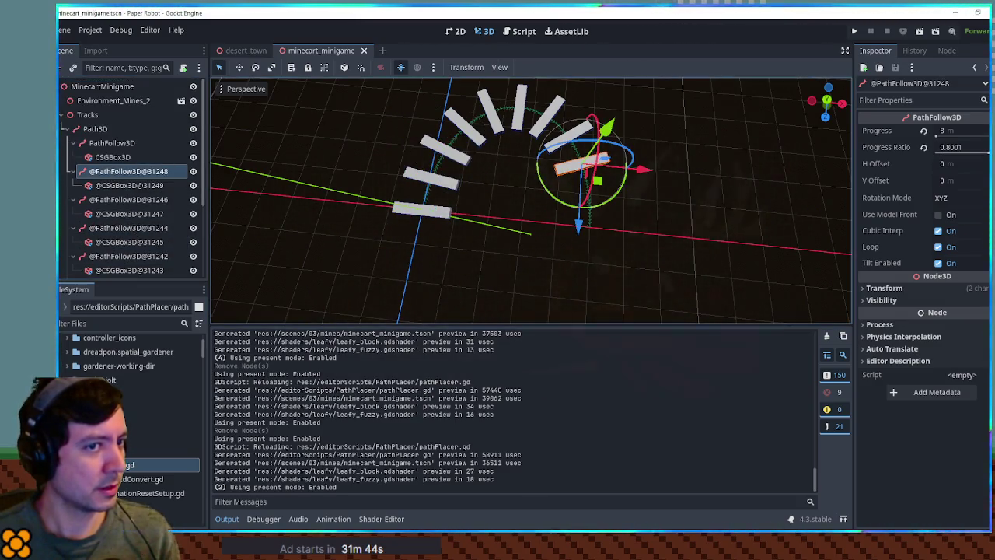
pyautogui.click(968, 130)
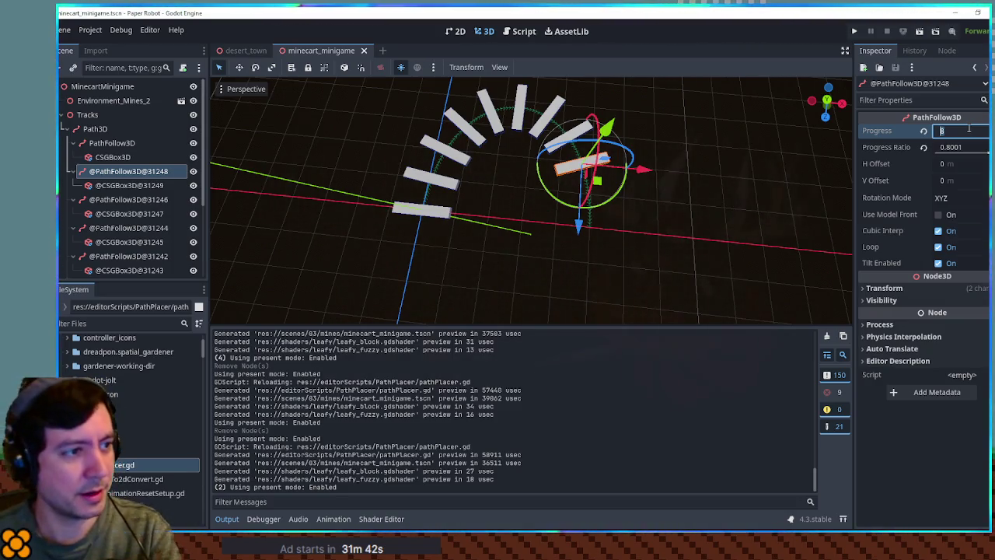
pyautogui.write('9')
pyautogui.press('Return')
# Undo the progress change and open pathPlacer.gd from the desert_town scene
pyautogui.moveTo(595, 210)
pyautogui.mouseDown()
pyautogui.moveTo(599, 228)
pyautogui.moveTo(588, 240)
pyautogui.mouseUp()
pyautogui.hotkey('ctrl', 'z')
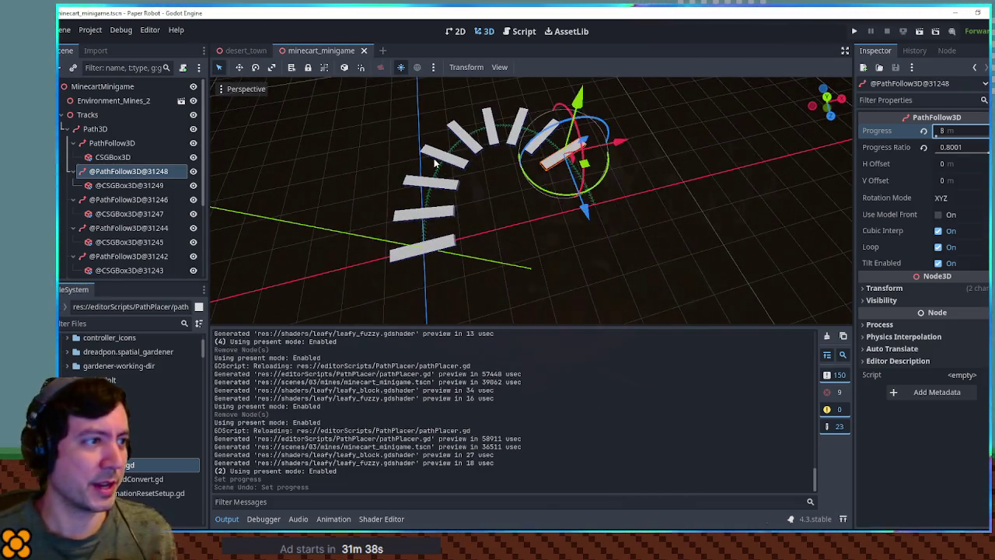
pyautogui.click(246, 51)
pyautogui.click(523, 31)
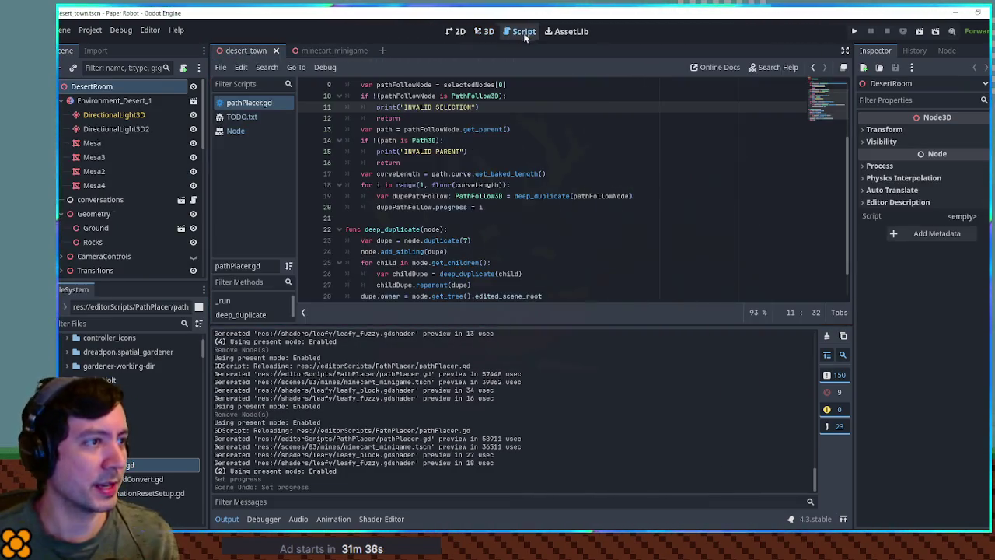
pyautogui.scroll(-1, 542, 176)
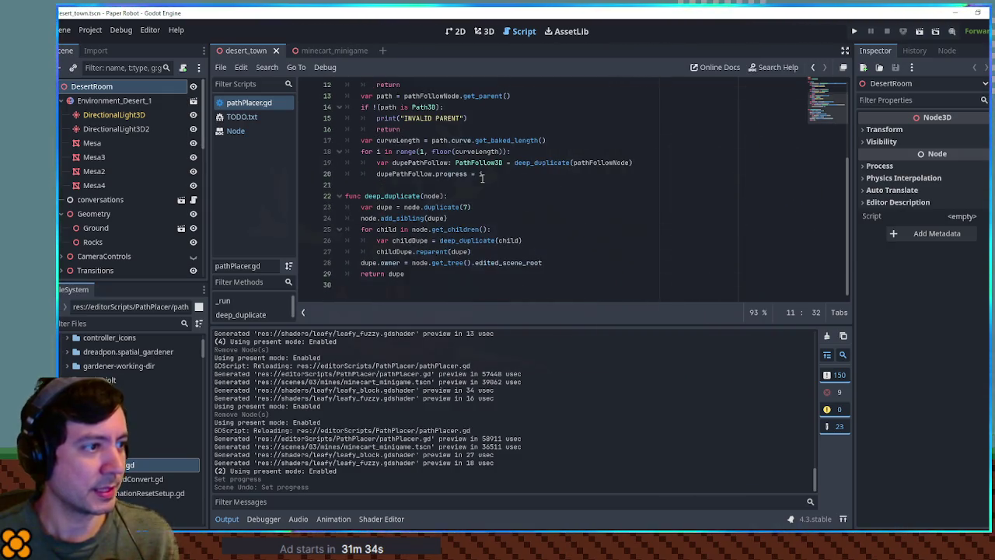
pyautogui.keyDown('ctrl'); pyautogui.click(403, 153); pyautogui.keyUp('ctrl')
pyautogui.scroll(-2, 388, 156)
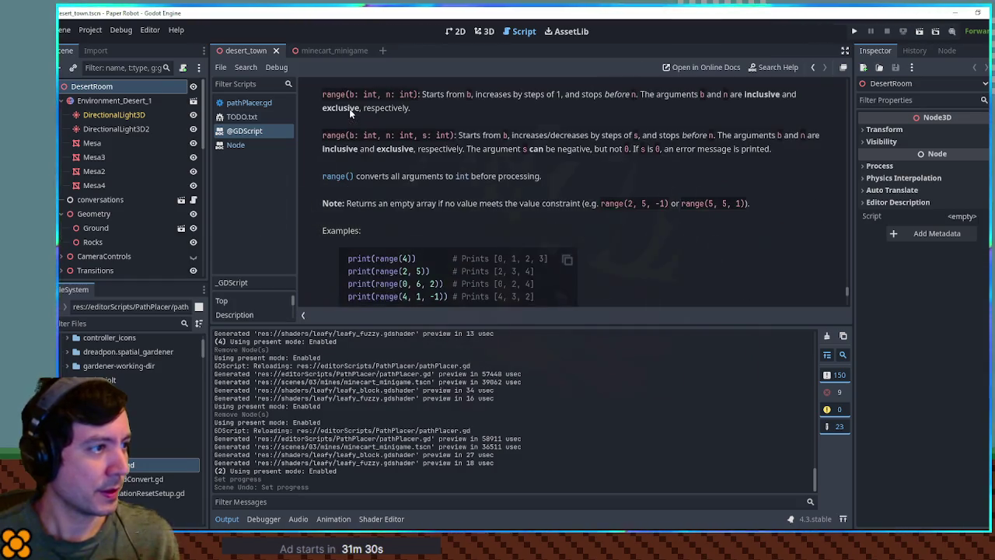
pyautogui.scroll(1, 420, 196)
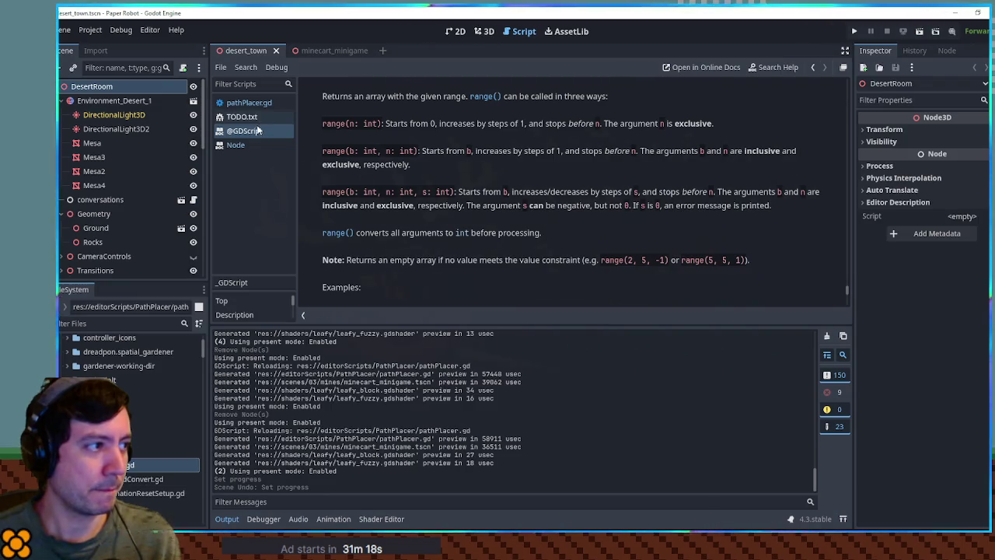
pyautogui.middleClick(246, 130)
pyautogui.middleClick(246, 130)
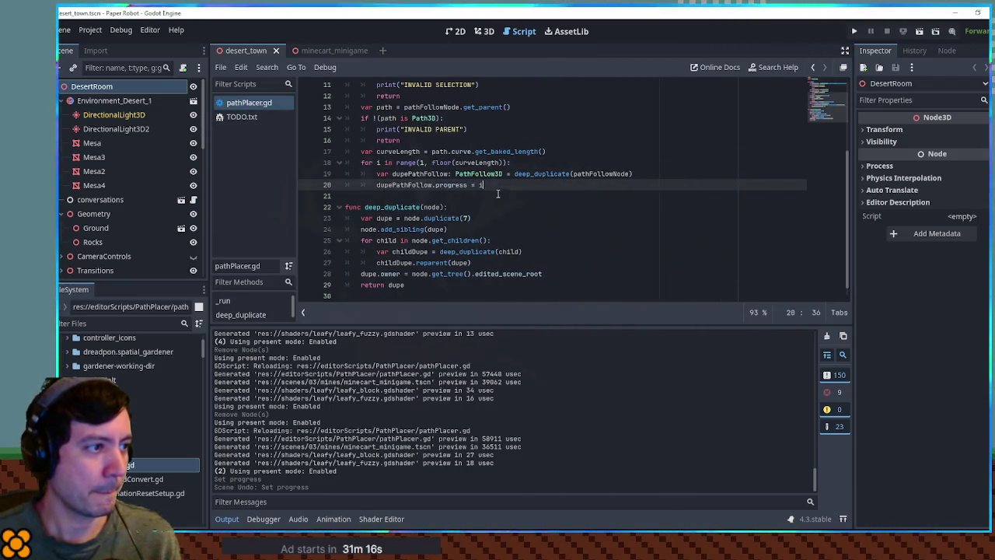
# Change line 18 to range(1, curveLength, 0.8), dropping floor(), and save
pyautogui.click(504, 163)
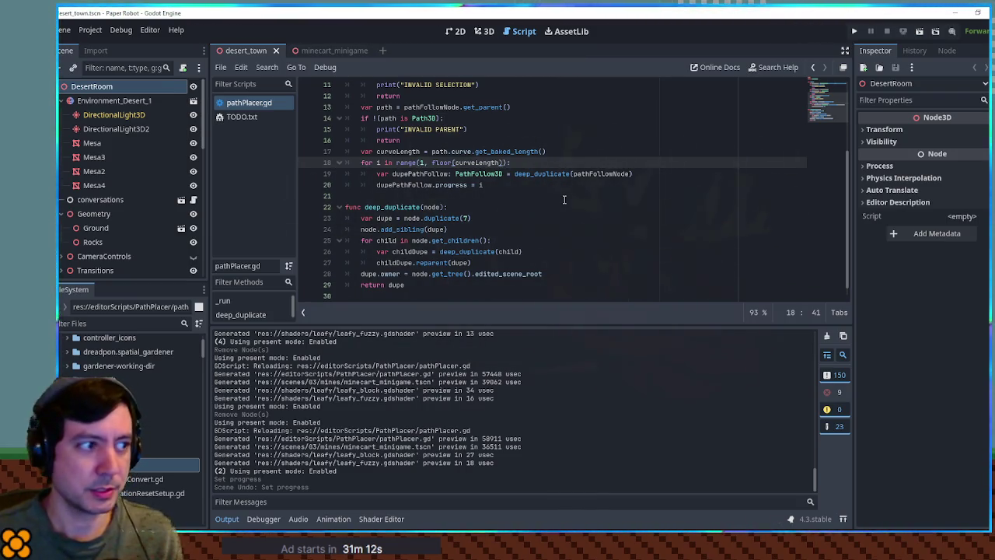
pyautogui.press('Left')
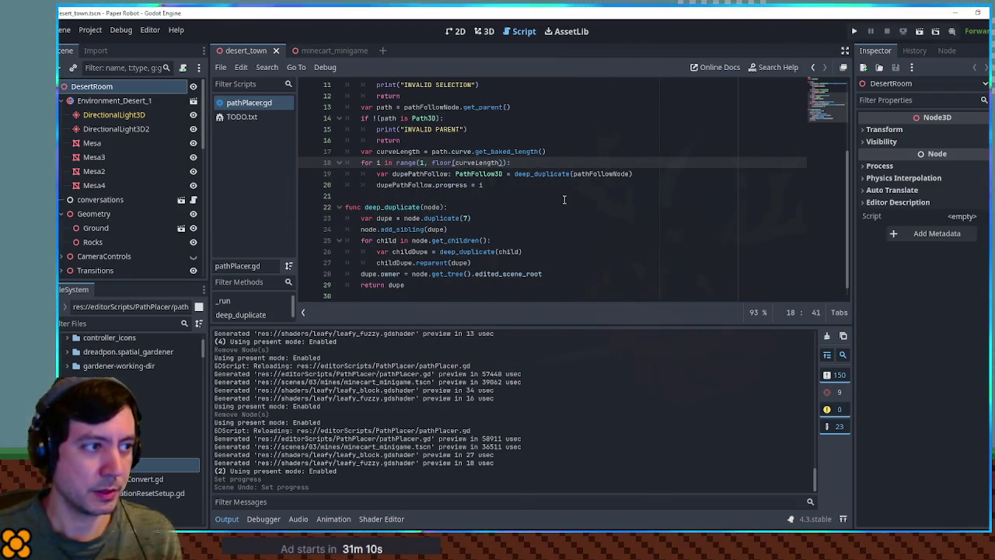
pyautogui.press('Delete')
pyautogui.hotkey('ctrl', 'Left')
pyautogui.press('BackSpace')
pyautogui.press('BackSpace')
pyautogui.press('BackSpace')
pyautogui.hotkey('ctrl', 'Right')
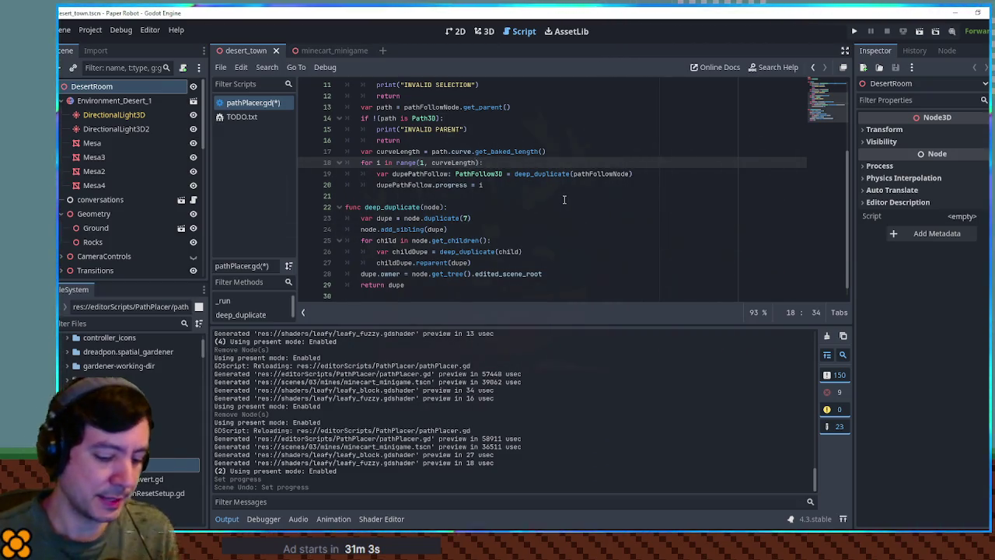
pyautogui.write(', 0.8')
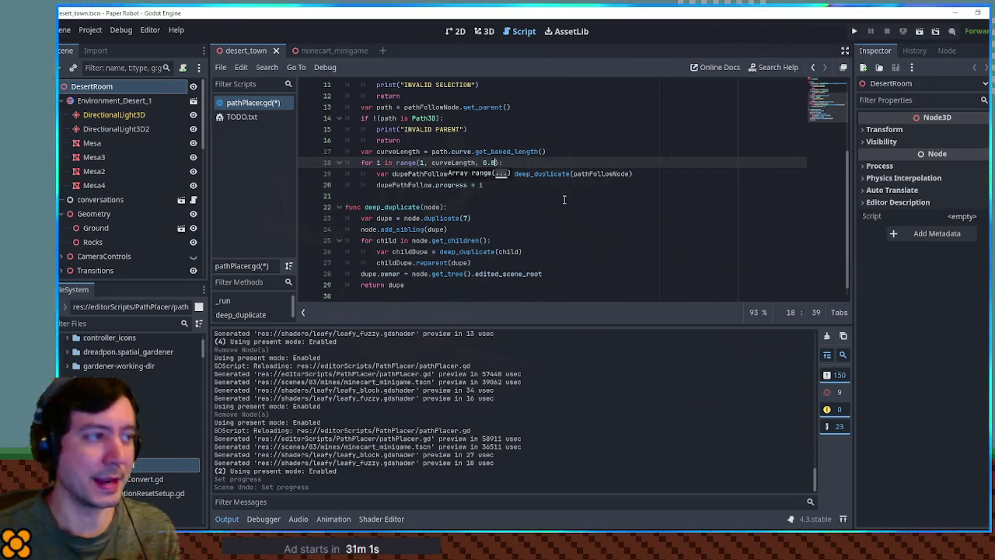
pyautogui.hotkey('ctrl', 's')
# Select the old duplicated ties in minecart_minigame and save the scene
pyautogui.scroll(-5, 66, 175)
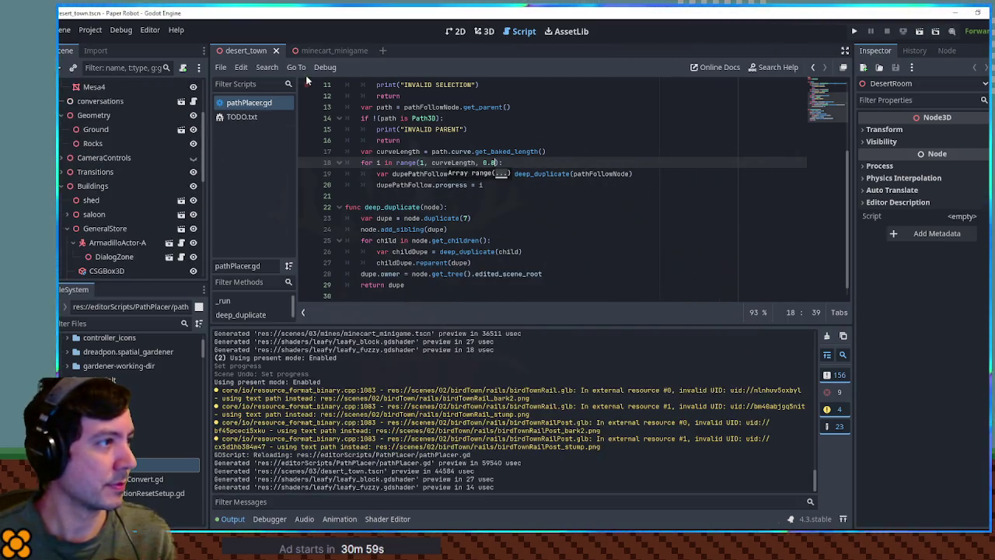
pyautogui.click(326, 50)
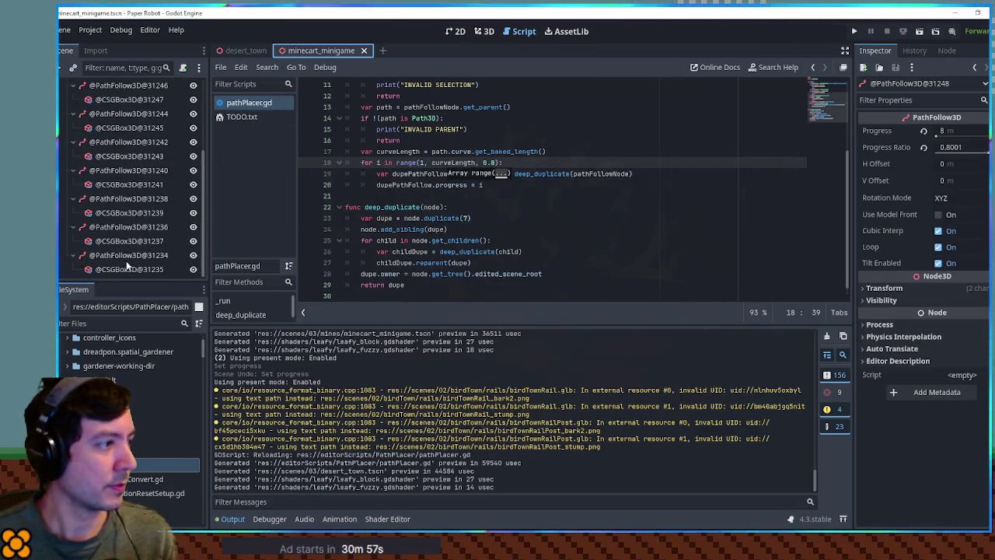
pyautogui.keyDown('shift'); pyautogui.click(128, 269); pyautogui.keyUp('shift')
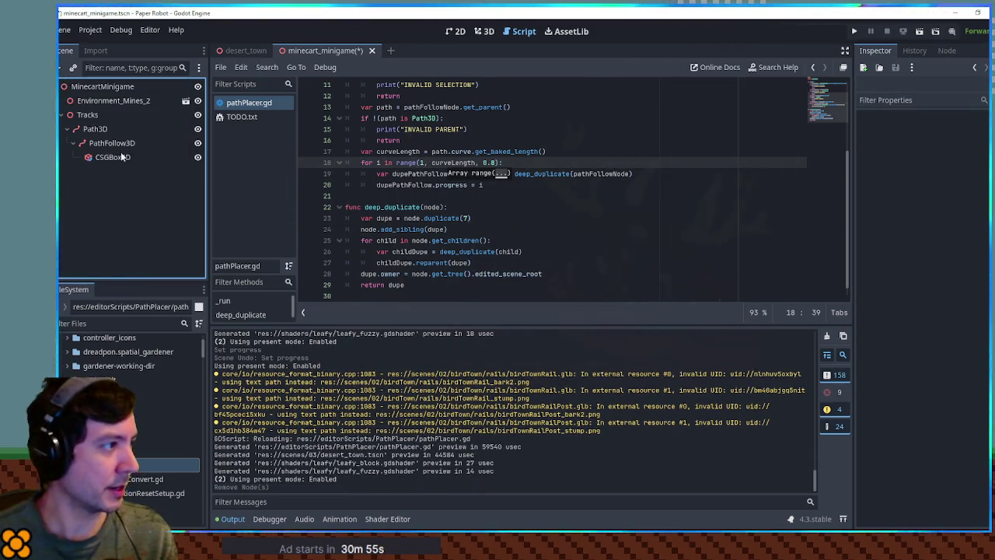
pyautogui.click(122, 145)
pyautogui.hotkey('ctrl', 's')
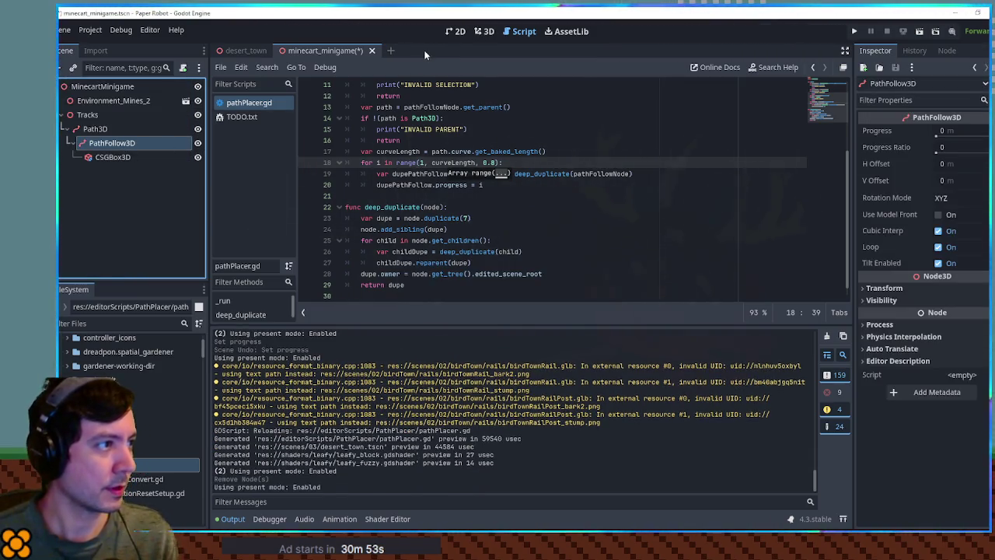
# Check the track's CSGBox3D and PathFollow3D ties in 3D, then return to the script
pyautogui.click(433, 118)
pyautogui.click(484, 31)
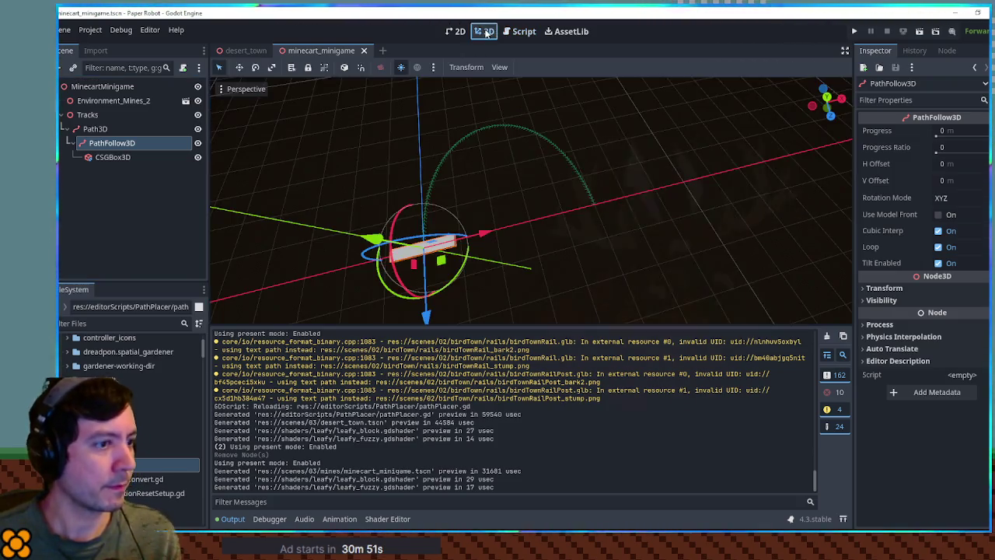
pyautogui.click(121, 159)
pyautogui.click(174, 143)
pyautogui.click(521, 33)
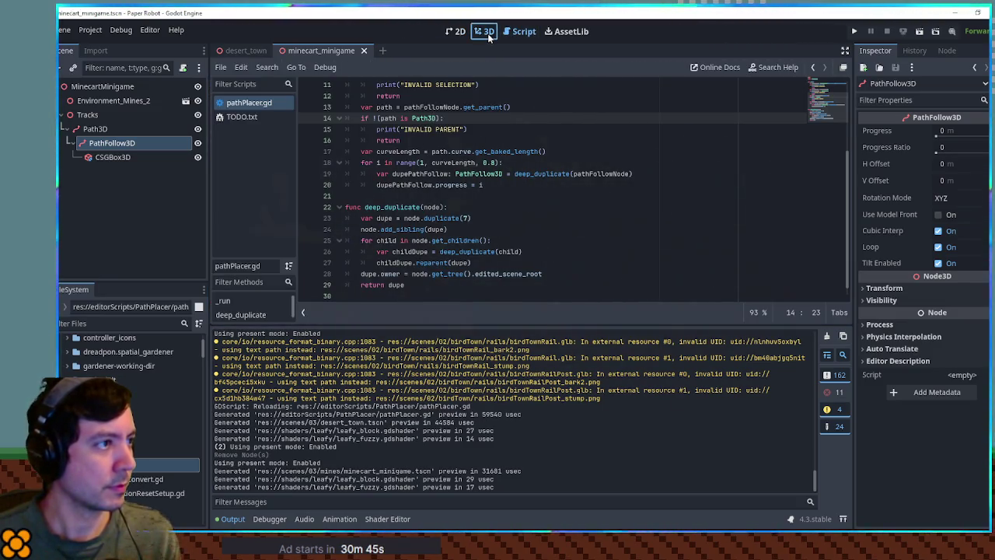
pyautogui.click(485, 31)
pyautogui.click(524, 32)
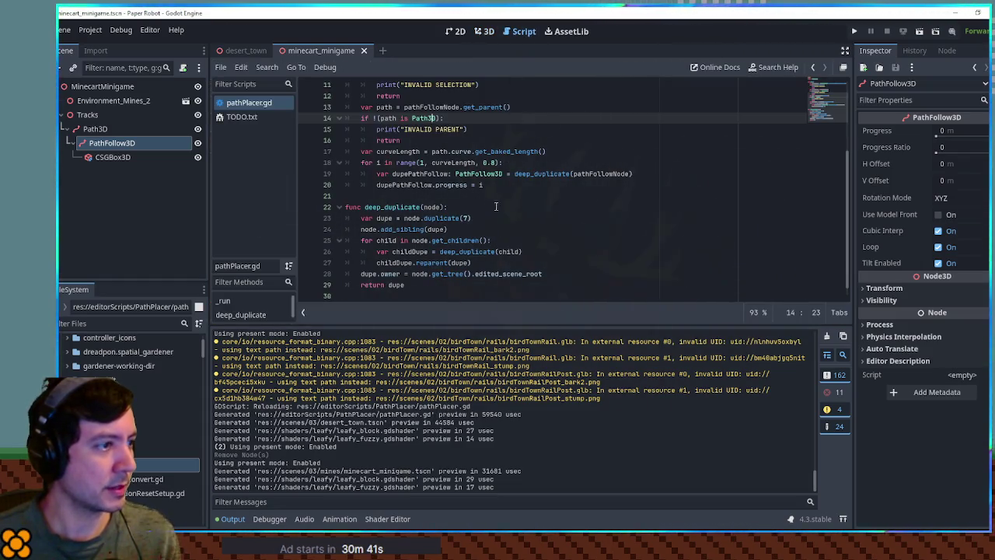
# Rewrite the loop range to (1, floor(curveLength) + 1, 1) and save the script
pyautogui.doubleClick(487, 162)
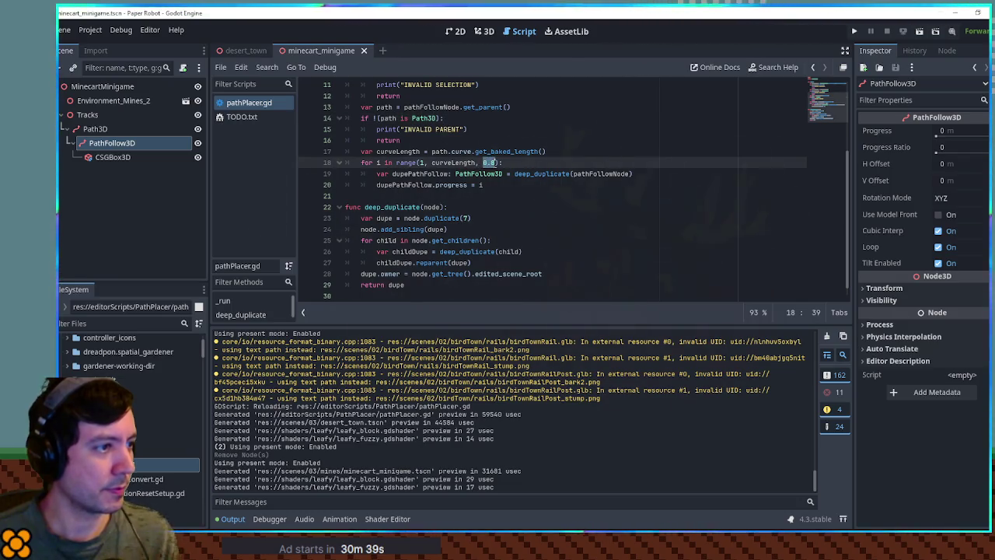
pyautogui.write('1')
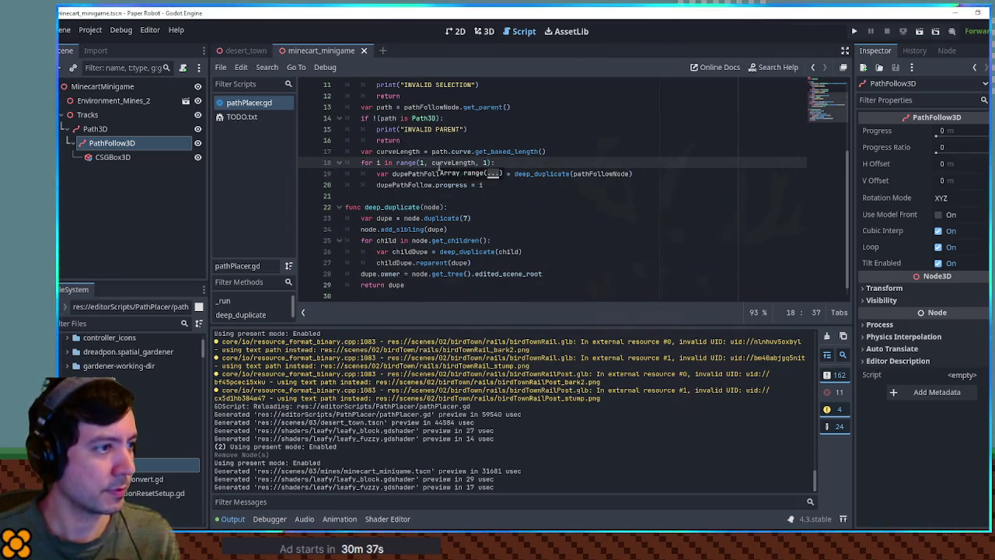
pyautogui.click(432, 162)
pyautogui.write('floor(')
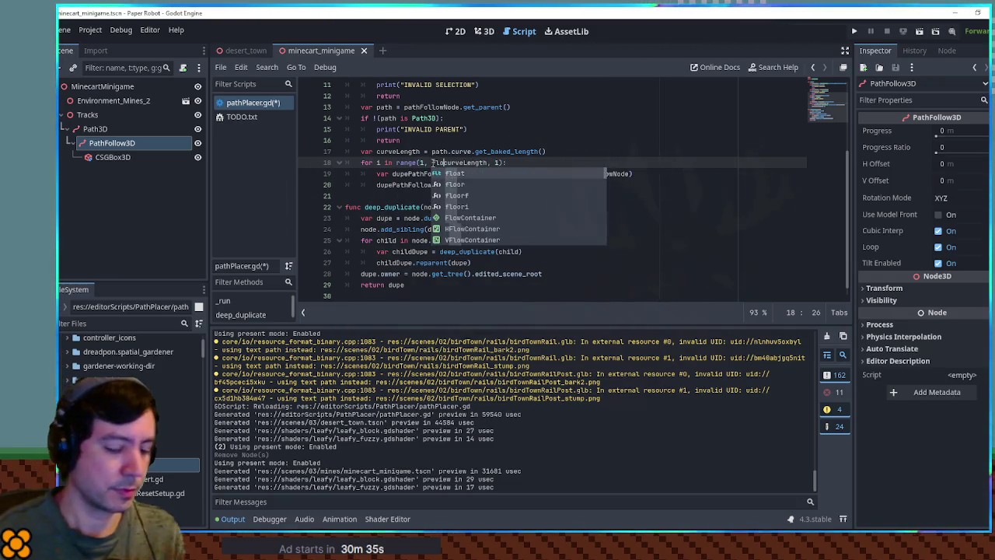
pyautogui.hotkey('ctrl', 'Right')
pyautogui.write(') ')
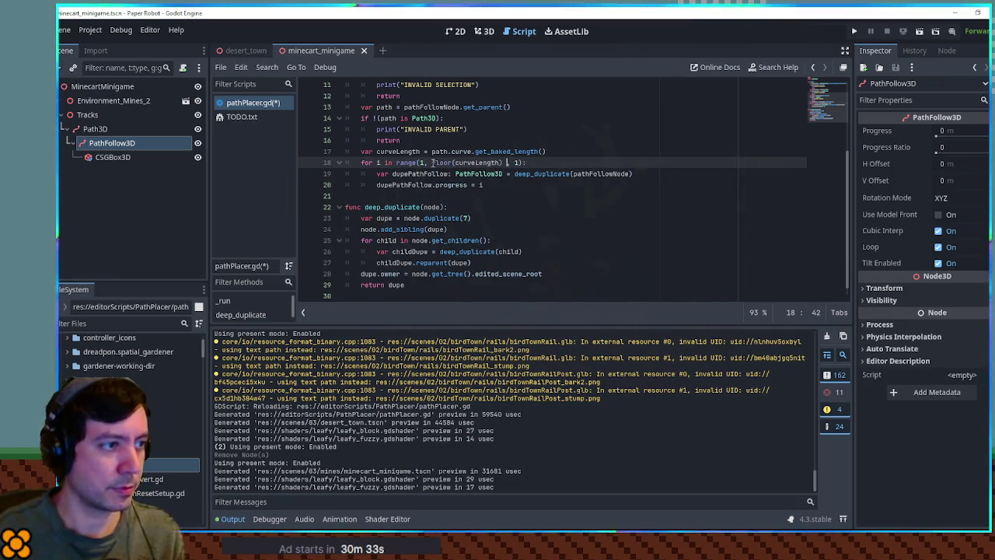
pyautogui.write('+ 1')
pyautogui.hotkey('ctrl', 's')
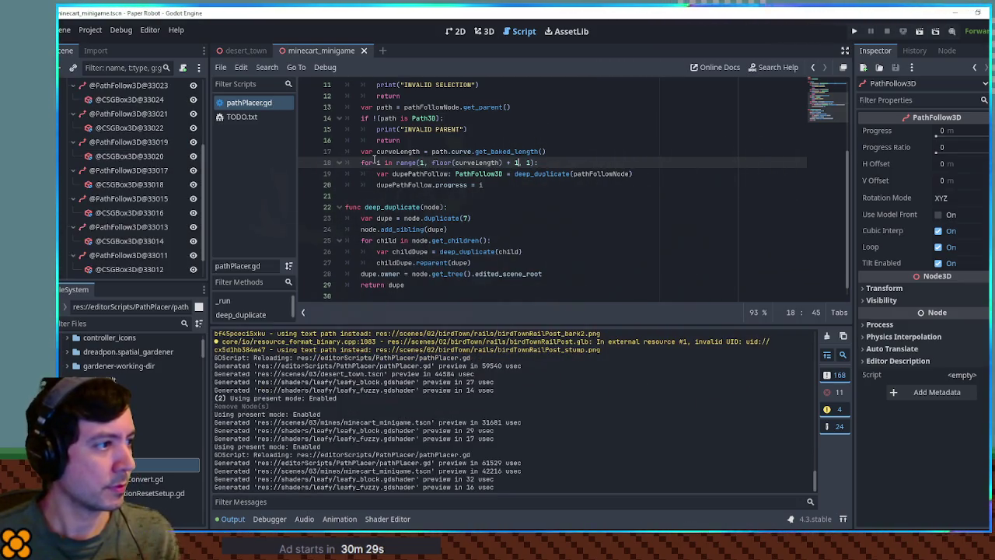
# View the new ties in 3D and undo the last three scene changes
pyautogui.click(486, 34)
pyautogui.moveTo(622, 233)
pyautogui.mouseDown()
pyautogui.moveTo(725, 202)
pyautogui.moveTo(604, 191)
pyautogui.mouseUp()
pyautogui.hotkey('ctrl', 'z')
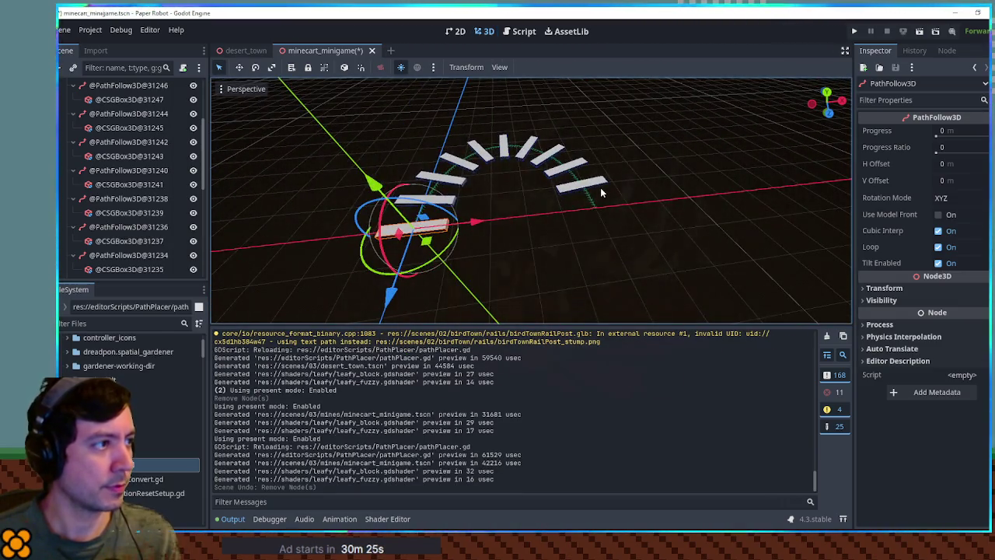
pyautogui.hotkey('ctrl', 'z')
pyautogui.hotkey('ctrl', 'z')
pyautogui.hotkey('ctrl', 'z')
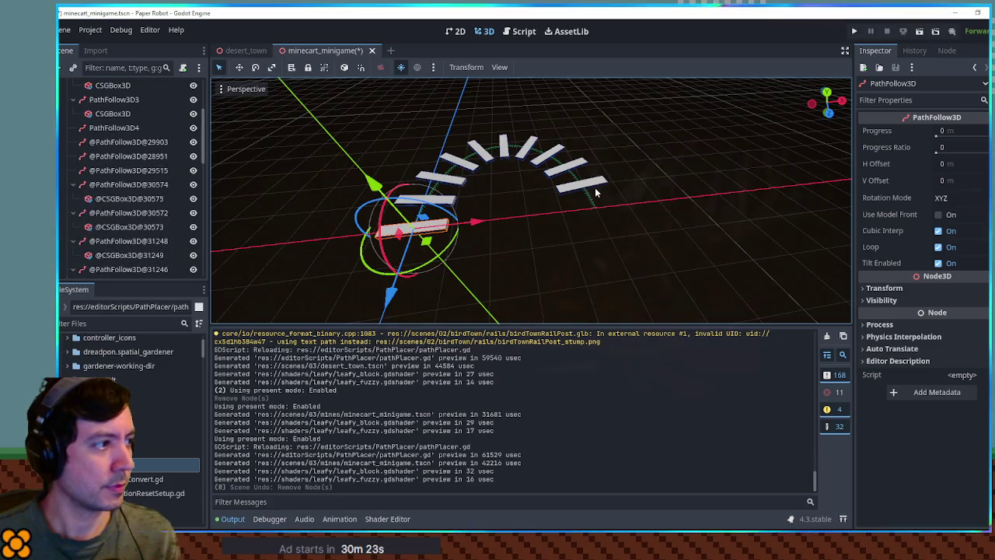
pyautogui.hotkey('ctrl', 'z')
pyautogui.hotkey('ctrl', 'z')
pyautogui.hotkey('ctrl', 'z')
# Select all 46 duplicated tie nodes, delete them, and save the scene
pyautogui.scroll(-2, 170, 246)
pyautogui.scroll(-5, 156, 249)
pyautogui.click(140, 268)
pyautogui.scroll(-1, 144, 261)
pyautogui.scroll(10, 140, 233)
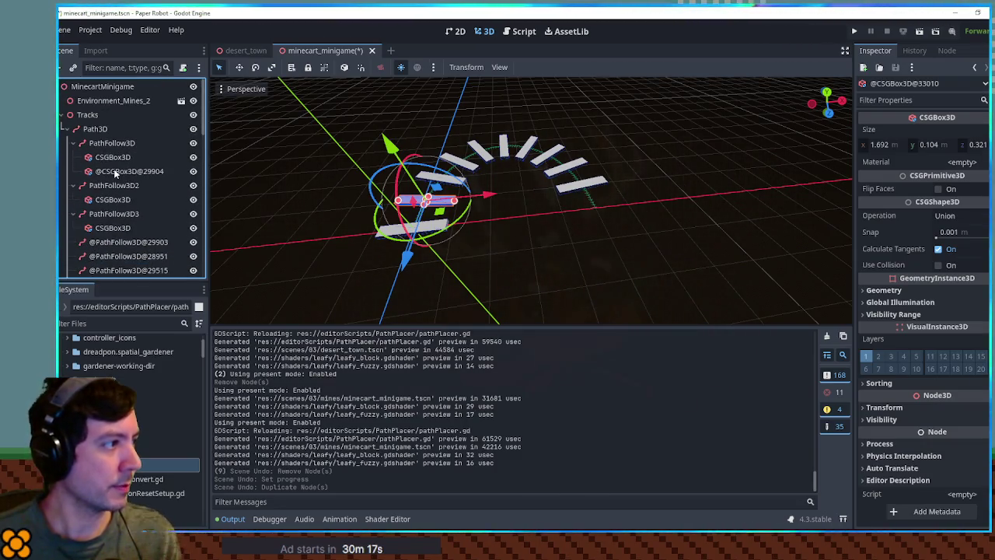
pyautogui.keyDown('shift'); pyautogui.click(113, 173); pyautogui.keyUp('shift')
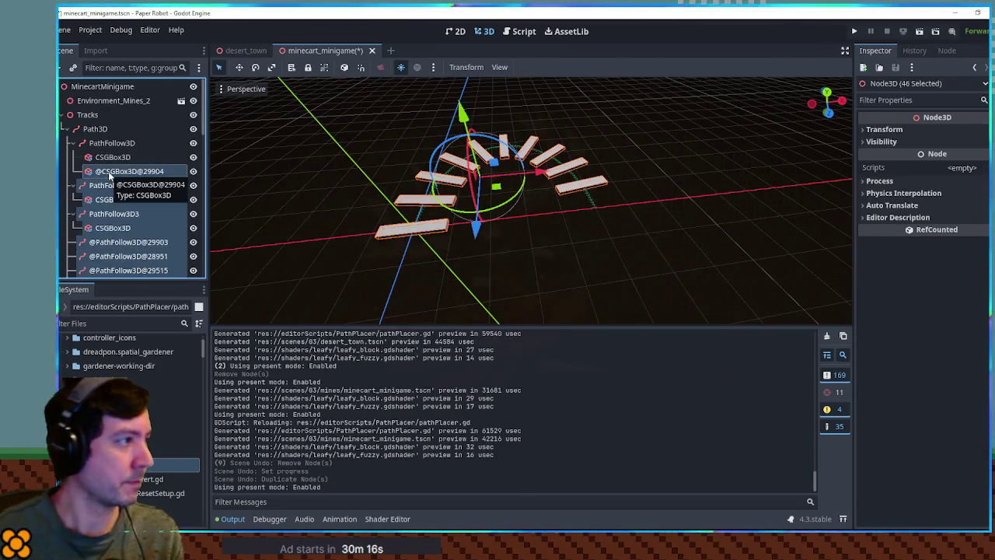
pyautogui.press('Delete')
pyautogui.hotkey('ctrl', 's')
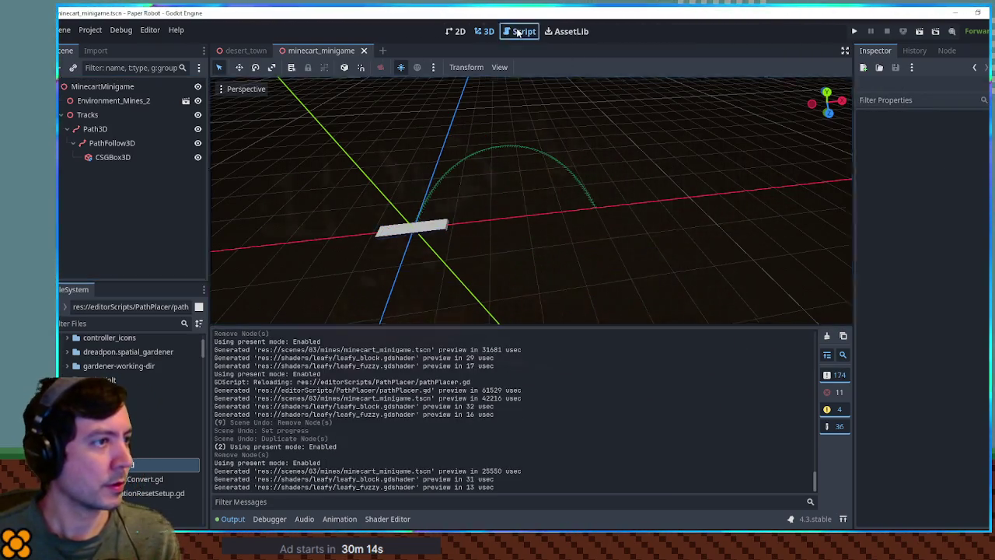
pyautogui.click(518, 32)
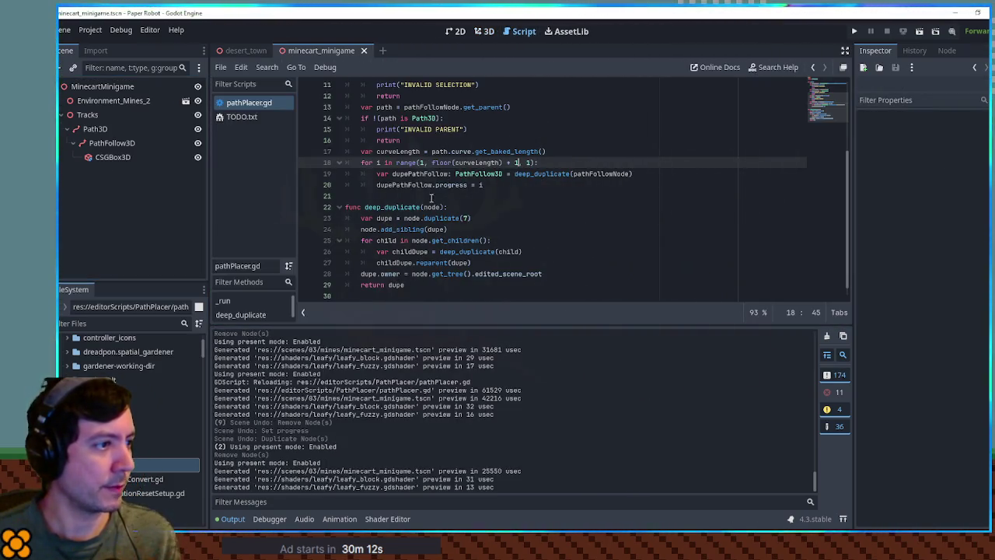
# Read the range() documentation, then return to the end of the curveLength line in pathPlacer.gd
pyautogui.keyDown('ctrl'); pyautogui.click(406, 163); pyautogui.keyUp('ctrl')
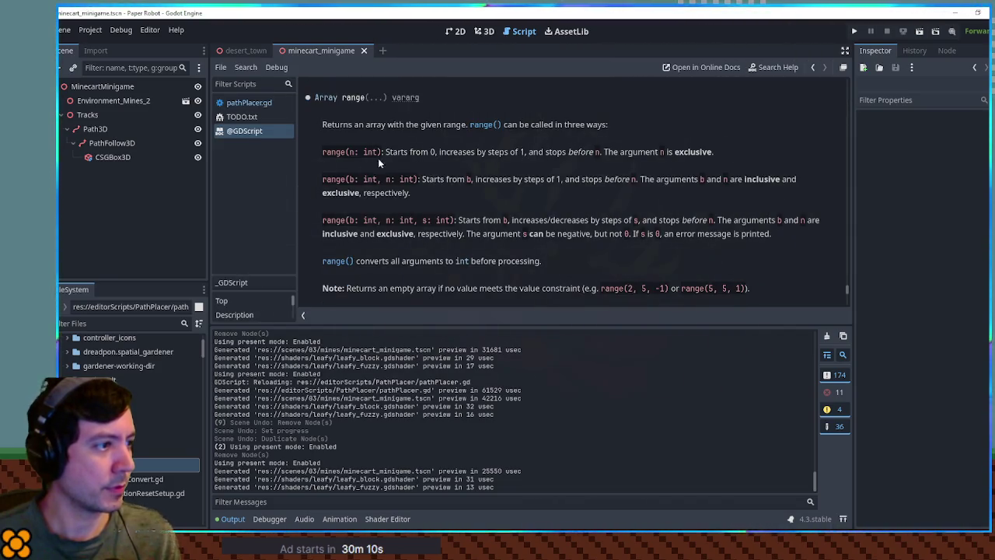
pyautogui.scroll(-3, 442, 218)
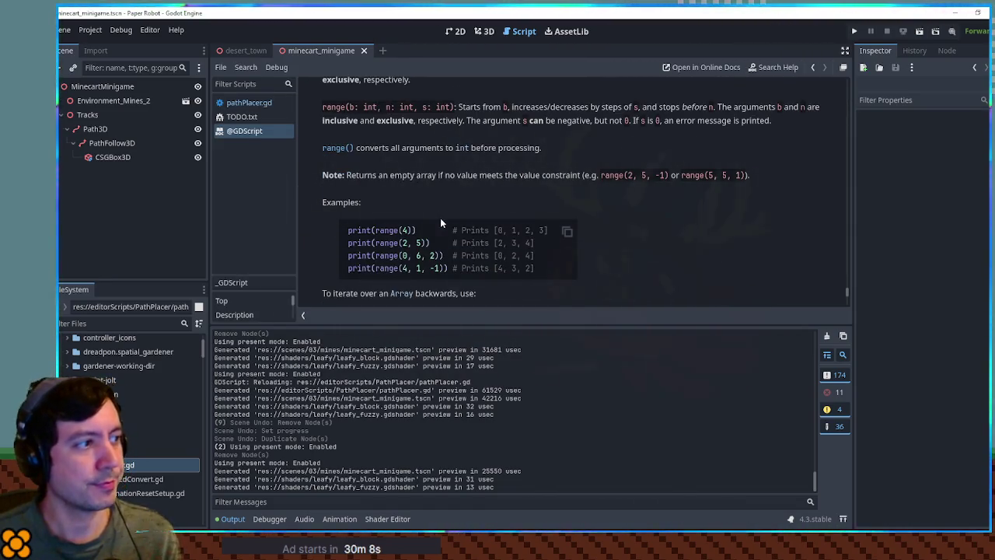
pyautogui.click(256, 102)
pyautogui.click(586, 151)
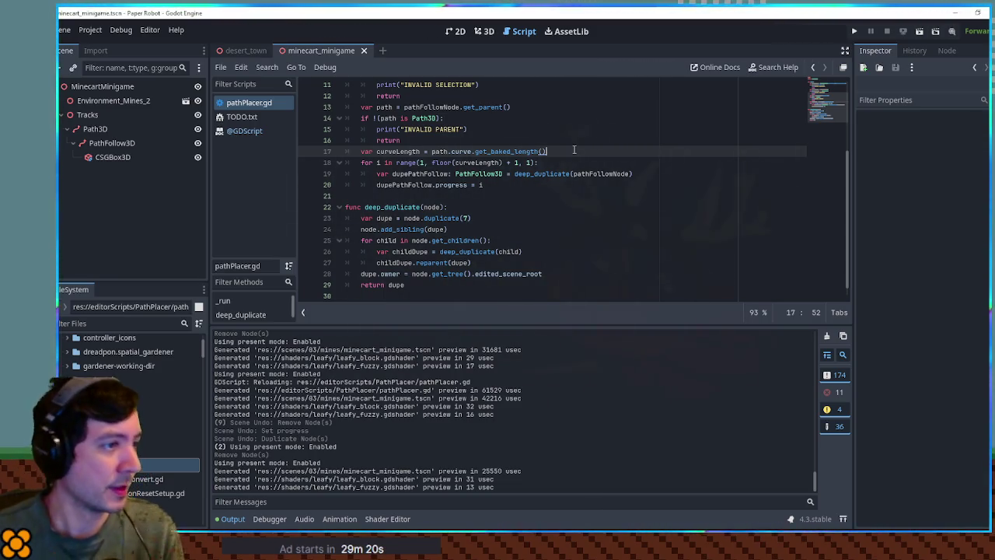
# Declare step = 0.8 above the i variable and initialise i to step
pyautogui.press('Return')
pyautogui.write('var i =')
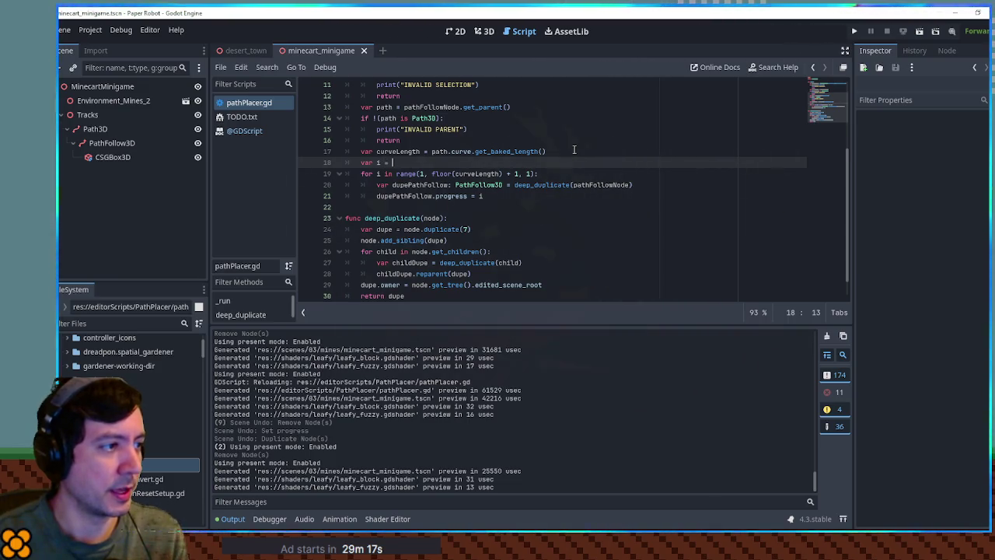
pyautogui.write('0')
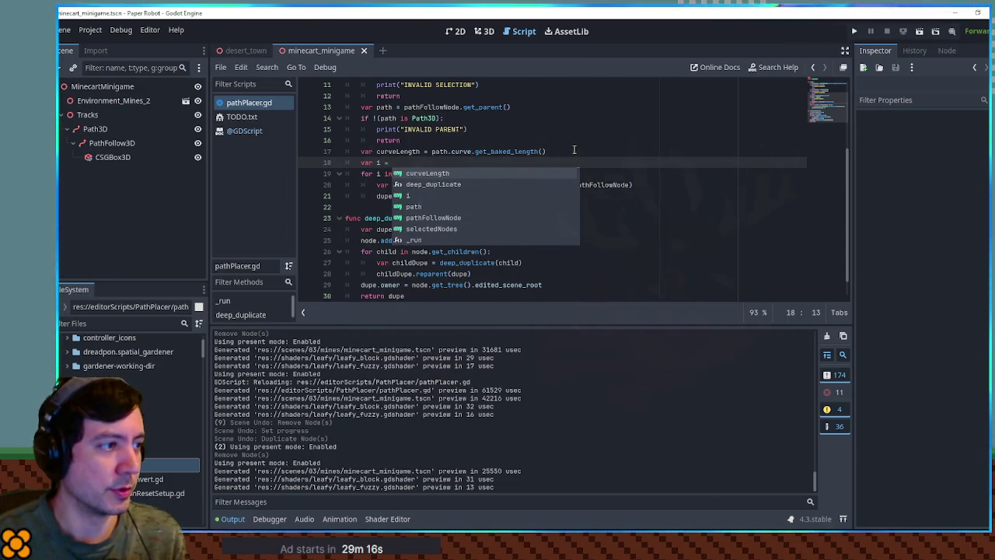
pyautogui.press('Return')
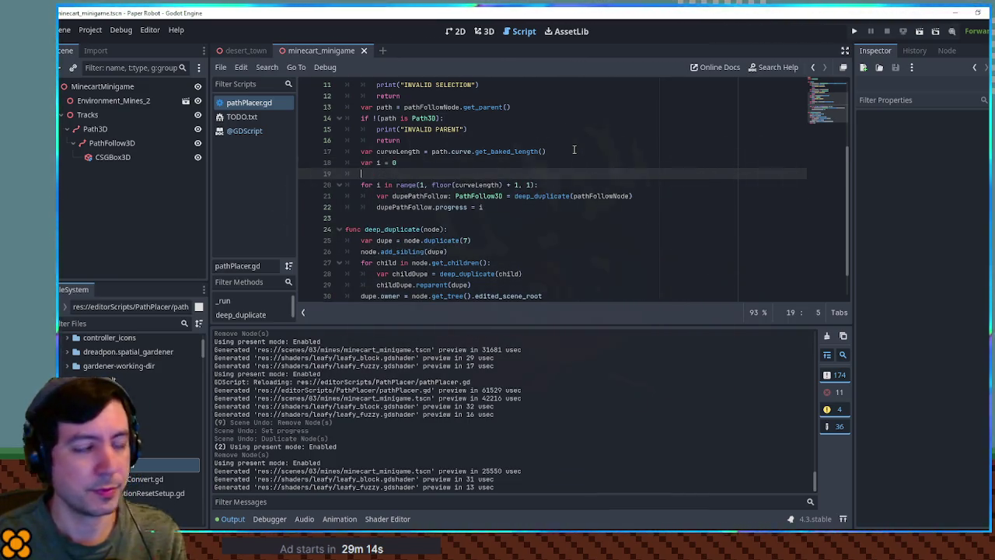
pyautogui.press('Up')
pyautogui.press('End')
pyautogui.press('Return')
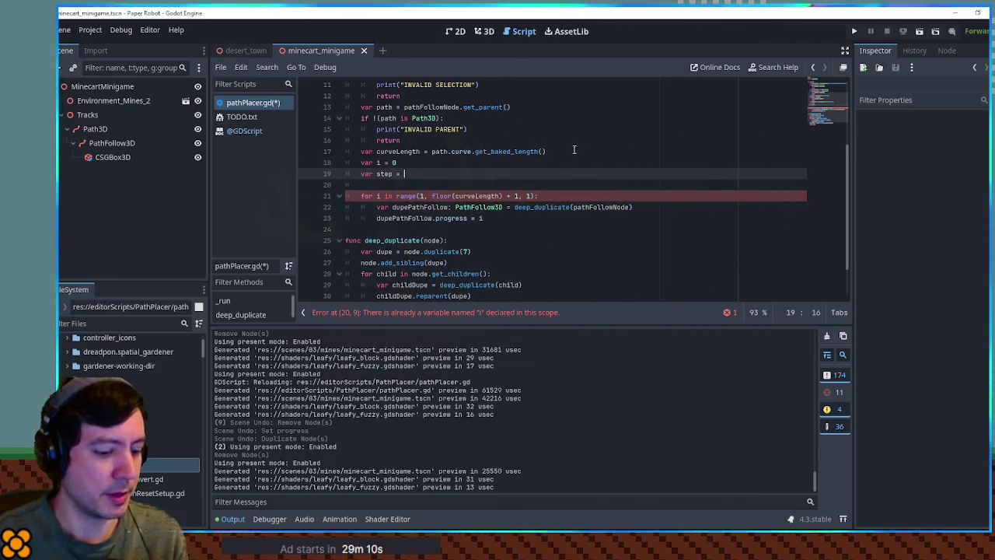
pyautogui.write('0.8')
pyautogui.hotkey('alt', 'Up')
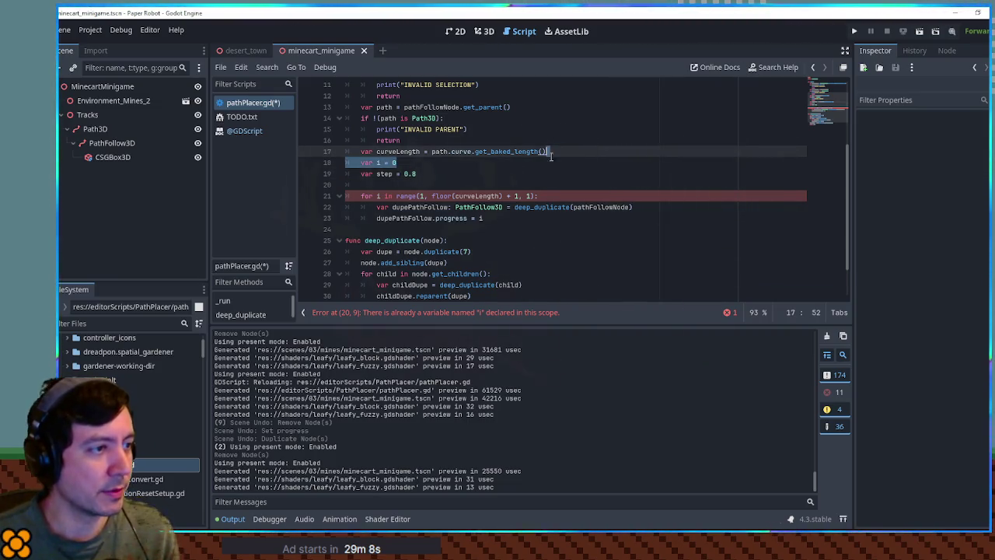
pyautogui.doubleClick(384, 162)
pyautogui.hotkey('ctrl', 'c')
pyautogui.doubleClick(394, 173)
pyautogui.hotkey('ctrl', 'v')
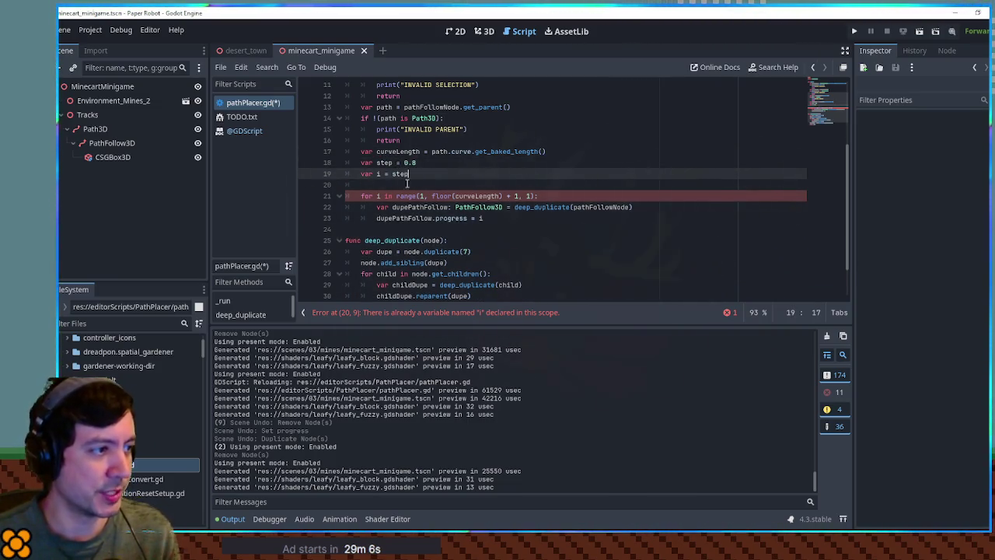
pyautogui.press('Return')
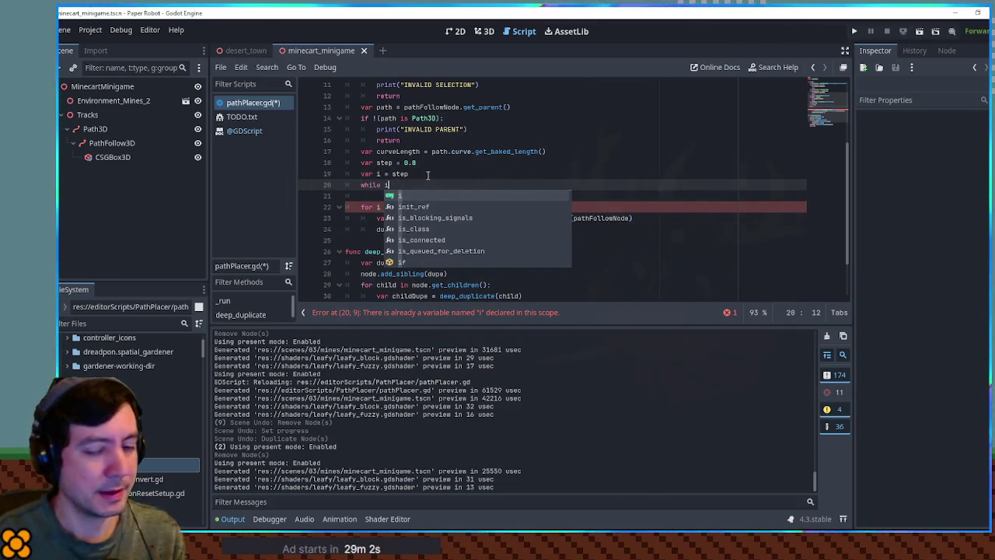
# Write the while i < curveLength: loop header and delete the old for-loop line
pyautogui.write('<')
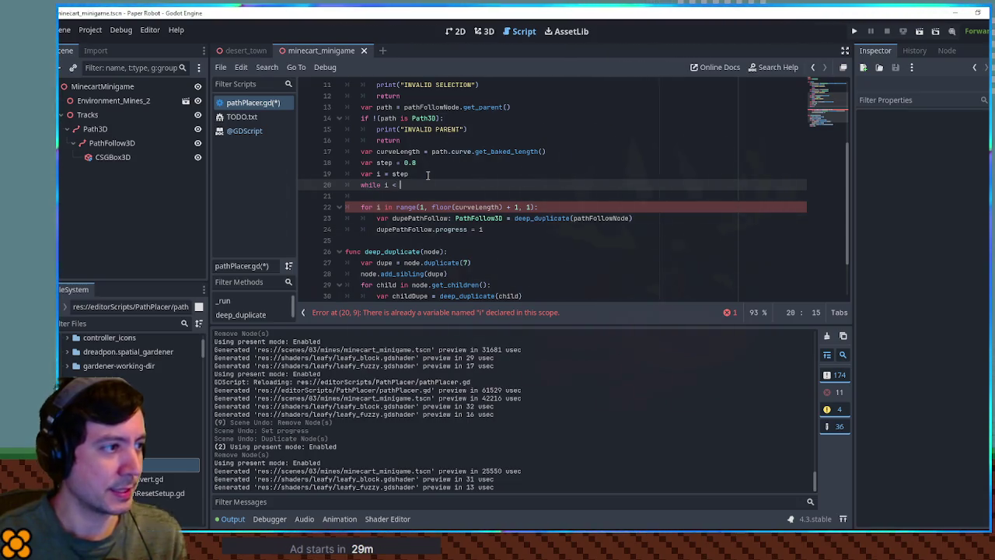
pyautogui.press('Return')
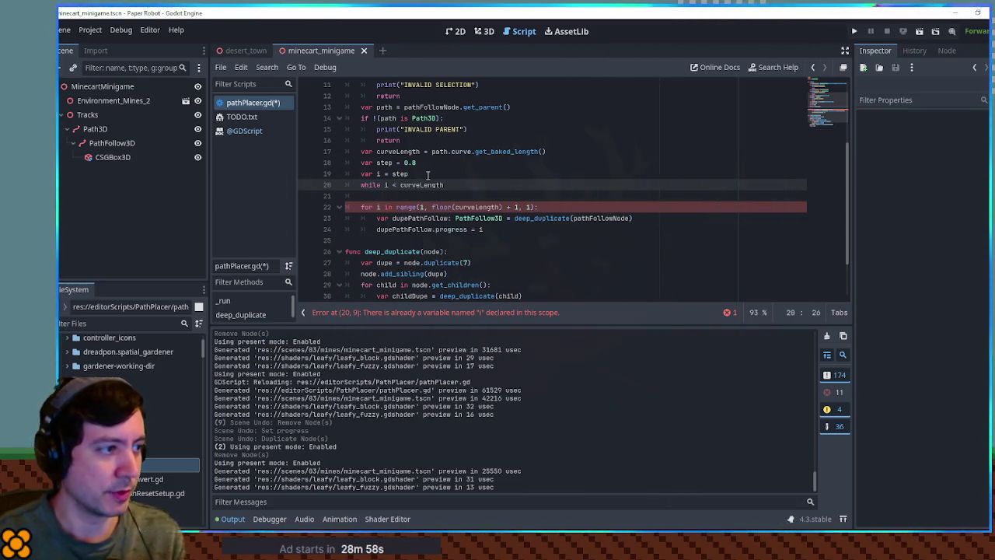
pyautogui.write(':')
pyautogui.press('Return')
pyautogui.write('i +=')
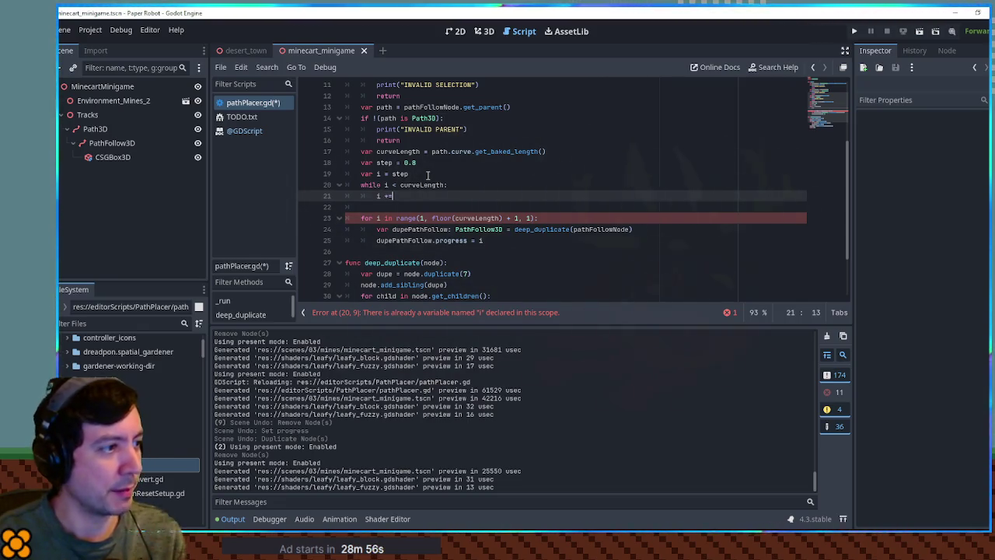
pyautogui.write('step')
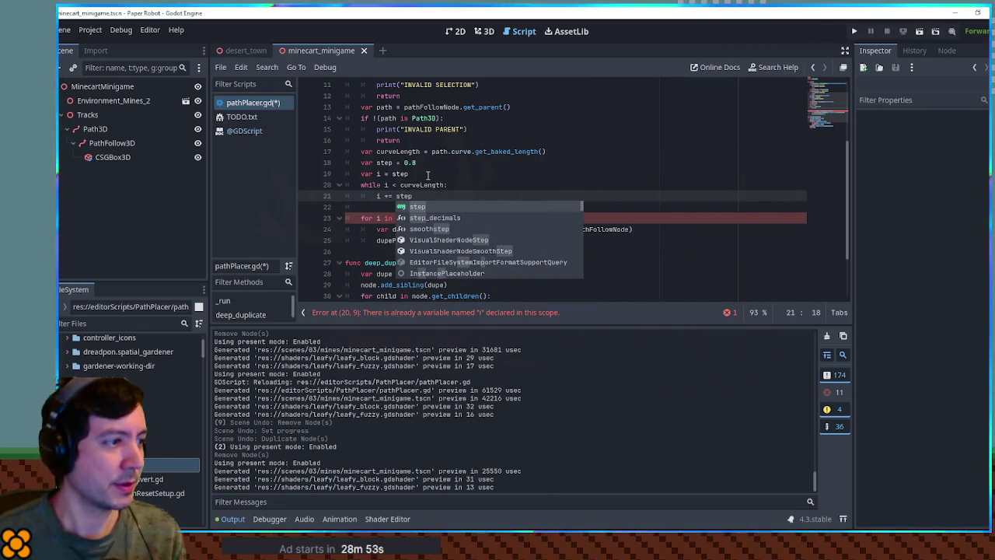
pyautogui.click(378, 210)
pyautogui.hotkey('ctrl', 'shift', 'k')
pyautogui.hotkey('ctrl', 'shift', 'k')
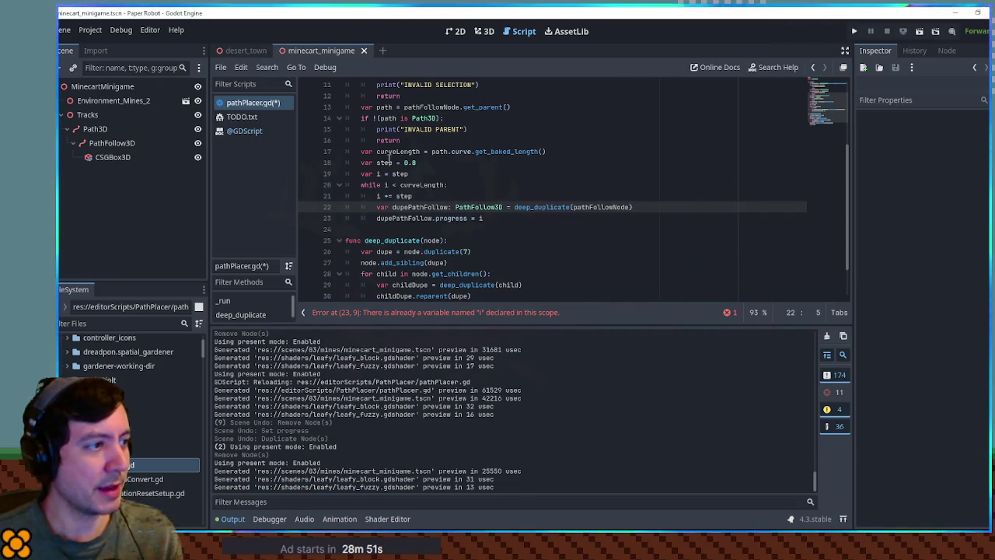
# Add a blank line after the early return and save the script
pyautogui.click(567, 141)
pyautogui.press('Return')
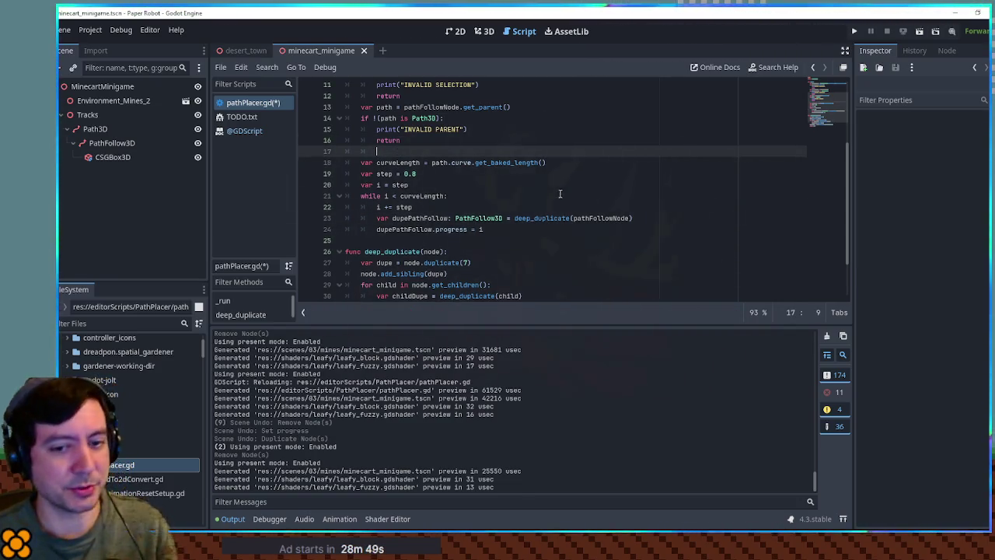
pyautogui.click(410, 207)
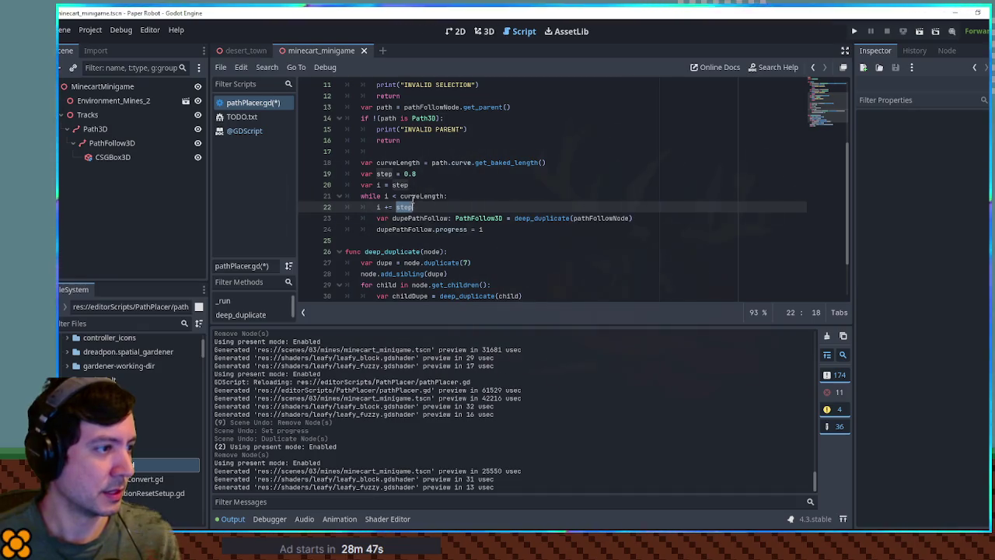
pyautogui.doubleClick(412, 196)
pyautogui.click(415, 185)
pyautogui.hotkey('ctrl', 's')
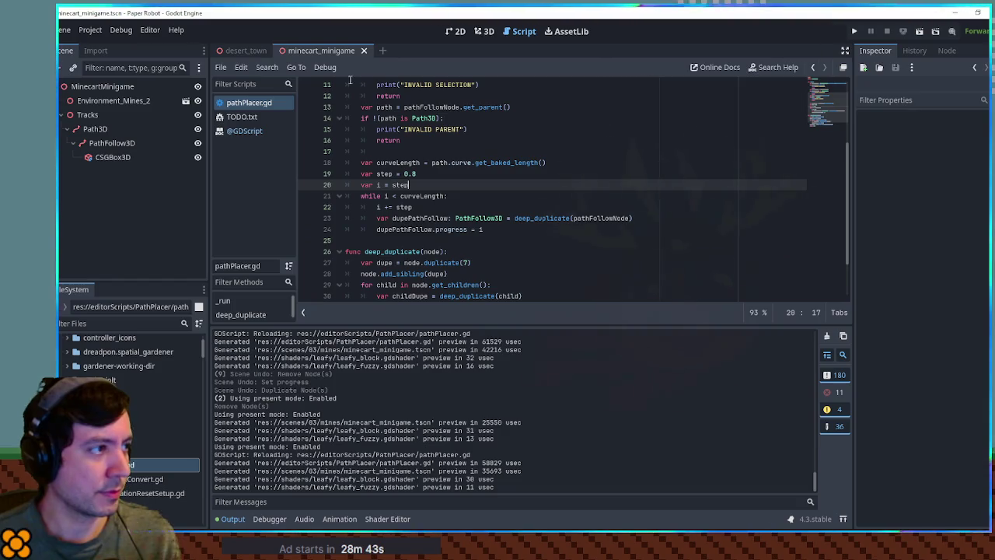
# Add print("DONE, ADDED NODES") after the loop
pyautogui.click(489, 141)
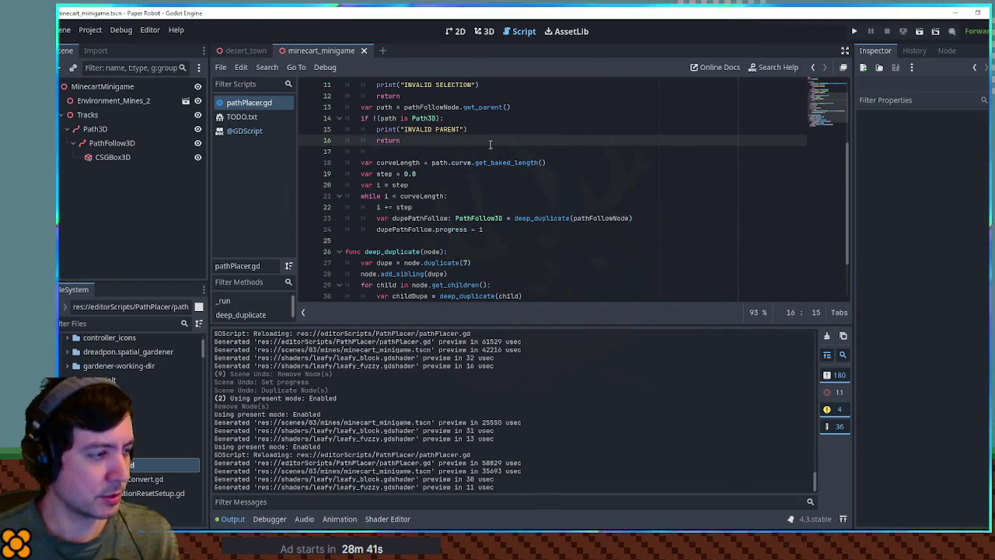
pyautogui.click(492, 230)
pyautogui.press('Return')
pyautogui.write('print(')
pyautogui.write('"DONE')
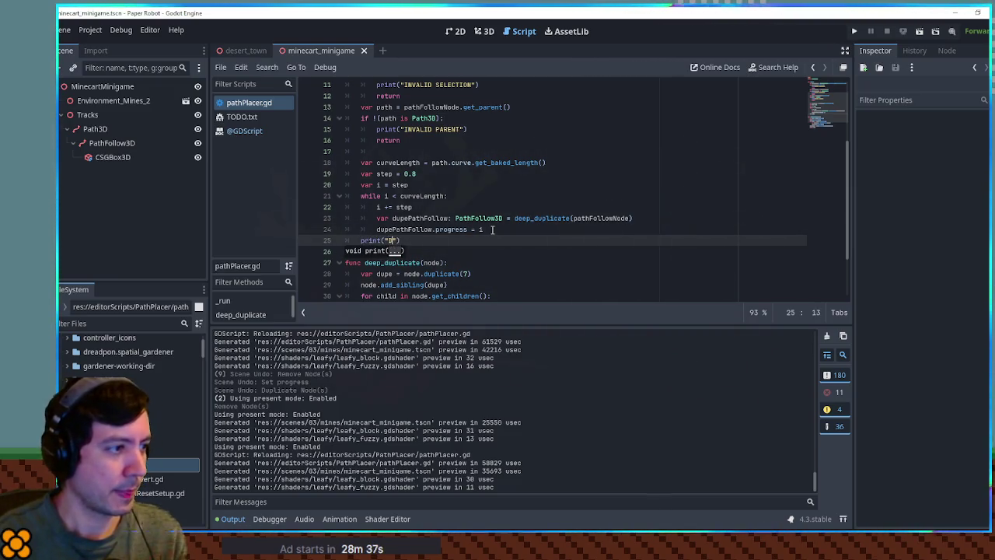
pyautogui.write(', ADD')
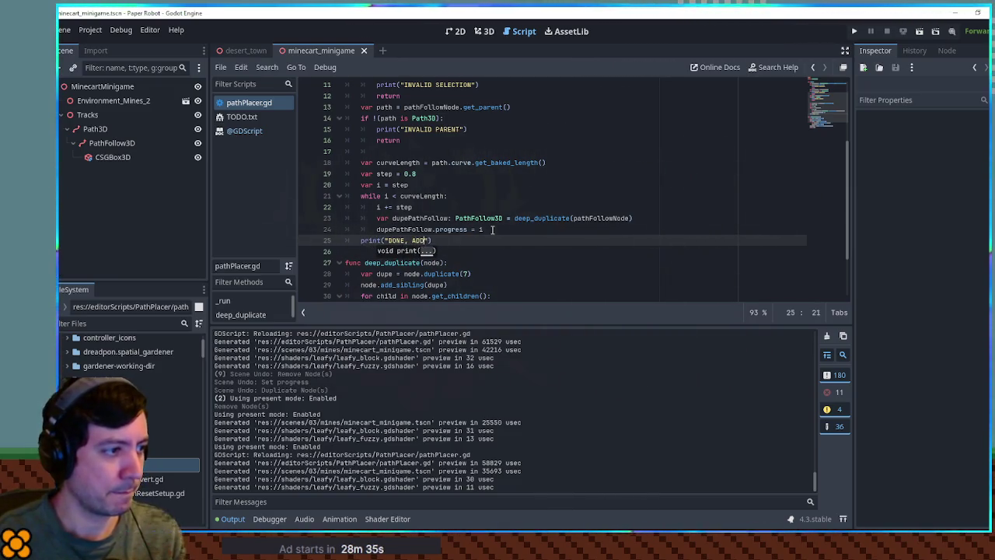
pyautogui.write('ED NODES')
# Run the script on the original PathFollow3D to fill the path with duplicates
pyautogui.hotkey('ctrl', 'shift', 'x')
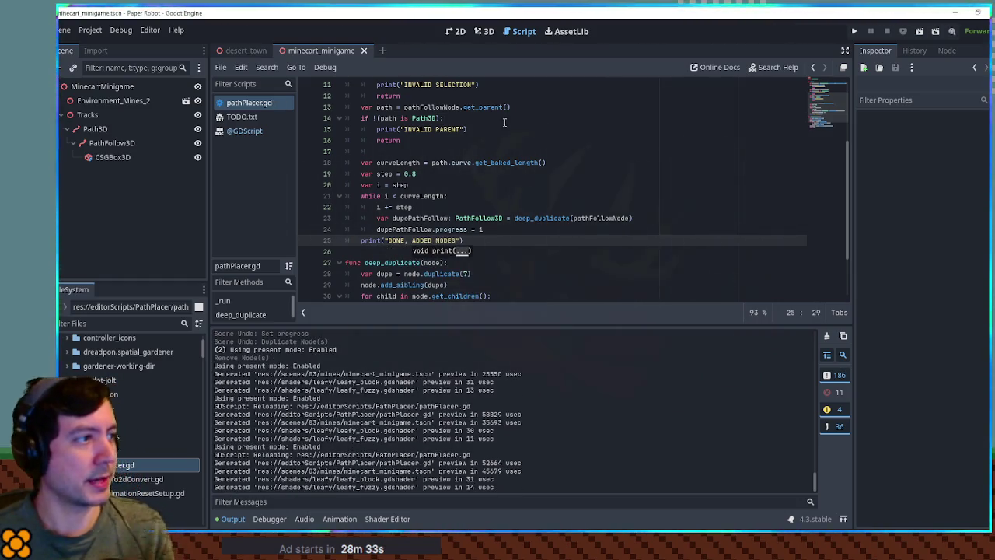
pyautogui.click(524, 142)
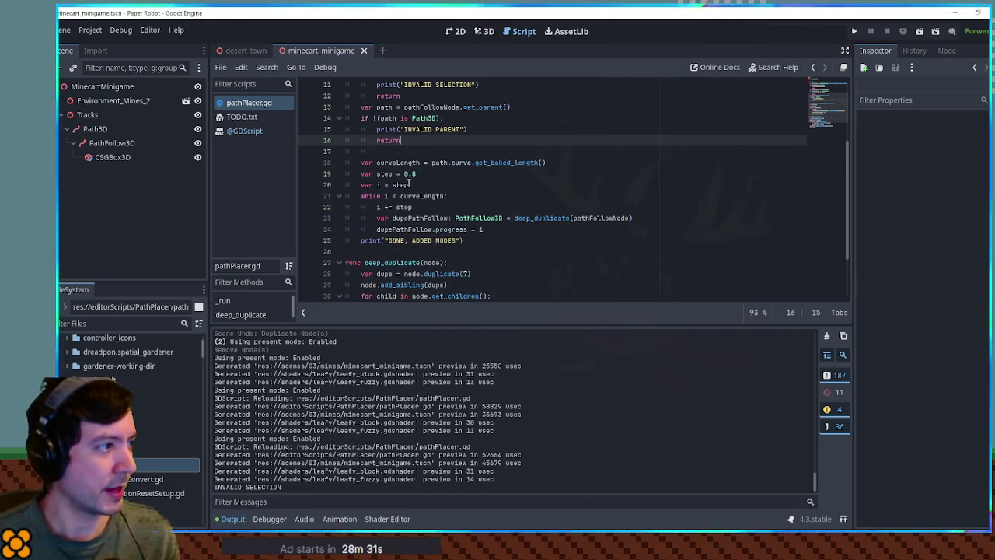
pyautogui.click(112, 142)
pyautogui.hotkey('ctrl', 'shift', 'x')
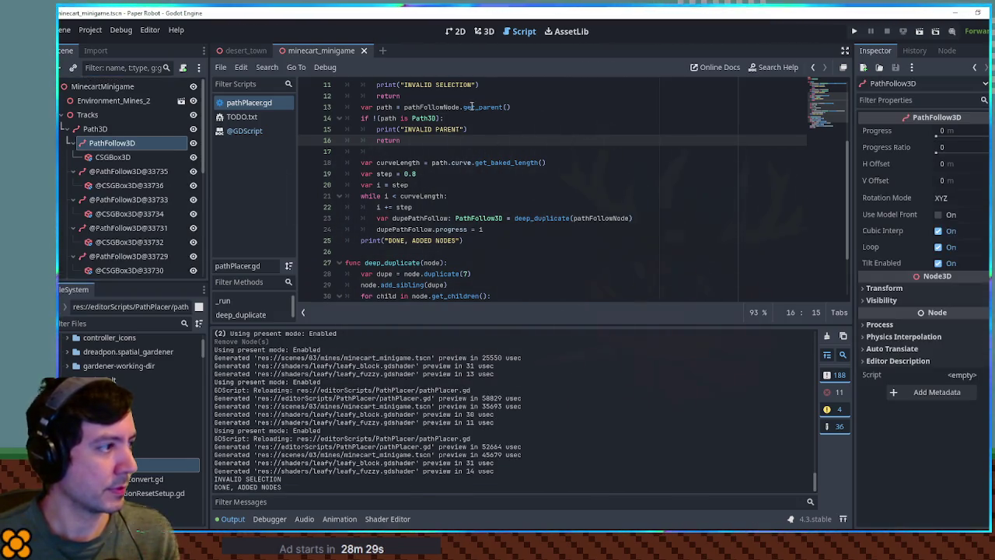
# In the 3D view, set one generated tie's PathFollow3D Progress to 0.8
pyautogui.click(483, 31)
pyautogui.moveTo(643, 185)
pyautogui.mouseDown()
pyautogui.moveTo(487, 264)
pyautogui.moveTo(463, 251)
pyautogui.moveTo(553, 224)
pyautogui.mouseUp()
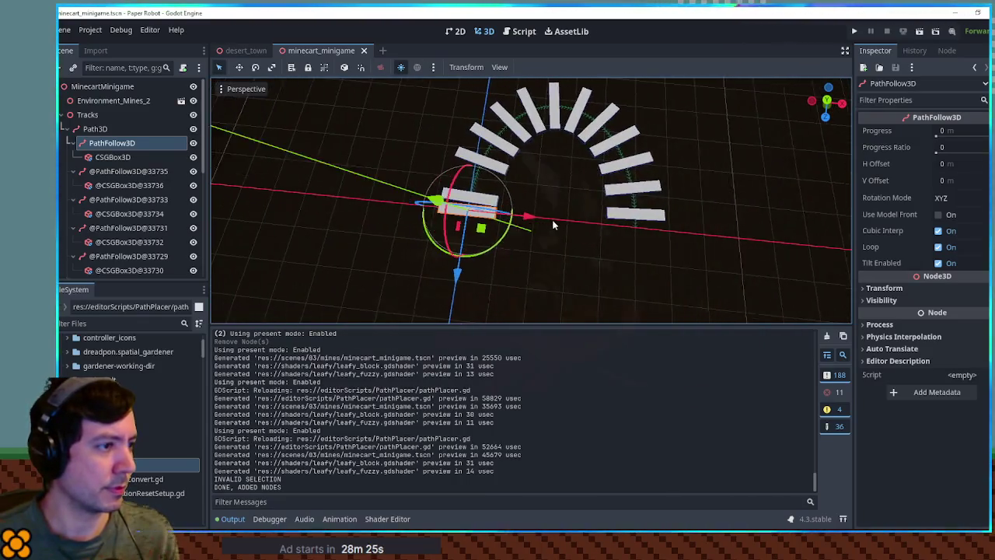
pyautogui.scroll(4, 553, 224)
pyautogui.click(427, 196)
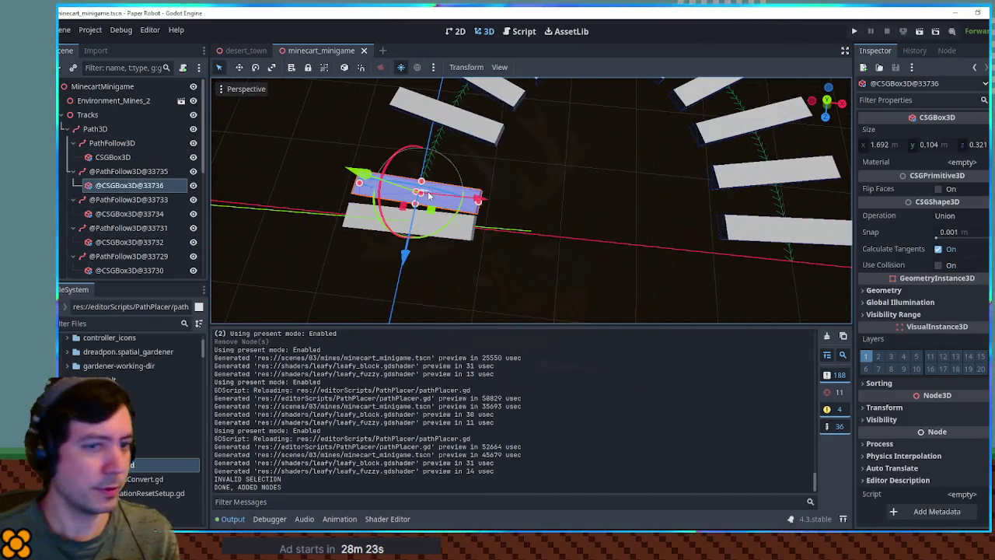
pyautogui.click(414, 185)
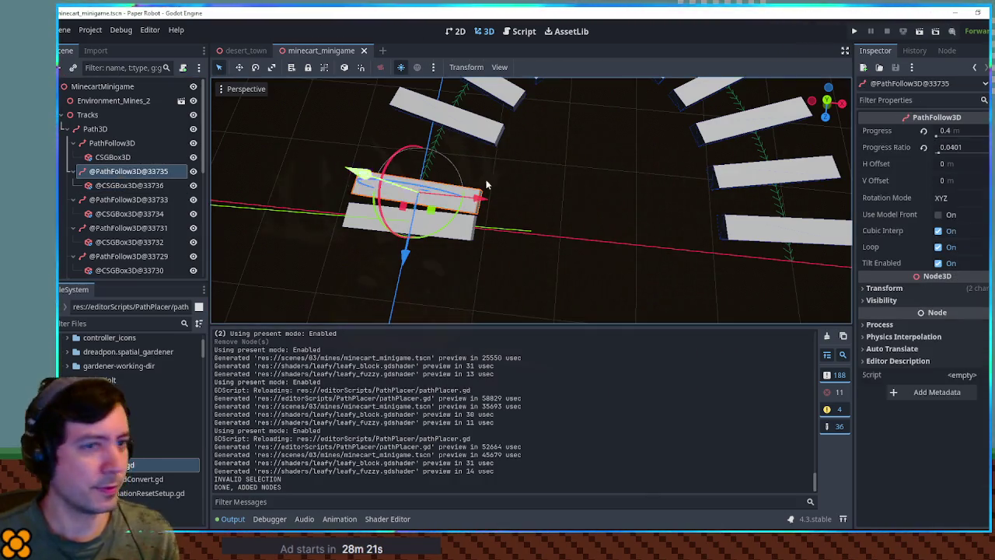
pyautogui.click(956, 130)
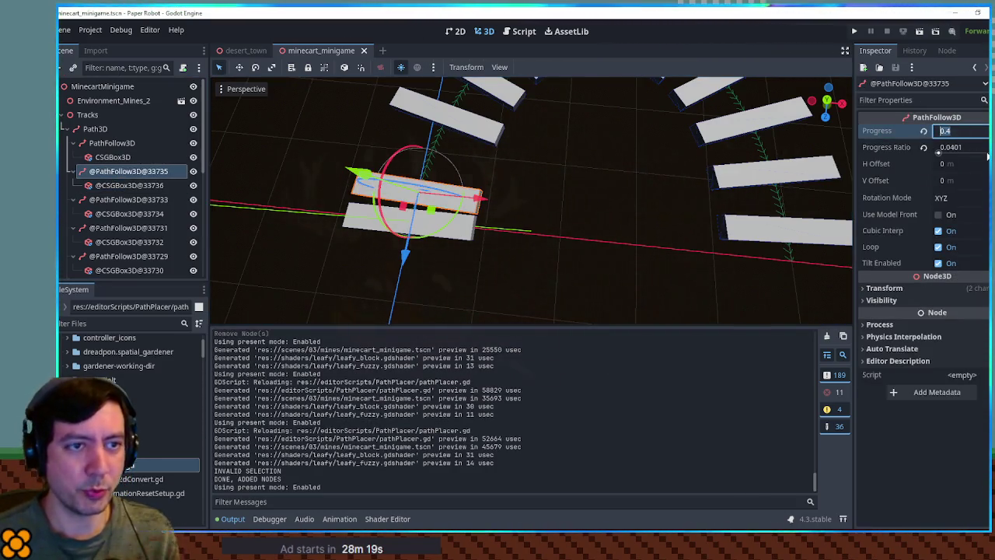
pyautogui.write('0.8')
pyautogui.press('Return')
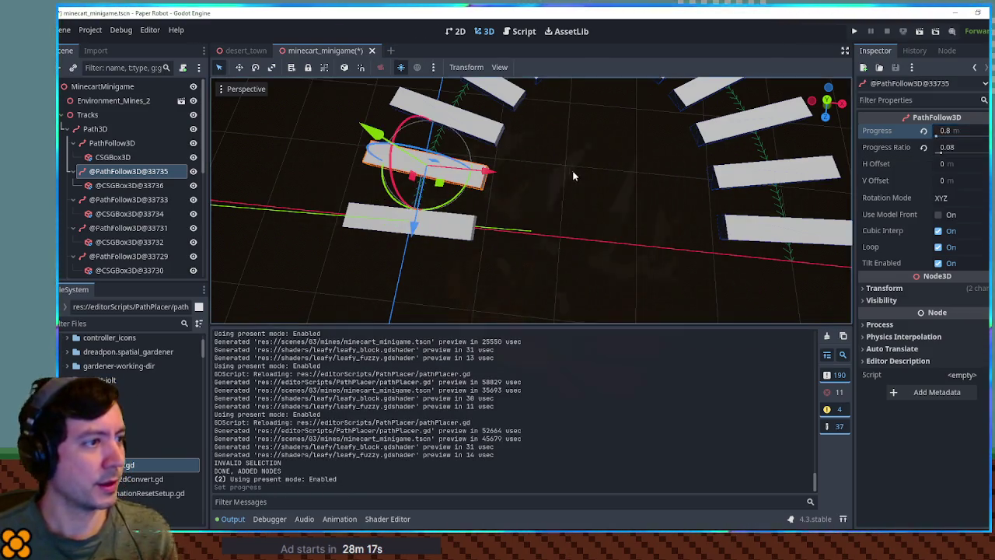
# Select all 24 generated PathFollow3D copies, delete them, and save the scene
pyautogui.scroll(-3, 105, 172)
pyautogui.scroll(-3, 105, 171)
pyautogui.keyDown('shift'); pyautogui.click(122, 269); pyautogui.keyUp('shift')
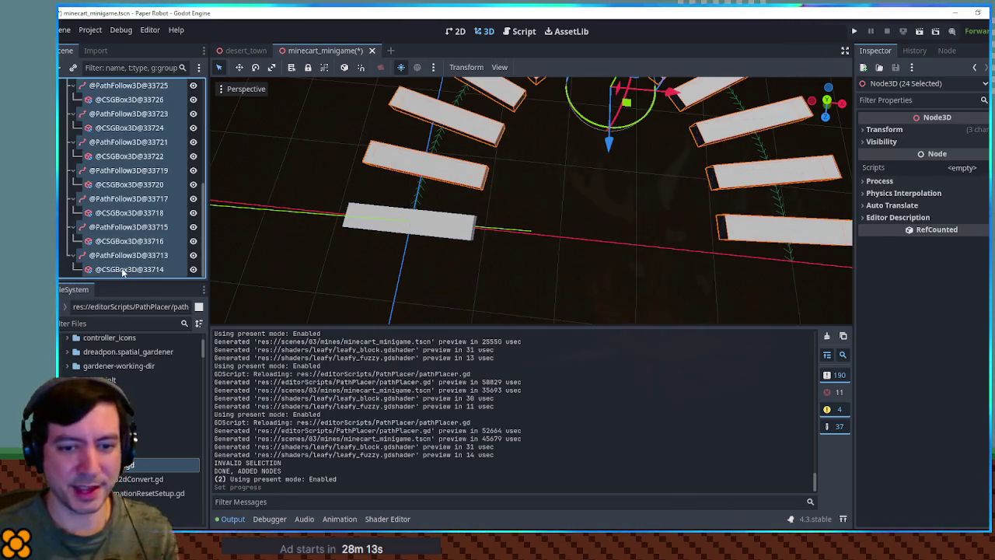
pyautogui.press('Delete')
pyautogui.hotkey('ctrl', 's')
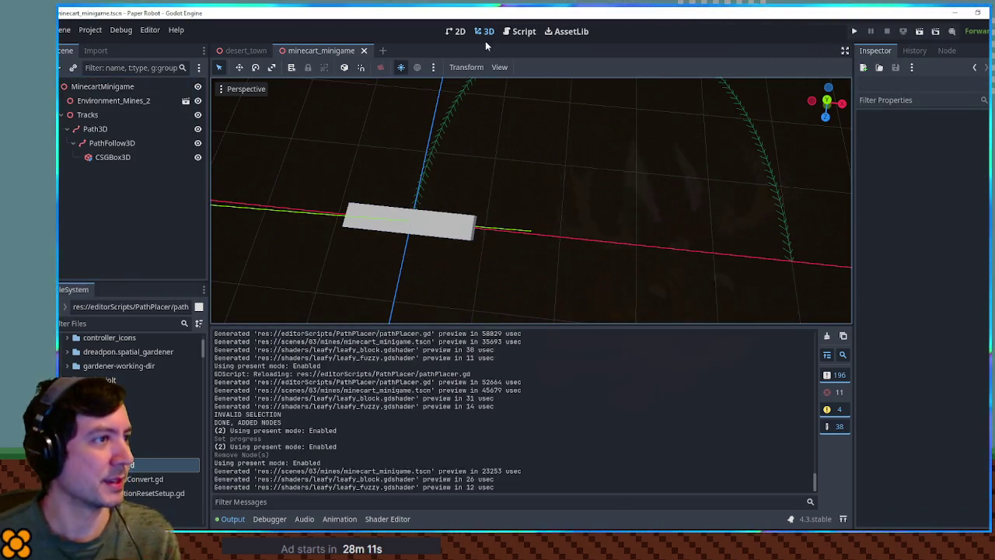
# Move 'i += step' below the progress line in pathPlacer.gd and save the script
pyautogui.click(520, 31)
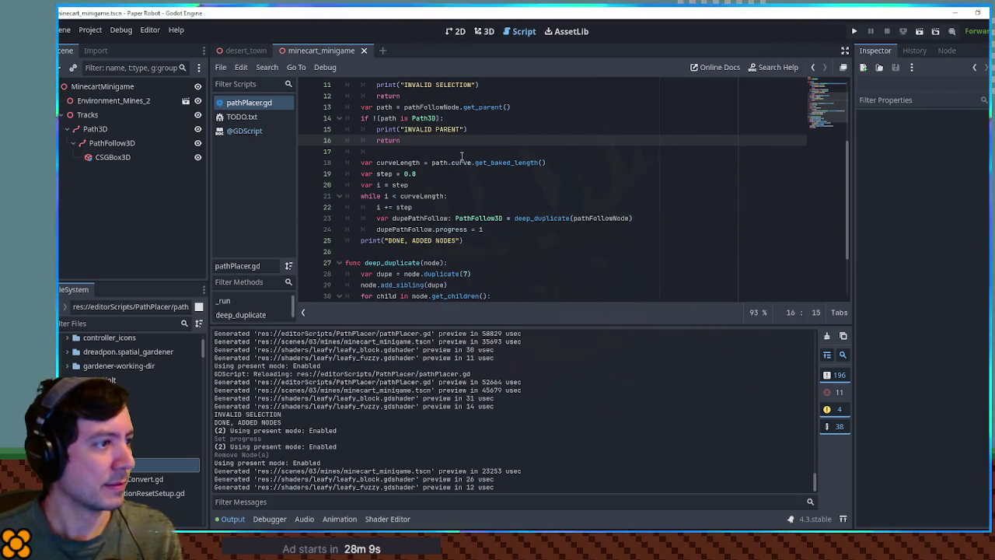
pyautogui.click(123, 142)
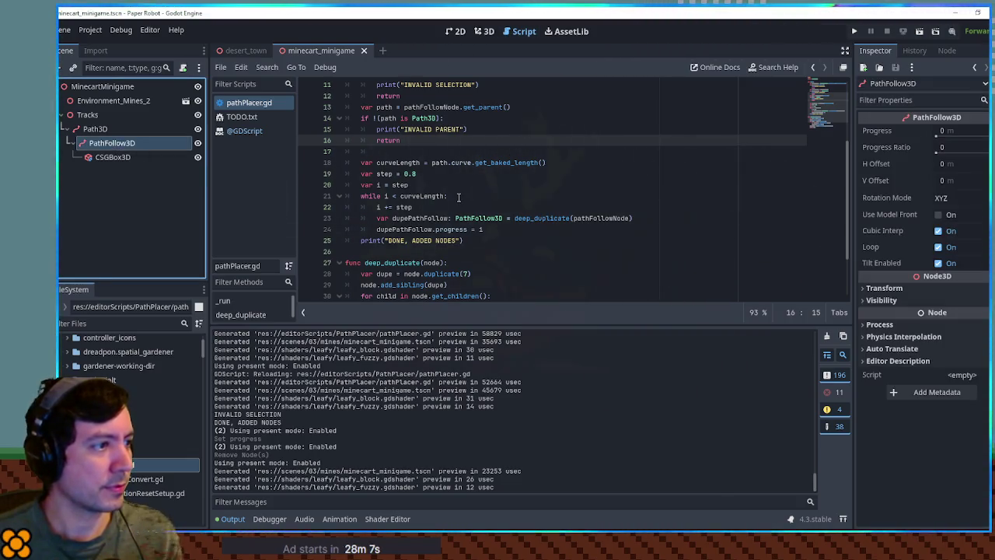
pyautogui.click(426, 173)
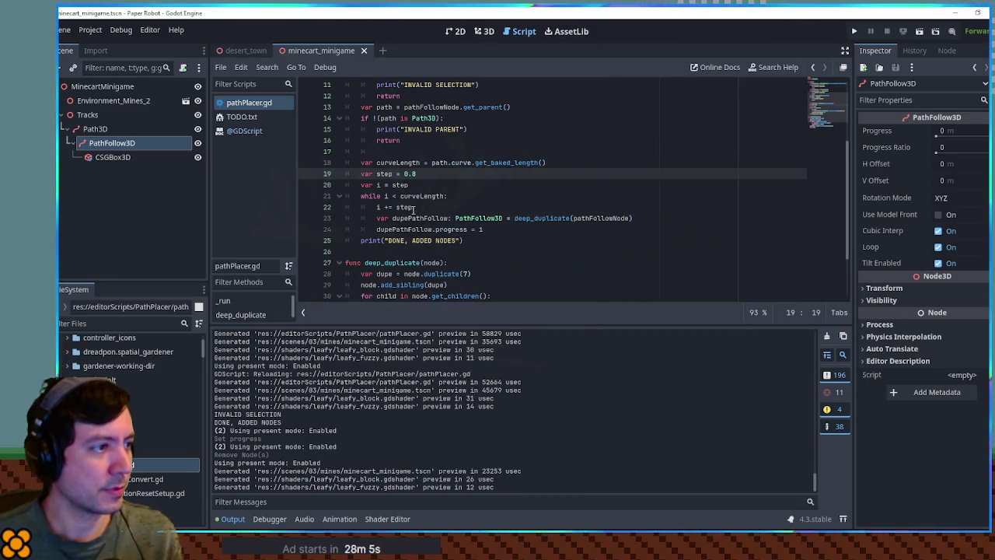
pyautogui.moveTo(420, 207); pyautogui.dragTo(488, 197)
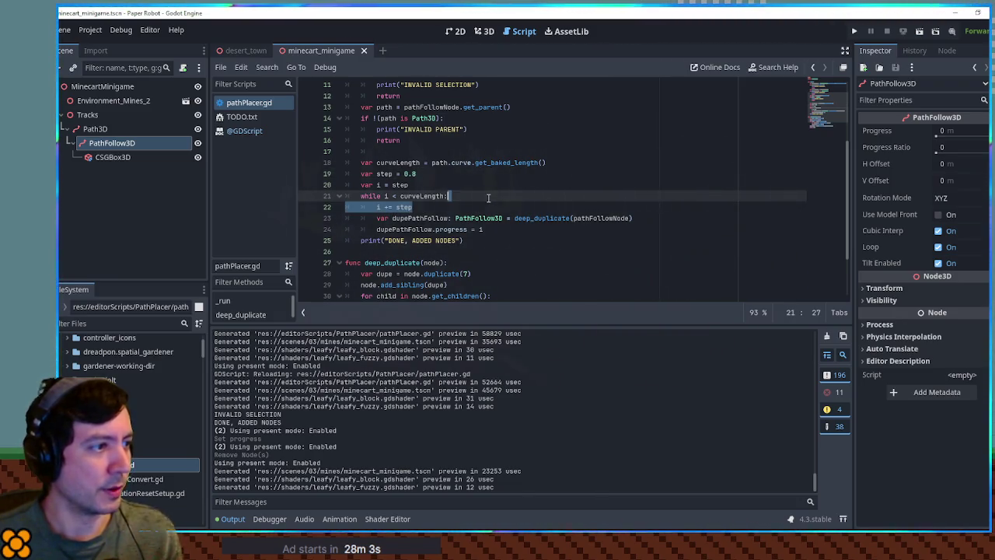
pyautogui.hotkey('ctrl', 'x')
pyautogui.click(500, 217)
pyautogui.hotkey('ctrl', 'v')
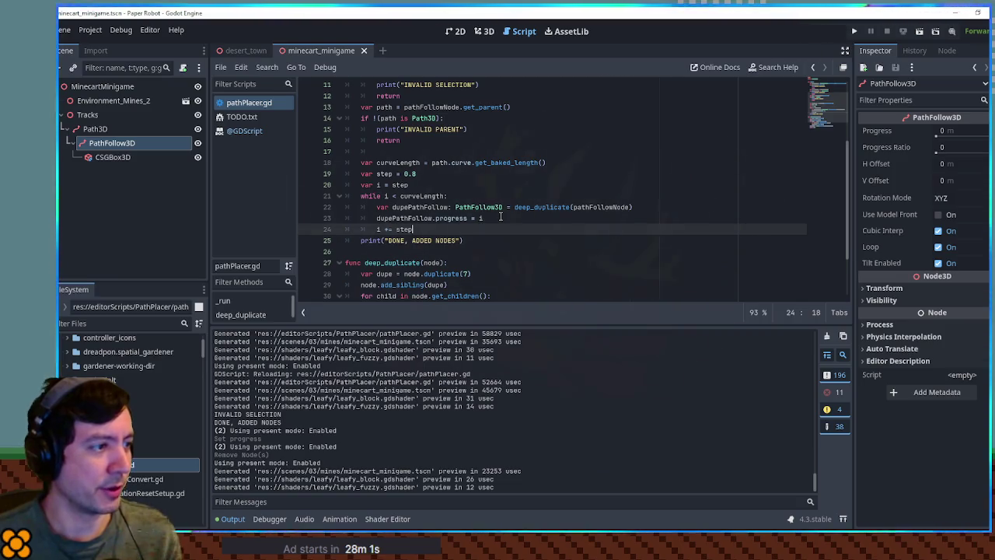
pyautogui.hotkey('ctrl', 's')
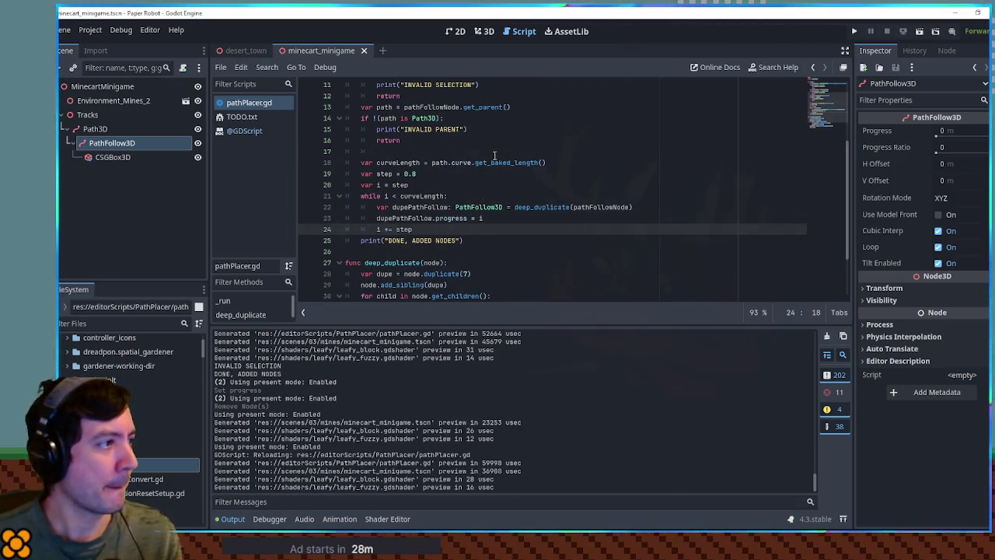
# Run the placer script to regenerate the planks and view the plank arc in 3D
pyautogui.click(494, 155)
pyautogui.hotkey('ctrl', 'shift', 'x')
pyautogui.click(482, 35)
pyautogui.moveTo(554, 224)
pyautogui.mouseDown()
pyautogui.moveTo(670, 189)
pyautogui.moveTo(712, 116)
pyautogui.moveTo(808, 89)
pyautogui.moveTo(225, 309)
pyautogui.moveTo(777, 102)
pyautogui.moveTo(669, 156)
pyautogui.moveTo(527, 273)
pyautogui.moveTo(652, 152)
pyautogui.moveTo(466, 217)
pyautogui.moveTo(233, 234)
pyautogui.mouseUp()
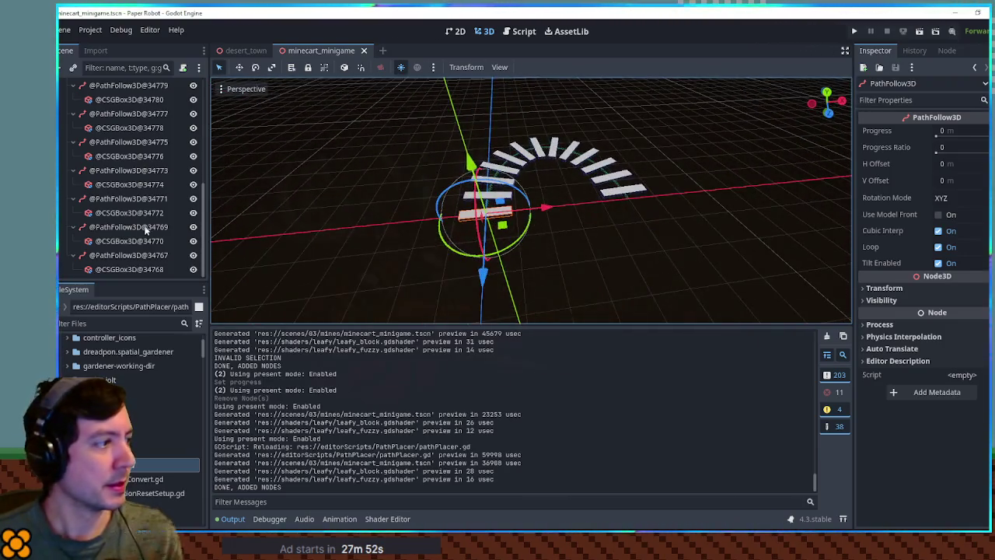
pyautogui.click(73, 255)
pyautogui.click(73, 240)
pyautogui.click(73, 226)
pyautogui.click(73, 212)
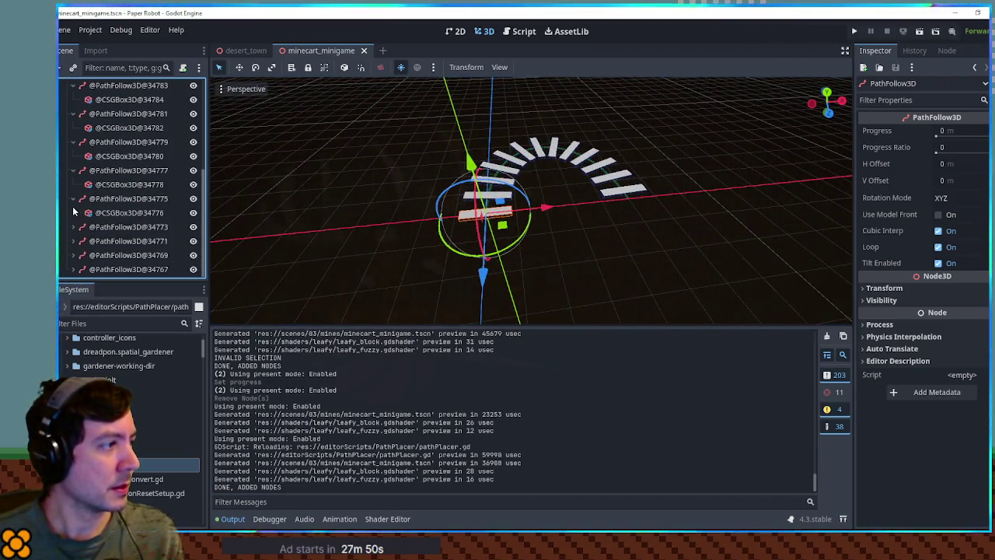
pyautogui.click(73, 212)
pyautogui.click(73, 198)
pyautogui.click(73, 185)
pyautogui.click(73, 185)
pyautogui.click(72, 170)
pyautogui.click(72, 156)
pyautogui.click(72, 141)
pyautogui.click(73, 127)
pyautogui.click(72, 113)
pyautogui.click(72, 100)
pyautogui.scroll(3, 122, 179)
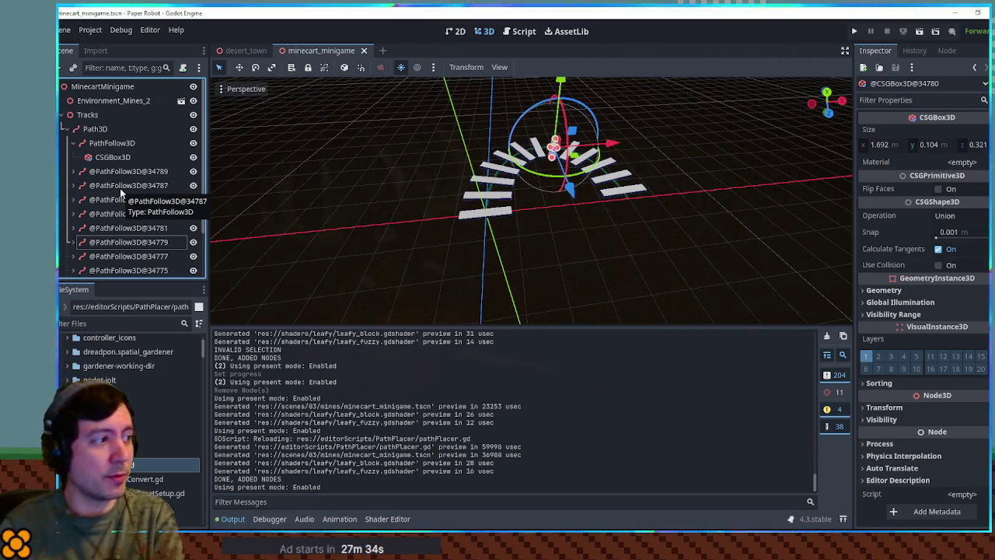
pyautogui.click(117, 129)
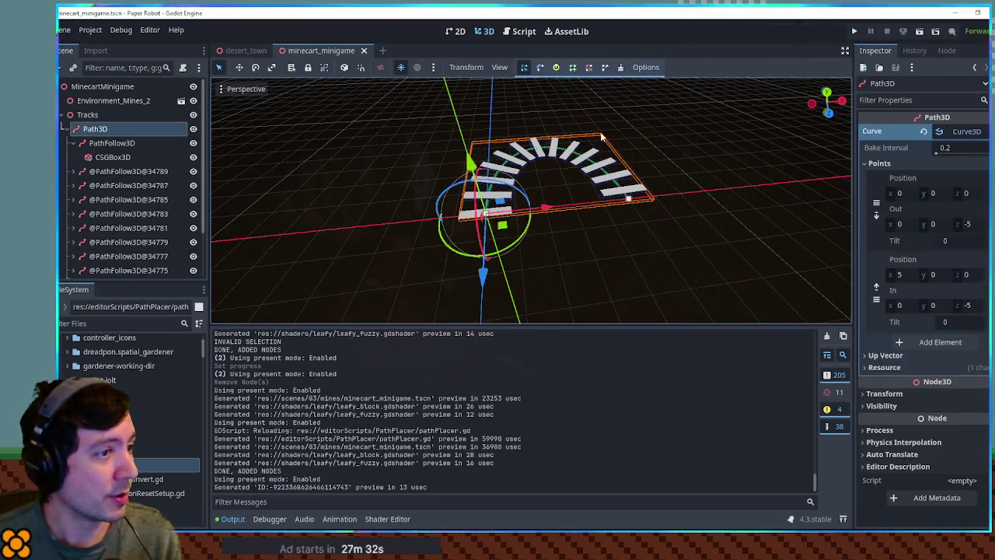
pyautogui.click(638, 203)
pyautogui.moveTo(634, 174)
pyautogui.mouseDown()
pyautogui.moveTo(689, 111)
pyautogui.moveTo(699, 51)
pyautogui.mouseUp()
pyautogui.click(565, 127)
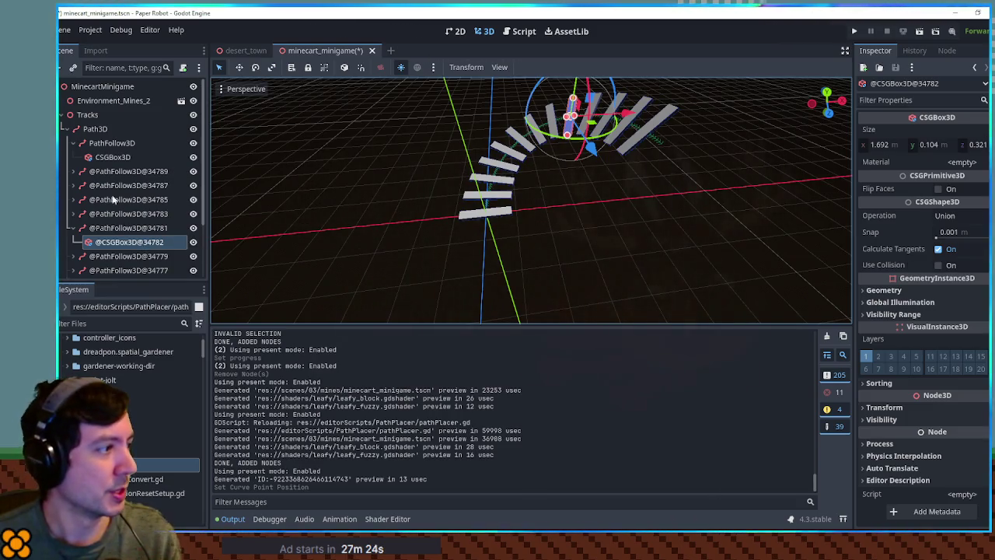
pyautogui.click(111, 143)
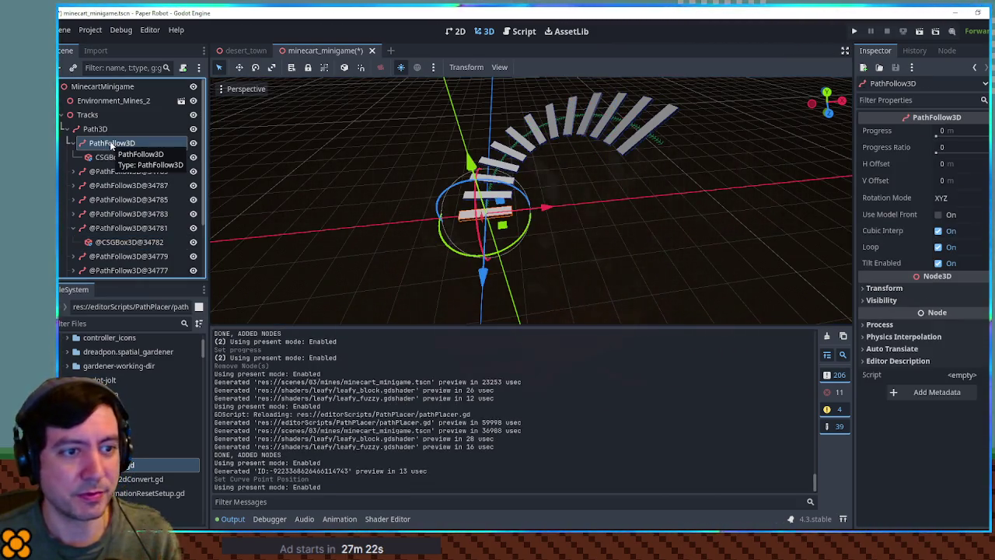
pyautogui.click(124, 215)
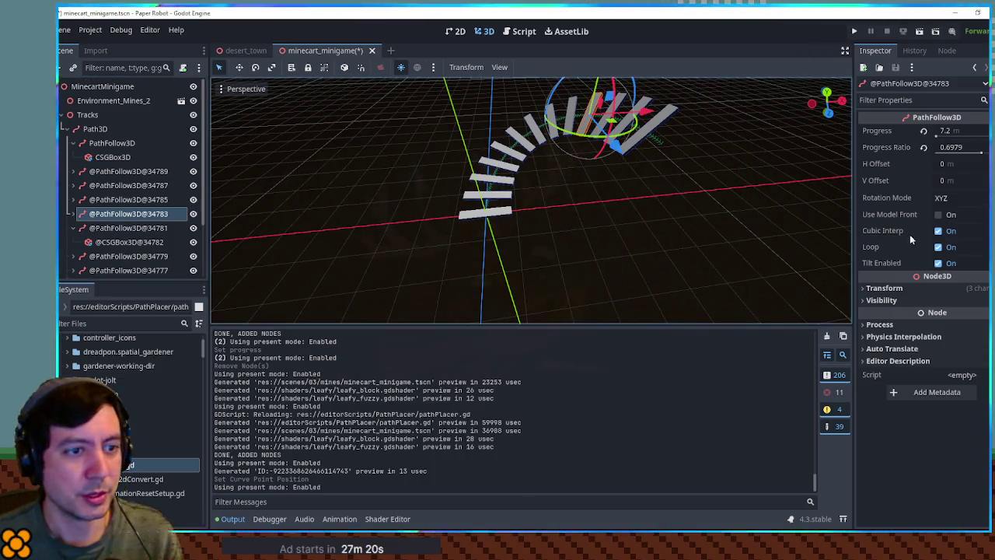
pyautogui.click(940, 264)
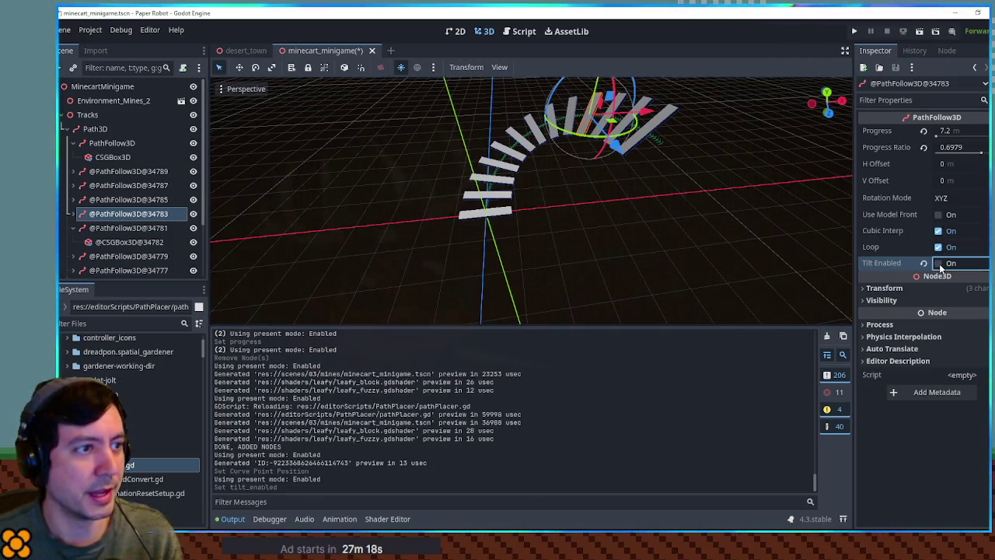
pyautogui.scroll(-3, 663, 126)
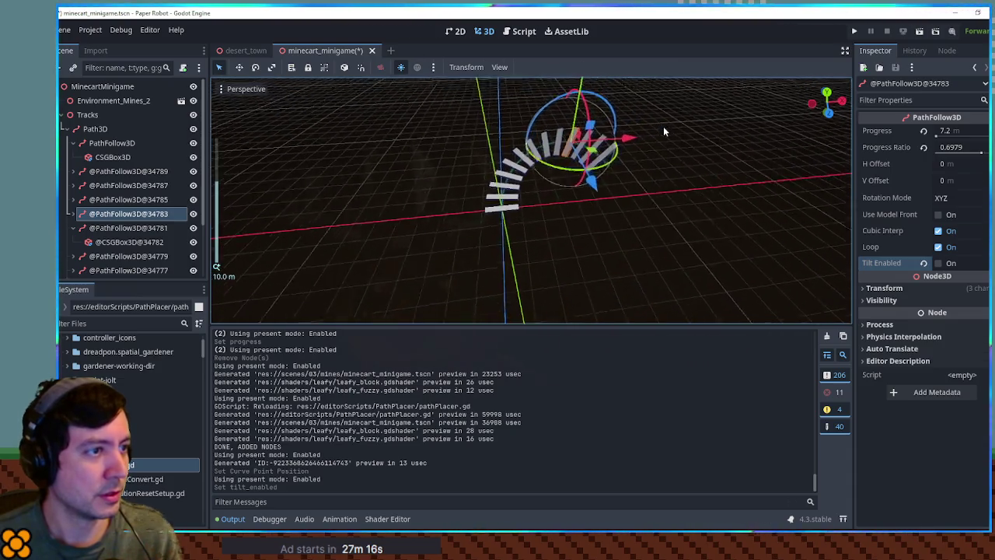
pyautogui.click(95, 128)
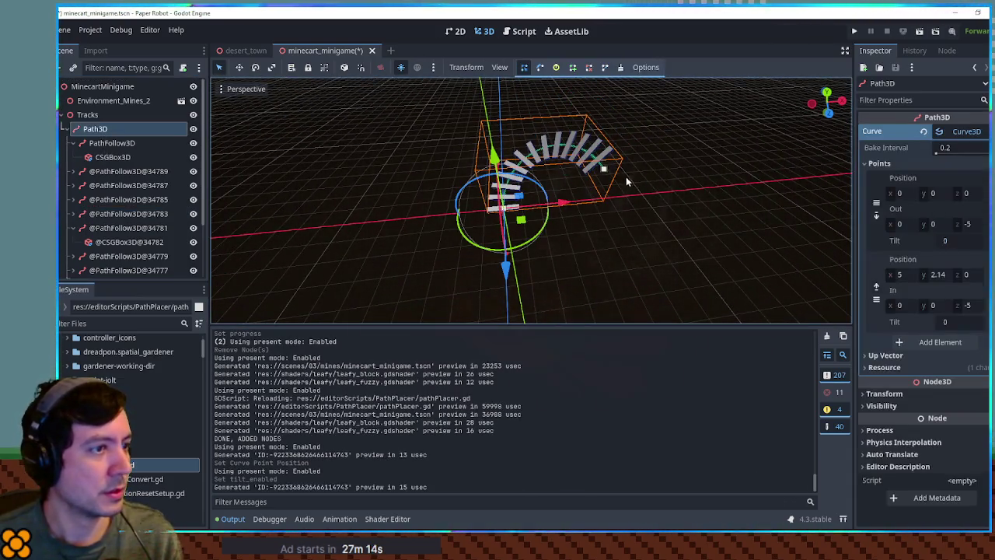
pyautogui.moveTo(607, 175)
pyautogui.mouseDown()
pyautogui.moveTo(603, 258)
pyautogui.moveTo(627, 89)
pyautogui.moveTo(645, 247)
pyautogui.moveTo(655, 51)
pyautogui.moveTo(656, 85)
pyautogui.mouseUp()
pyautogui.scroll(4, 690, 119)
pyautogui.moveTo(690, 118)
pyautogui.mouseDown()
pyautogui.moveTo(679, 175)
pyautogui.moveTo(772, 170)
pyautogui.moveTo(139, 233)
pyautogui.mouseUp()
pyautogui.click(140, 229)
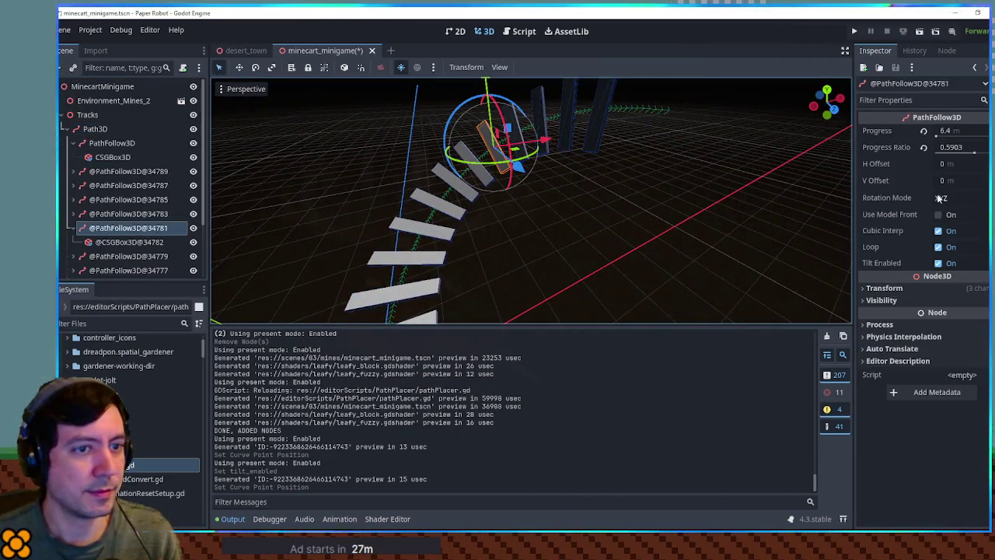
pyautogui.click(937, 264)
pyautogui.click(937, 264)
pyautogui.click(938, 215)
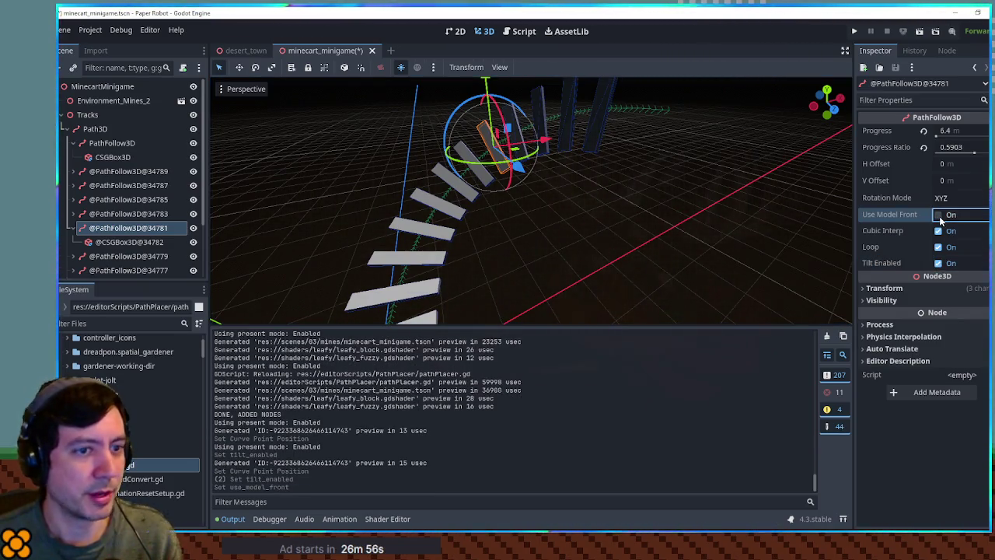
pyautogui.click(927, 289)
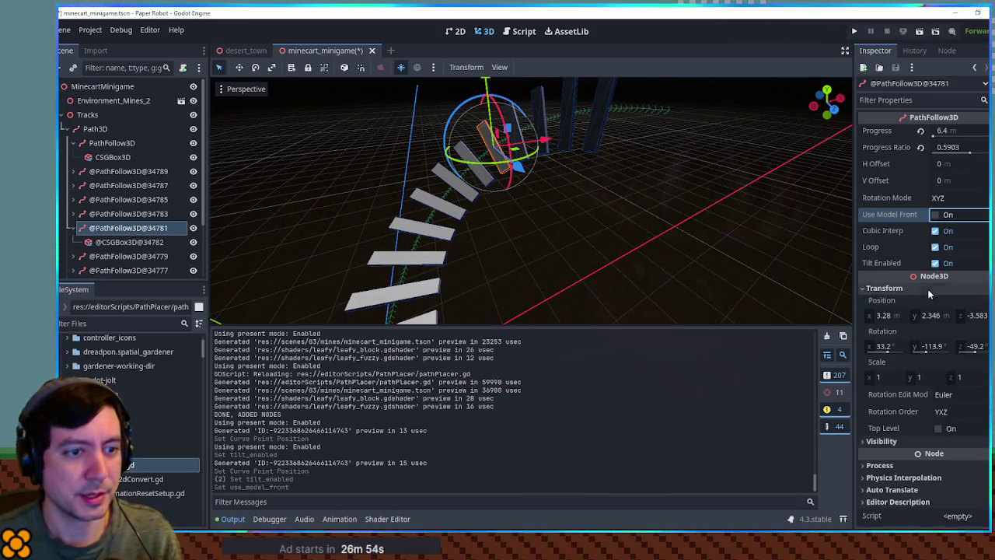
pyautogui.click(980, 330)
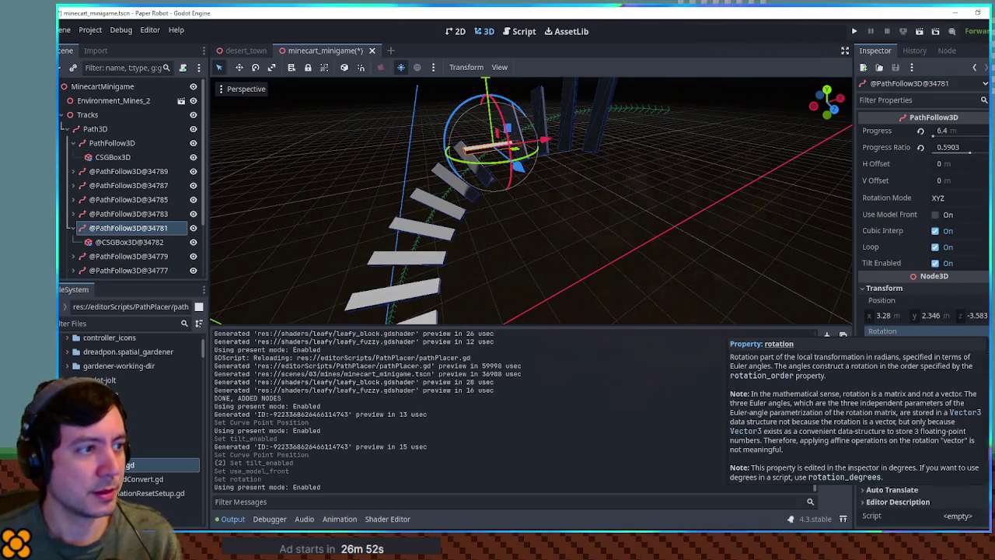
pyautogui.hotkey('ctrl', 'z')
# Set the follower's X and Z rotation to 0° and inspect the plank from several angles
pyautogui.moveTo(846, 307)
pyautogui.mouseDown()
pyautogui.moveTo(676, 270)
pyautogui.moveTo(721, 278)
pyautogui.mouseUp()
pyautogui.moveTo(824, 268)
pyautogui.mouseDown()
pyautogui.moveTo(534, 151)
pyautogui.moveTo(546, 153)
pyautogui.mouseUp()
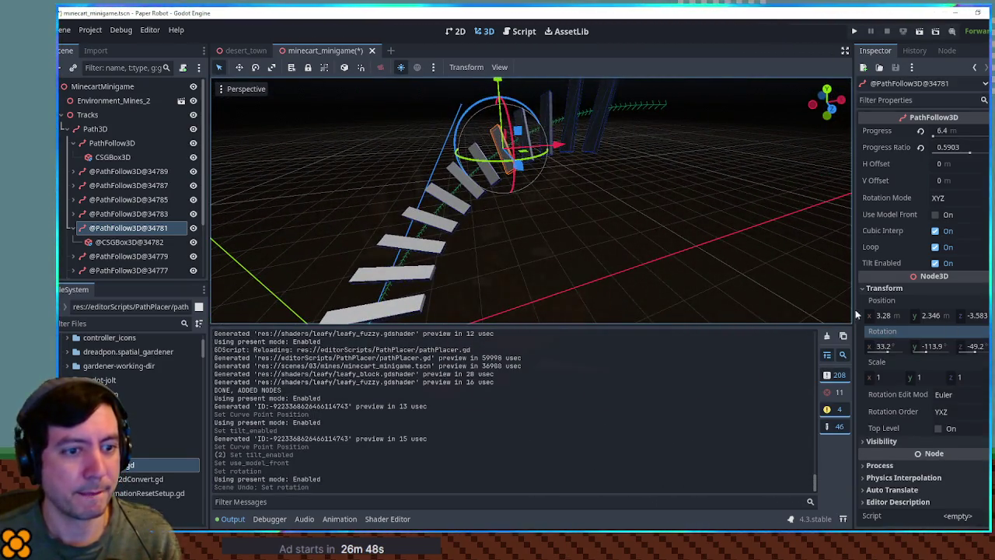
pyautogui.click(898, 348)
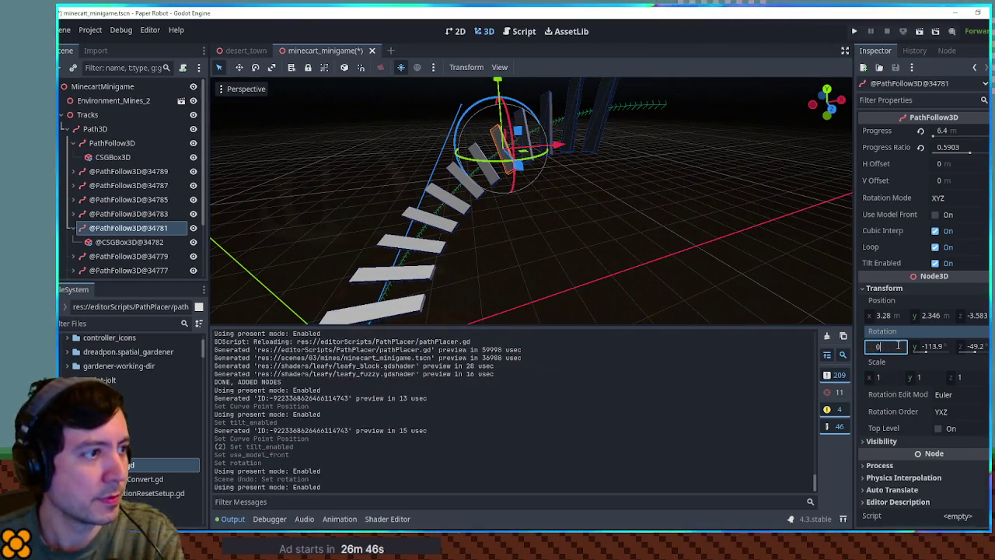
pyautogui.press('Return')
pyautogui.write('0')
pyautogui.press('Return')
pyautogui.moveTo(591, 233)
pyautogui.mouseDown()
pyautogui.moveTo(656, 99)
pyautogui.moveTo(778, 310)
pyautogui.moveTo(836, 319)
pyautogui.moveTo(835, 91)
pyautogui.mouseUp()
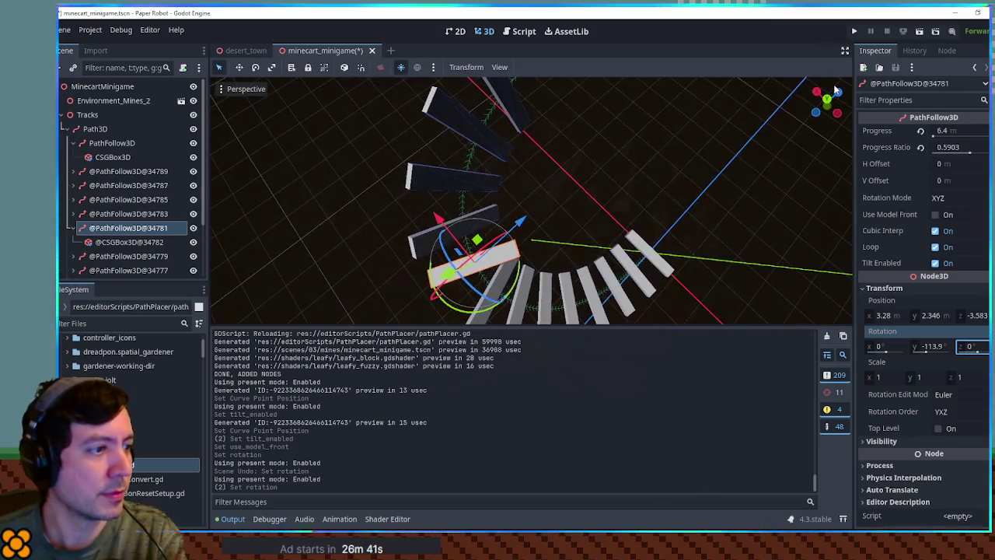
pyautogui.moveTo(919, 345); pyautogui.dragTo(935, 346)
pyautogui.hotkey('ctrl', 'z')
pyautogui.moveTo(780, 244)
pyautogui.mouseDown()
pyautogui.moveTo(554, 112)
pyautogui.moveTo(457, 99)
pyautogui.moveTo(430, 111)
pyautogui.moveTo(508, 195)
pyautogui.moveTo(633, 119)
pyautogui.moveTo(591, 125)
pyautogui.moveTo(544, 113)
pyautogui.moveTo(572, 135)
pyautogui.moveTo(401, 146)
pyautogui.moveTo(515, 191)
pyautogui.moveTo(654, 120)
pyautogui.moveTo(685, 88)
pyautogui.moveTo(760, 110)
pyautogui.moveTo(723, 132)
pyautogui.moveTo(744, 151)
pyautogui.moveTo(437, 141)
pyautogui.moveTo(232, 160)
pyautogui.moveTo(812, 174)
pyautogui.moveTo(566, 168)
pyautogui.moveTo(613, 199)
pyautogui.moveTo(541, 183)
pyautogui.mouseUp()
pyautogui.scroll(-2, 568, 170)
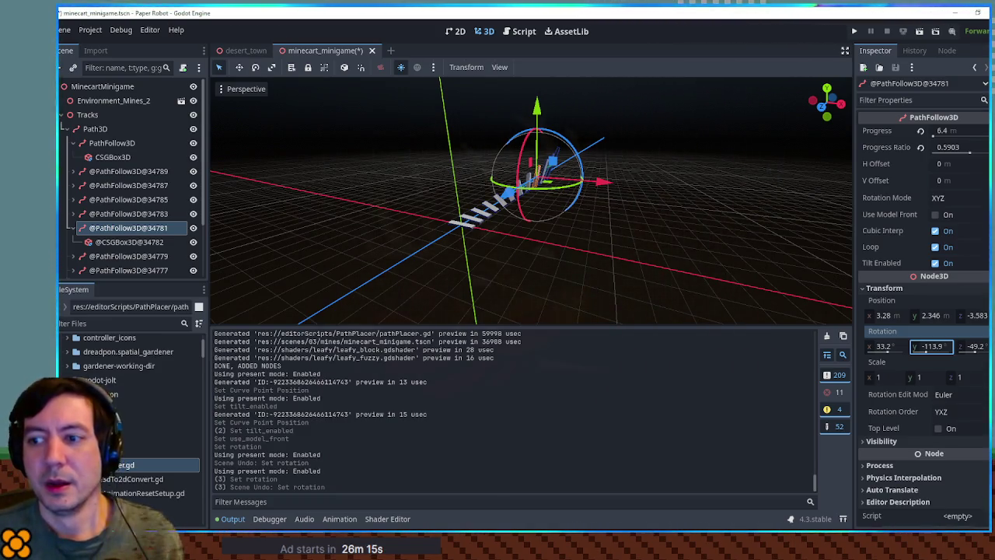
pyautogui.moveTo(610, 204)
pyautogui.mouseDown()
pyautogui.moveTo(236, 197)
pyautogui.moveTo(738, 196)
pyautogui.moveTo(470, 201)
pyautogui.moveTo(334, 224)
pyautogui.mouseUp()
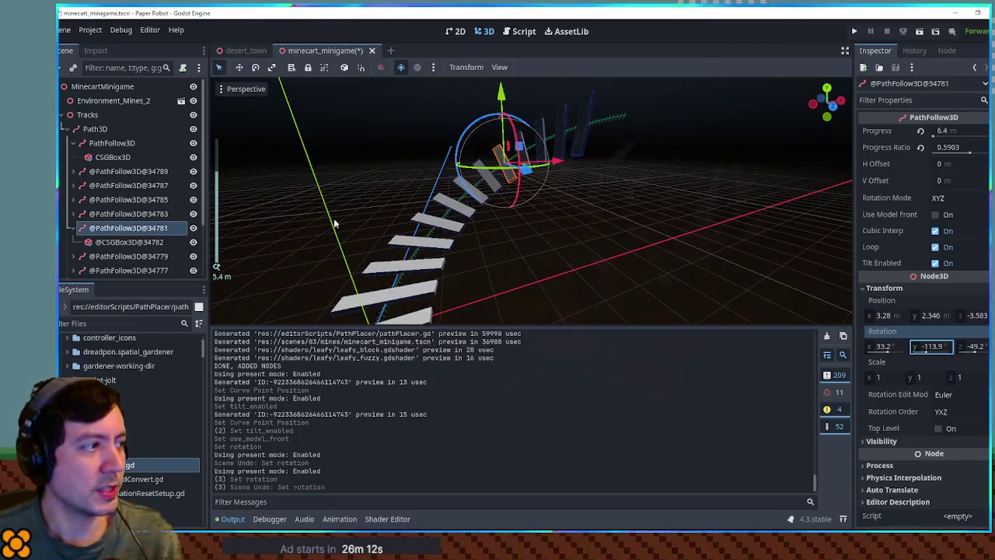
pyautogui.click(122, 177)
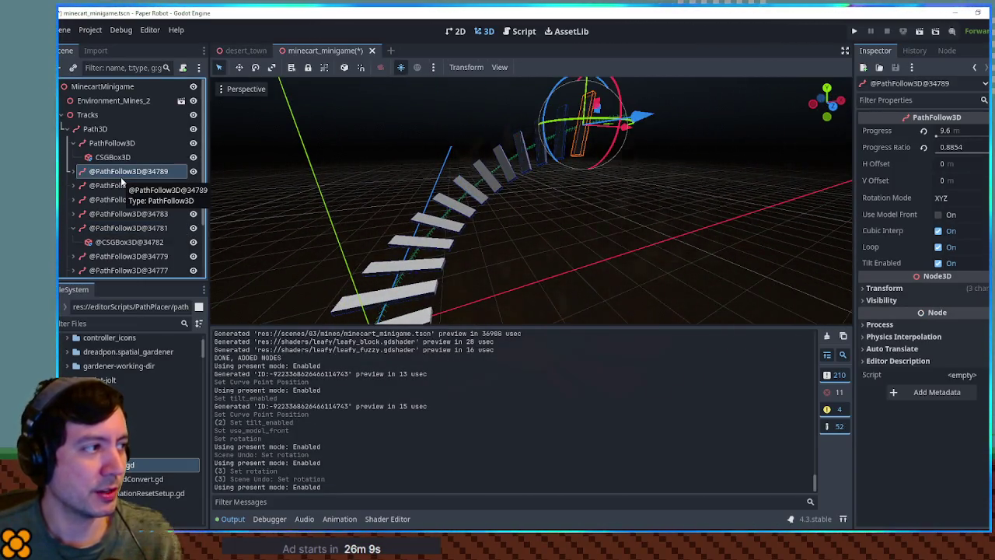
pyautogui.scroll(-3, 121, 202)
pyautogui.keyDown('shift'); pyautogui.click(132, 268); pyautogui.keyUp('shift')
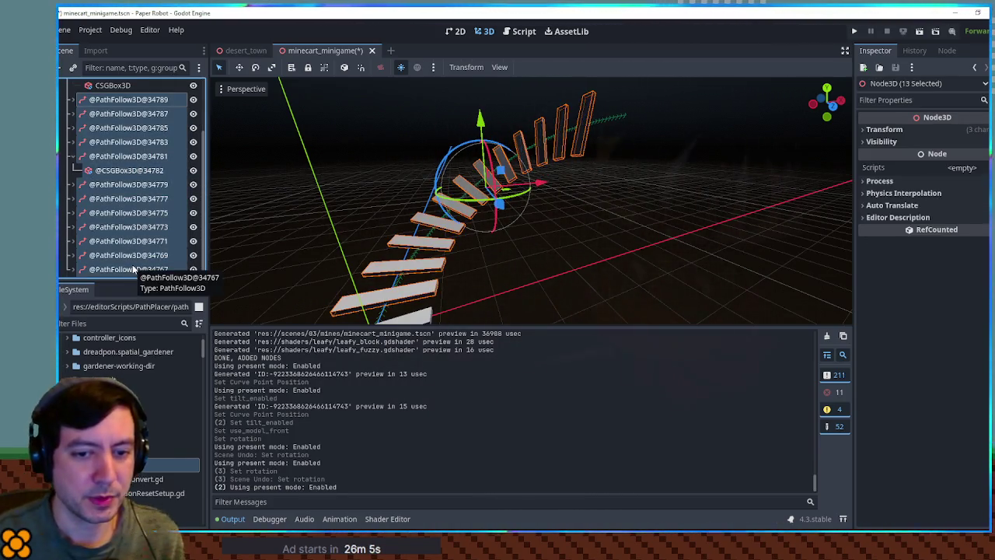
pyautogui.press('Delete')
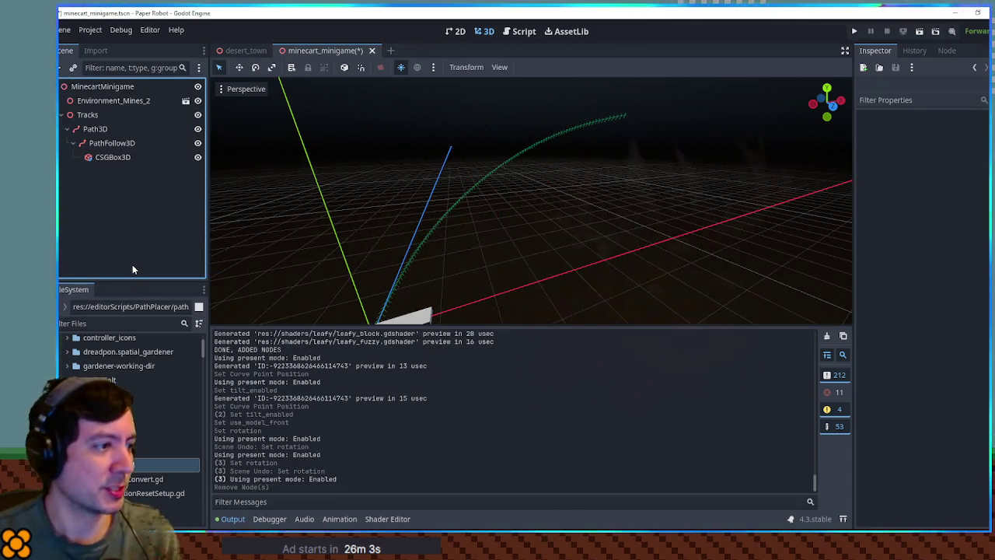
# Lower the Path3D end point back near ground level and enlarge the 3D view
pyautogui.click(626, 117)
pyautogui.click(628, 114)
pyautogui.moveTo(611, 90)
pyautogui.mouseDown()
pyautogui.moveTo(610, 152)
pyautogui.moveTo(591, 190)
pyautogui.moveTo(594, 124)
pyautogui.mouseUp()
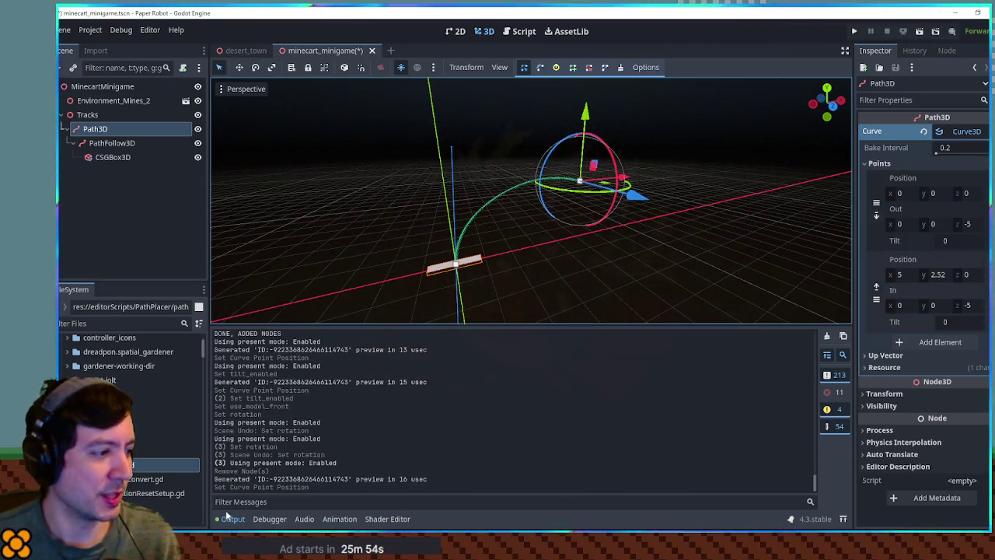
pyautogui.moveTo(329, 325); pyautogui.dragTo(330, 400)
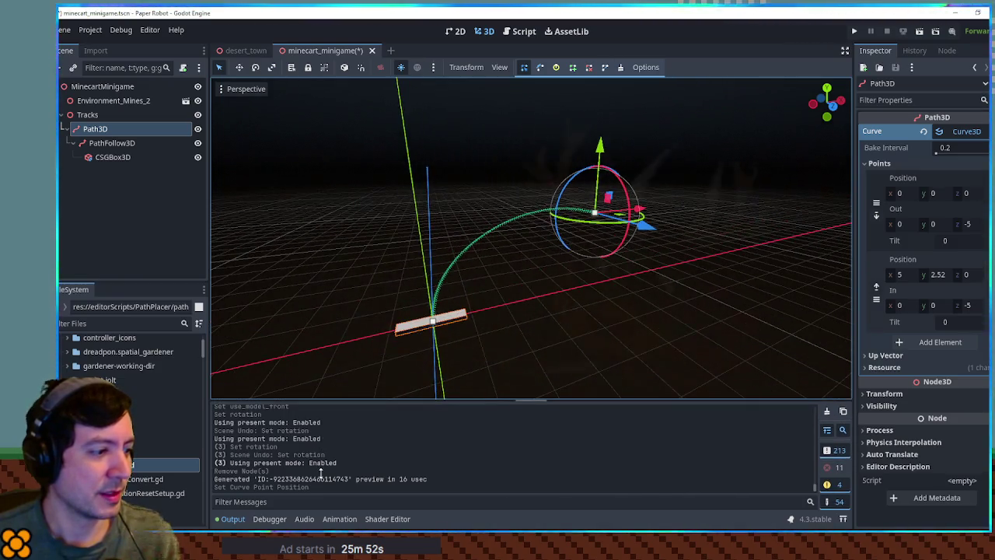
pyautogui.moveTo(551, 245); pyautogui.dragTo(511, 285)
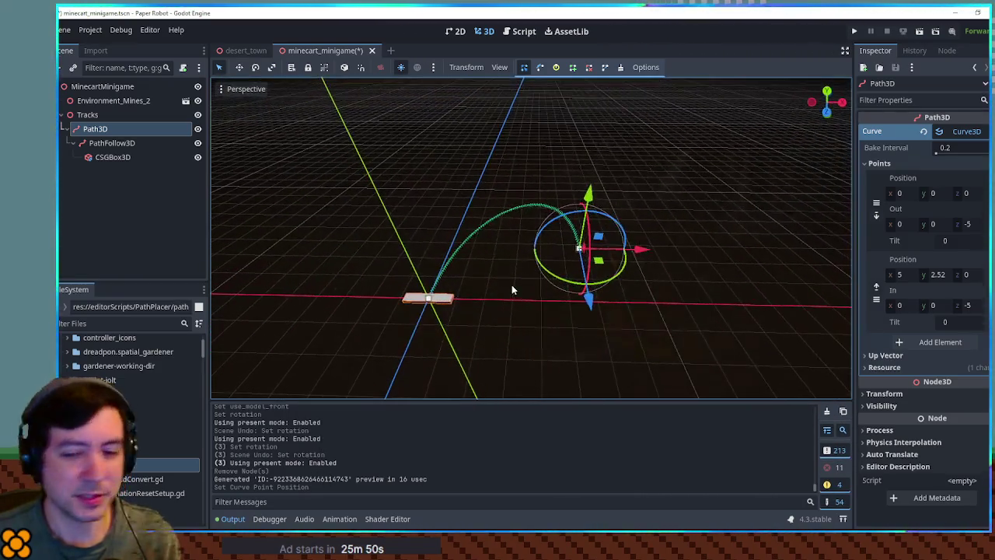
# Add a third curve point at x 10 with its In handle z set to 5
pyautogui.click(935, 342)
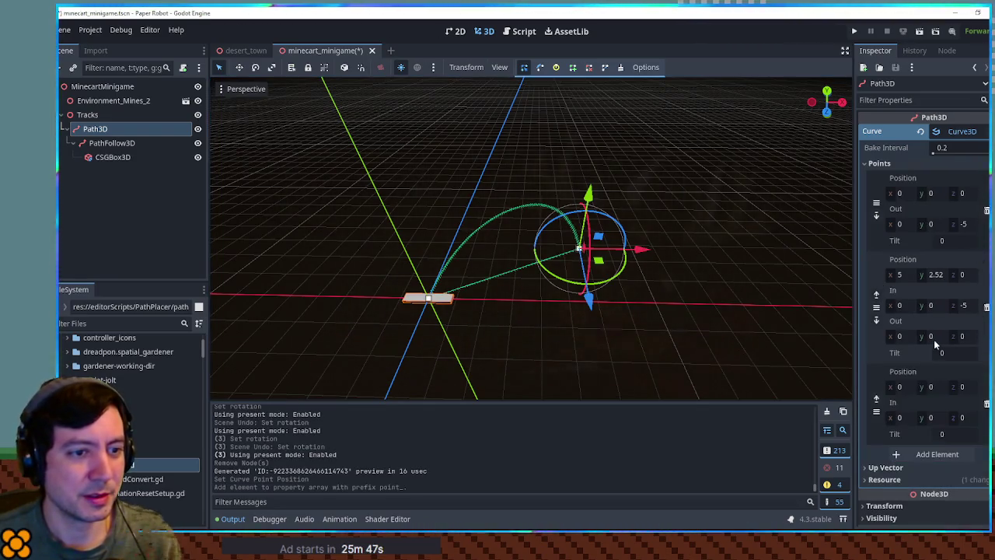
pyautogui.click(909, 389)
pyautogui.write('10')
pyautogui.press('Return')
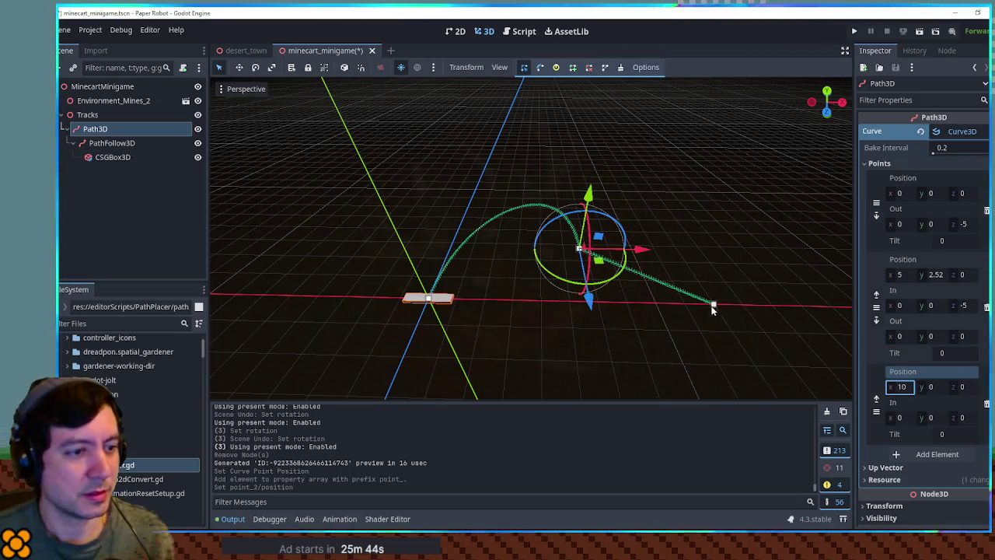
pyautogui.click(967, 418)
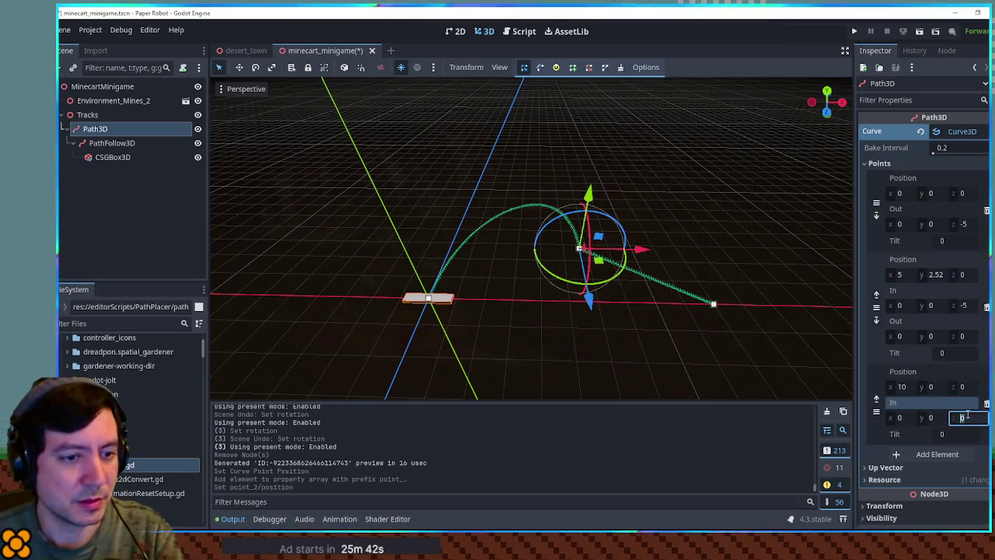
pyautogui.write('5')
pyautogui.press('Return')
# Set the middle point's Out z to 5 and orbit to view the looping curve
pyautogui.click(964, 336)
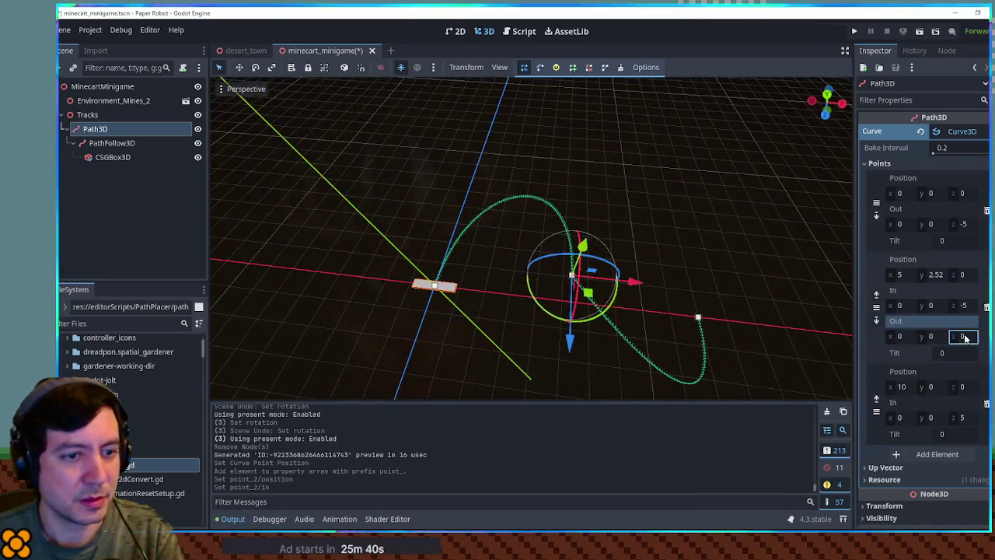
pyautogui.write('5')
pyautogui.press('Return')
pyautogui.moveTo(785, 326)
pyautogui.mouseDown()
pyautogui.moveTo(720, 216)
pyautogui.moveTo(777, 213)
pyautogui.moveTo(676, 246)
pyautogui.moveTo(648, 222)
pyautogui.moveTo(766, 272)
pyautogui.moveTo(604, 224)
pyautogui.moveTo(610, 272)
pyautogui.mouseUp()
pyautogui.moveTo(672, 277)
pyautogui.mouseDown()
pyautogui.moveTo(603, 210)
pyautogui.moveTo(550, 213)
pyautogui.moveTo(626, 209)
pyautogui.moveTo(303, 193)
pyautogui.mouseUp()
pyautogui.click(111, 143)
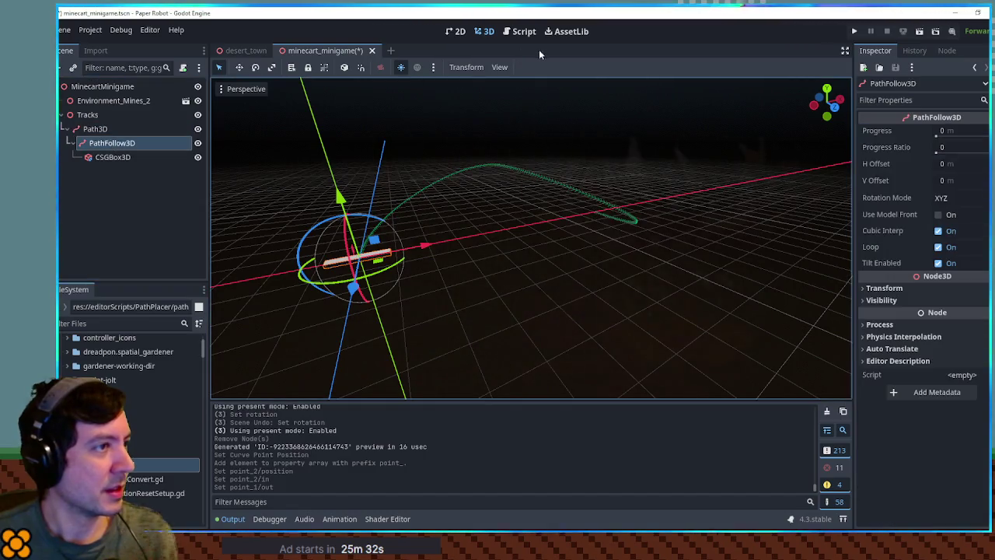
# Run pathPlacer.gd with Ctrl+Shift+X and orbit the 3D view to inspect the boxes along the curve
pyautogui.click(524, 33)
pyautogui.hotkey('ctrl', 'shift', 'x')
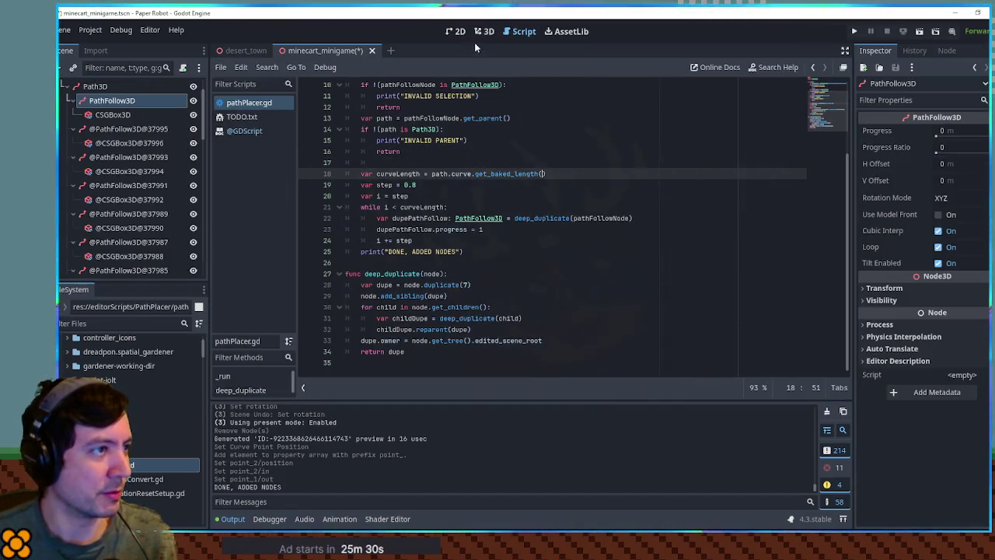
pyautogui.click(489, 32)
pyautogui.moveTo(614, 220)
pyautogui.mouseDown()
pyautogui.moveTo(789, 185)
pyautogui.moveTo(659, 230)
pyautogui.moveTo(549, 225)
pyautogui.moveTo(478, 196)
pyautogui.moveTo(342, 184)
pyautogui.moveTo(498, 264)
pyautogui.moveTo(642, 273)
pyautogui.moveTo(563, 256)
pyautogui.moveTo(804, 272)
pyautogui.moveTo(676, 266)
pyautogui.moveTo(579, 237)
pyautogui.mouseUp()
pyautogui.moveTo(479, 217)
pyautogui.mouseDown()
pyautogui.moveTo(658, 229)
pyautogui.moveTo(762, 216)
pyautogui.moveTo(784, 199)
pyautogui.moveTo(660, 204)
pyautogui.moveTo(283, 178)
pyautogui.moveTo(289, 160)
pyautogui.moveTo(371, 160)
pyautogui.moveTo(457, 211)
pyautogui.mouseUp()
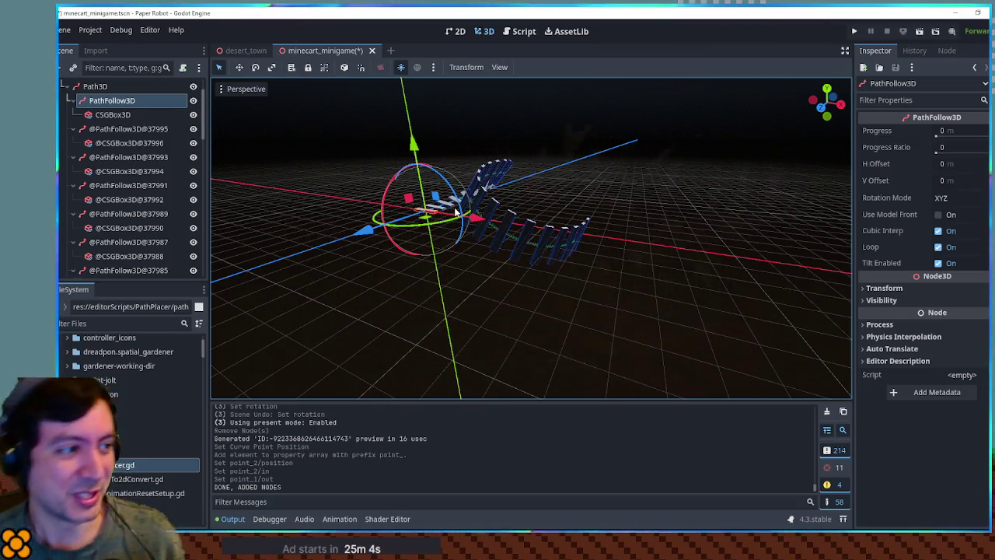
pyautogui.moveTo(438, 198)
pyautogui.mouseDown()
pyautogui.moveTo(534, 192)
pyautogui.moveTo(738, 215)
pyautogui.moveTo(629, 202)
pyautogui.moveTo(736, 165)
pyautogui.moveTo(725, 157)
pyautogui.moveTo(654, 168)
pyautogui.moveTo(606, 197)
pyautogui.mouseUp()
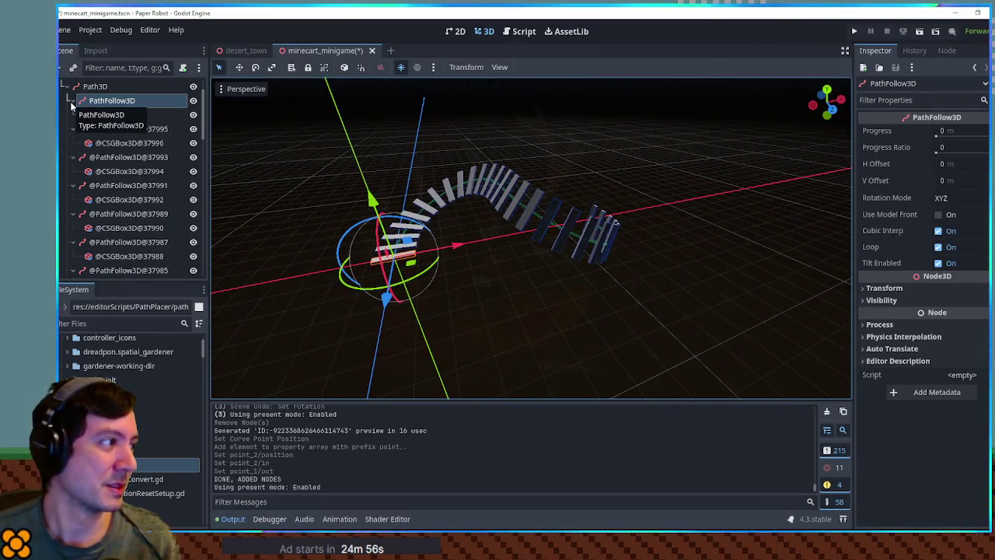
pyautogui.scroll(2, 113, 117)
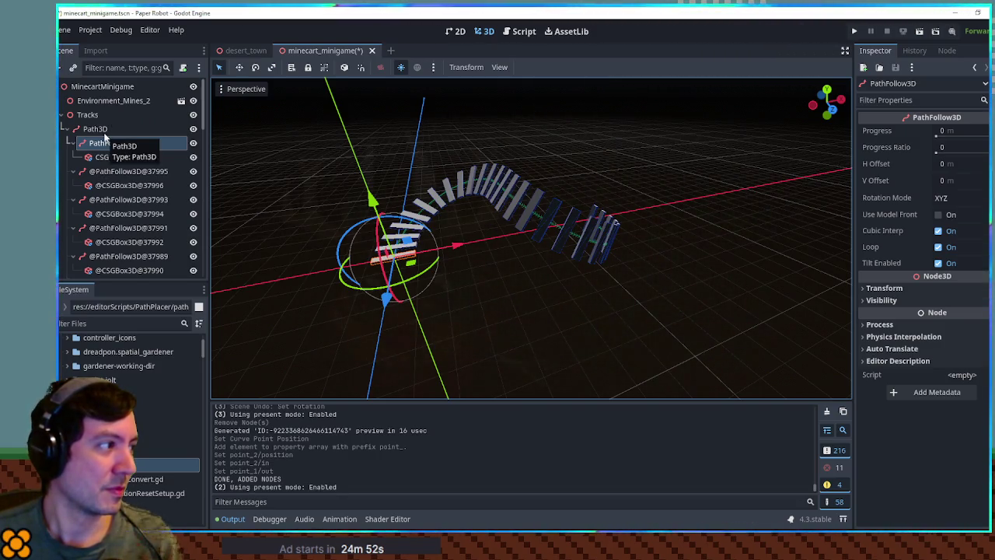
# Delete the 52 generated copies in the Scene dock, then select Path3D and the Tracks node
pyautogui.click(114, 172)
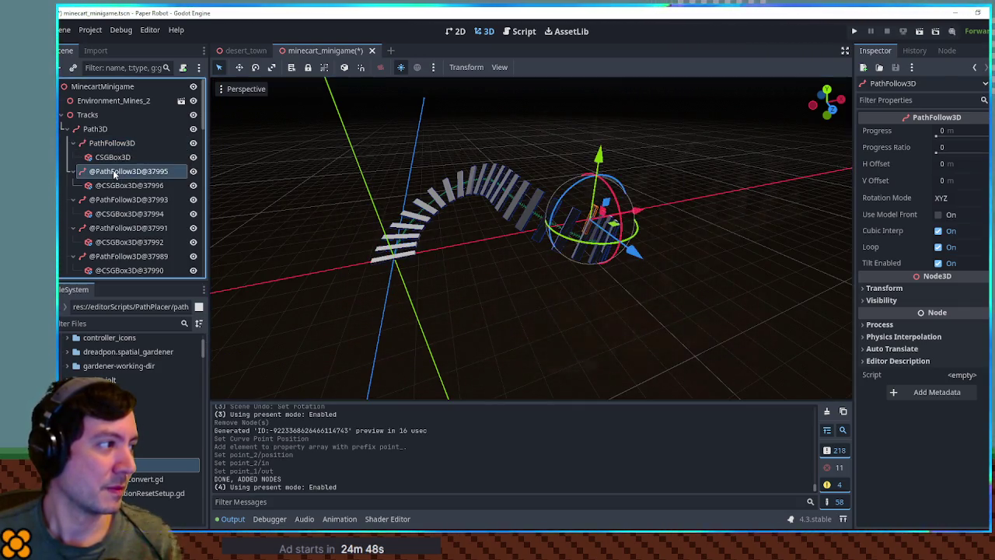
pyautogui.scroll(-10, 114, 173)
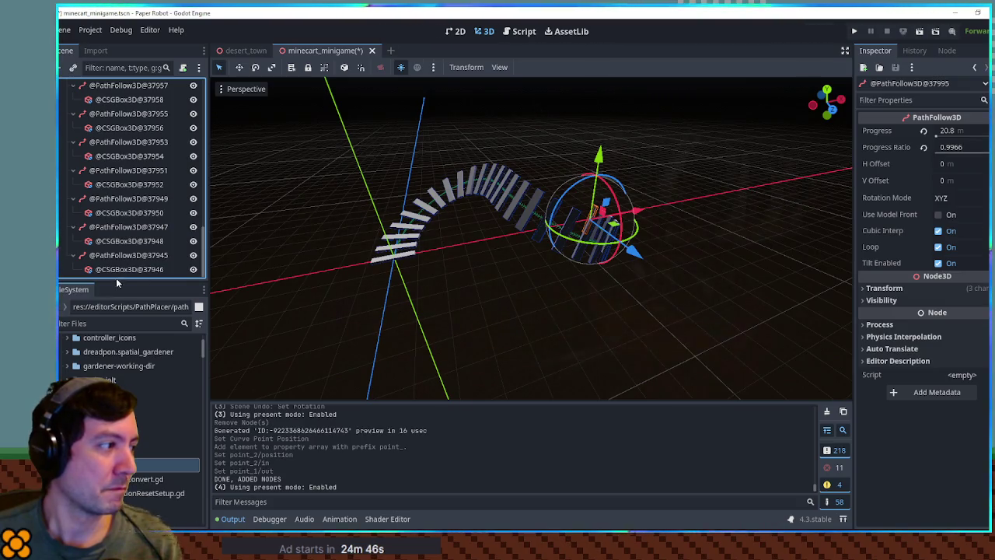
pyautogui.keyDown('shift'); pyautogui.click(116, 270); pyautogui.keyUp('shift')
pyautogui.press('Delete')
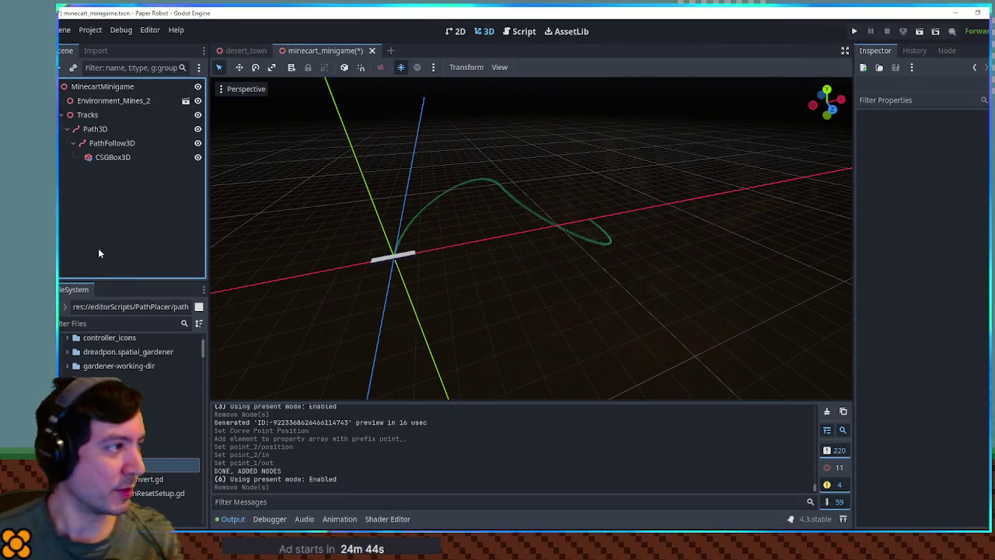
pyautogui.click(95, 129)
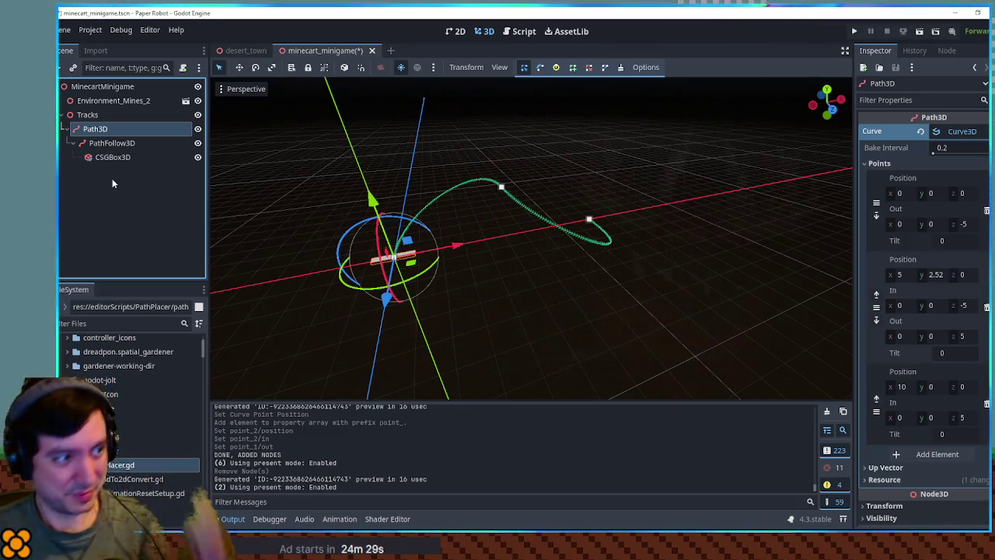
pyautogui.click(100, 118)
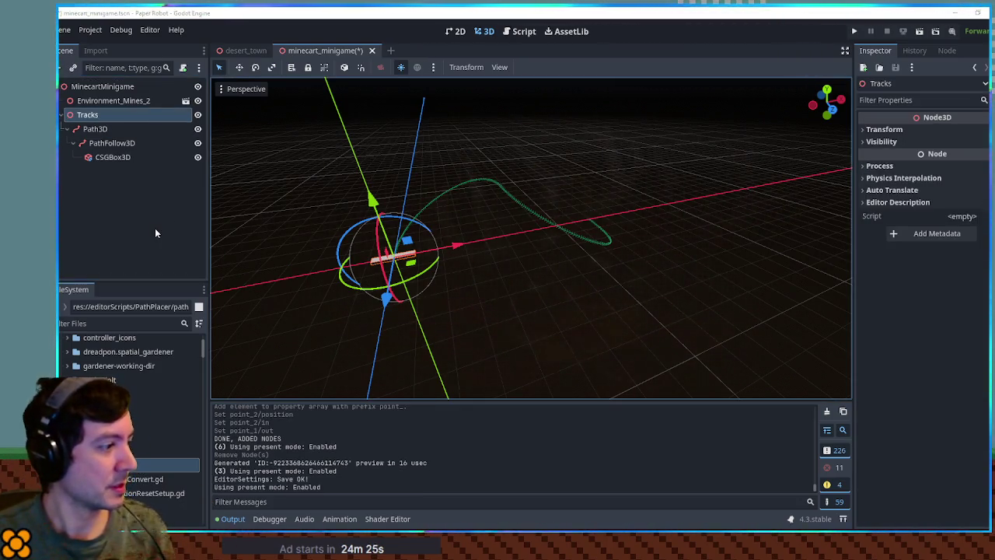
pyautogui.click(88, 116)
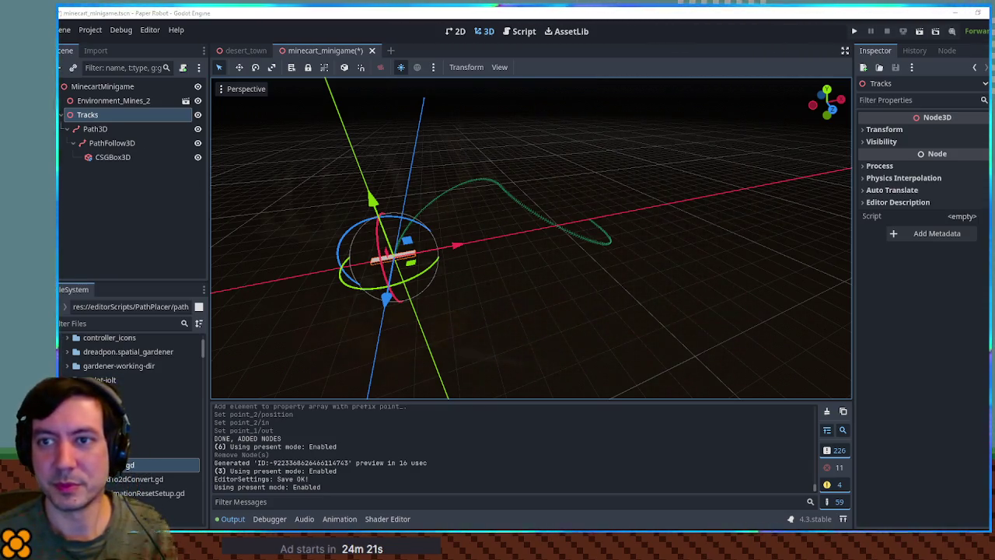
# Add a Node3D under Tracks and rename it TrackTest
pyautogui.hotkey('ctrl', 'a')
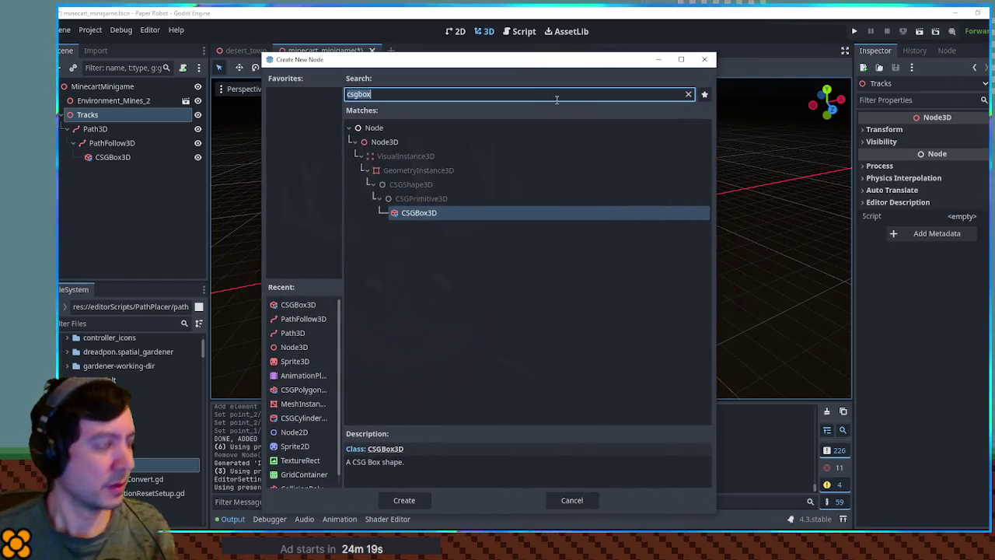
pyautogui.write('node3d')
pyautogui.press('Return')
pyautogui.press('F2')
pyautogui.write('TrackT')
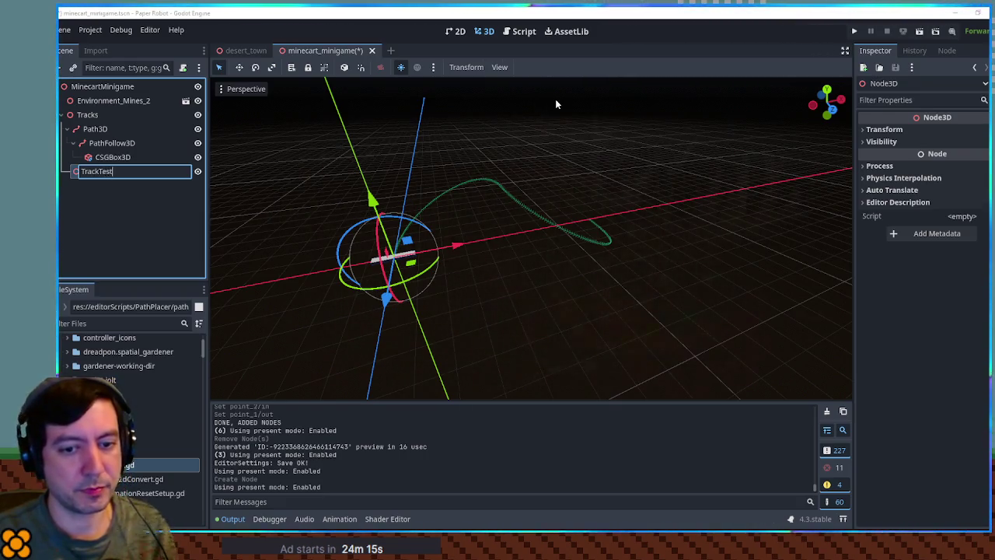
pyautogui.write('est')
pyautogui.press('Return')
# Move Path3D inside TrackTest, then search the FileSystem dock for 'mincart'
pyautogui.click(90, 128)
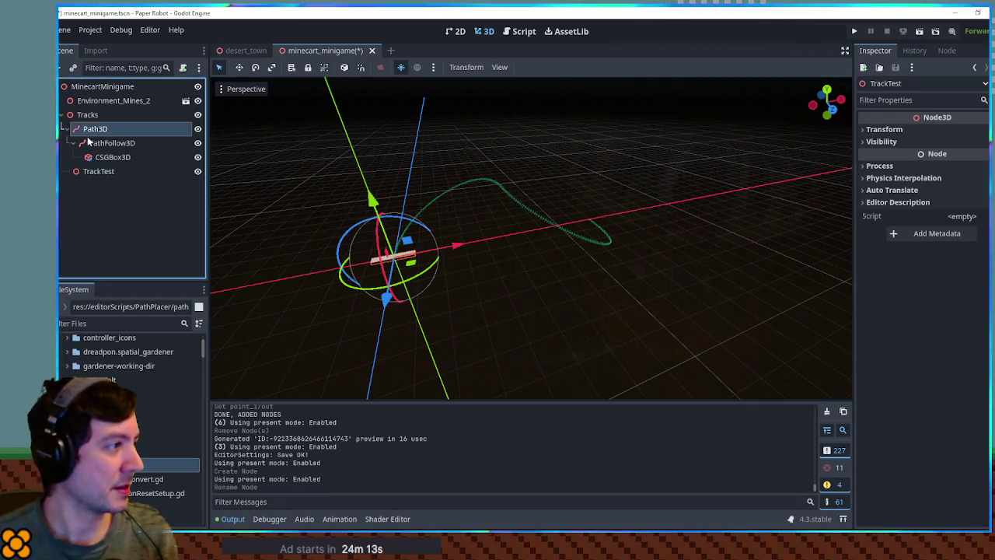
pyautogui.moveTo(99, 175); pyautogui.dragTo(98, 171)
pyautogui.click(98, 129)
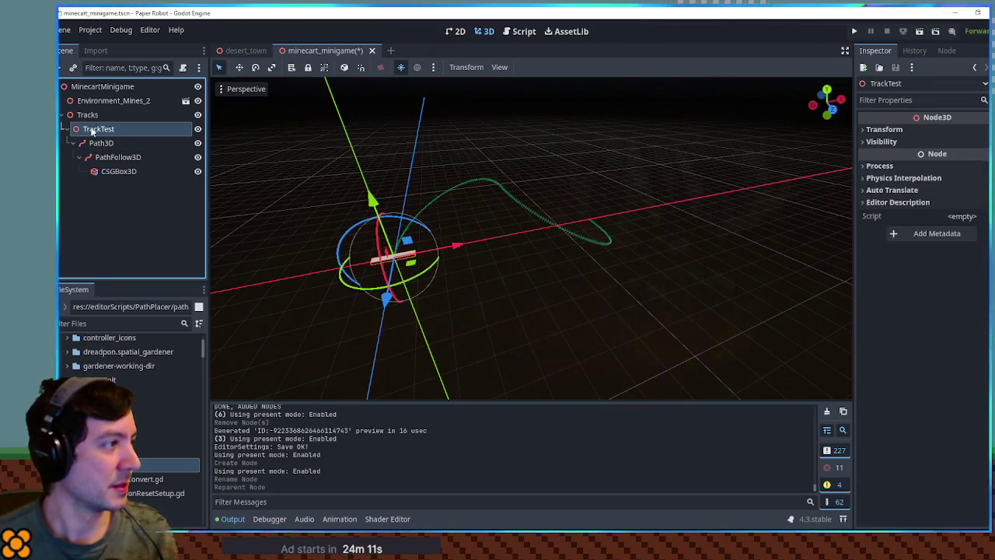
pyautogui.hotkey('ctrl', 'a')
pyautogui.press('BackSpace')
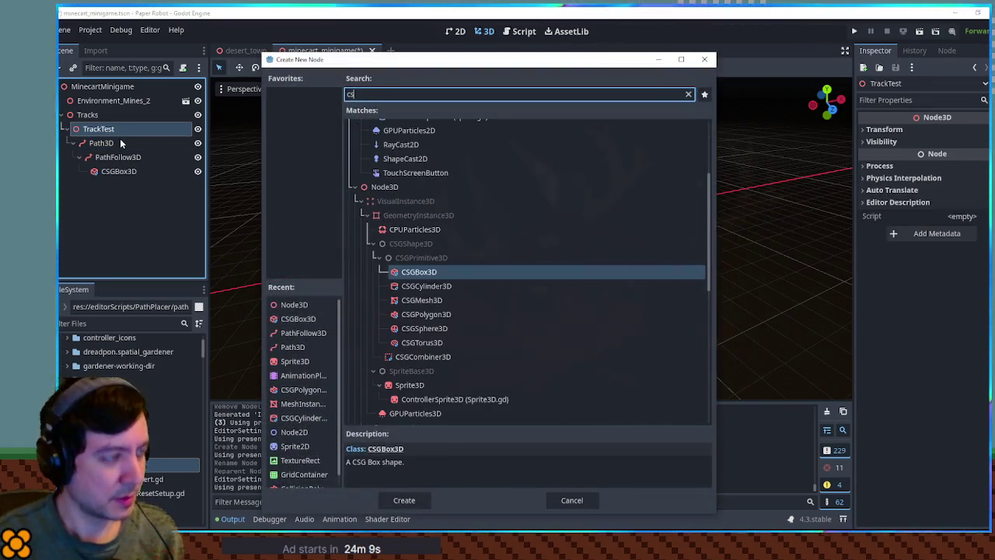
pyautogui.press('Escape')
pyautogui.click(127, 317)
pyautogui.write('mincart')
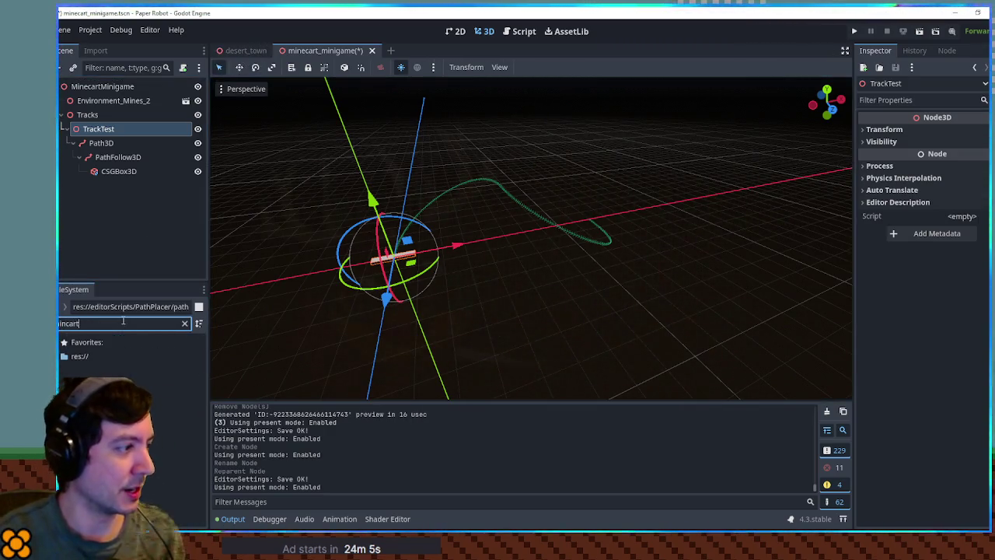
# Filter the FileSystem dock and open cartTileStraight.tscn and cartTileSmallCurveRight.tscn
pyautogui.press('BackSpace')
pyautogui.write('e')
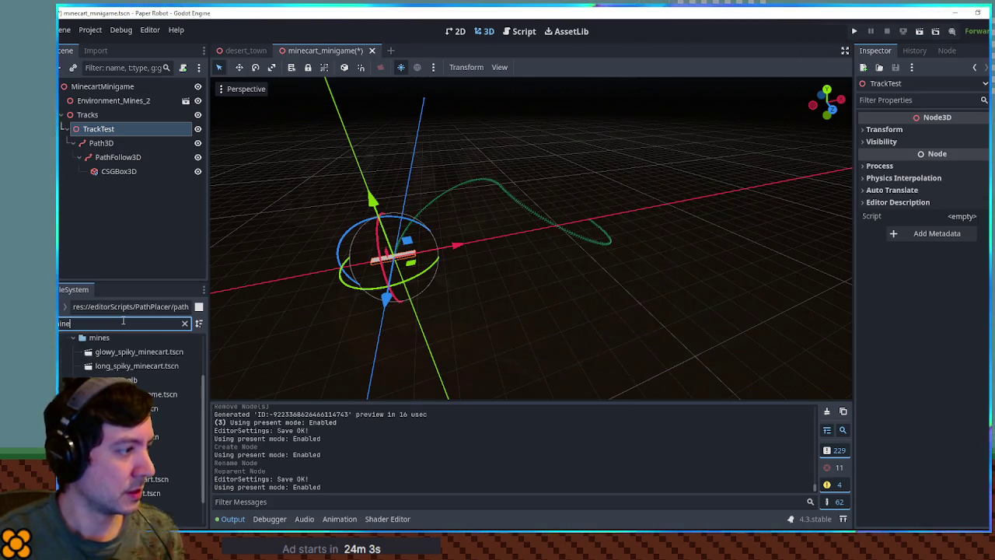
pyautogui.write('tra')
pyautogui.write('ck')
pyautogui.write(' tile')
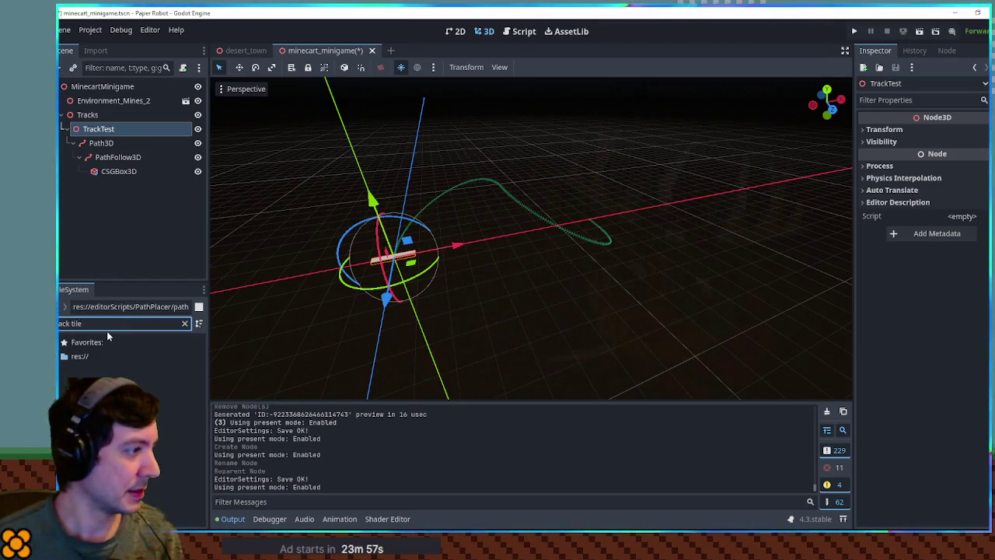
pyautogui.press('BackSpace')
pyautogui.press('BackSpace')
pyautogui.press('BackSpace')
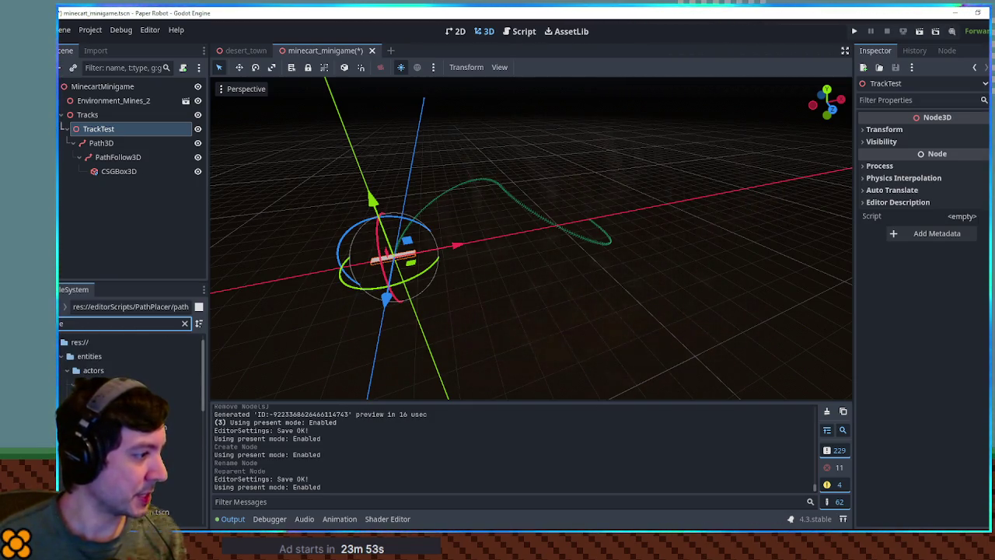
pyautogui.scroll(-5, 132, 427)
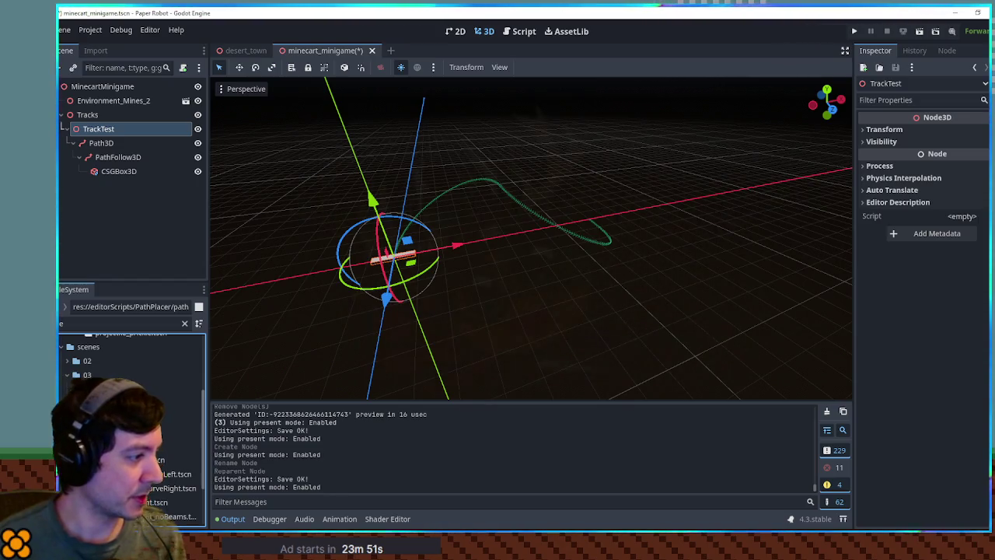
pyautogui.scroll(-3, 132, 427)
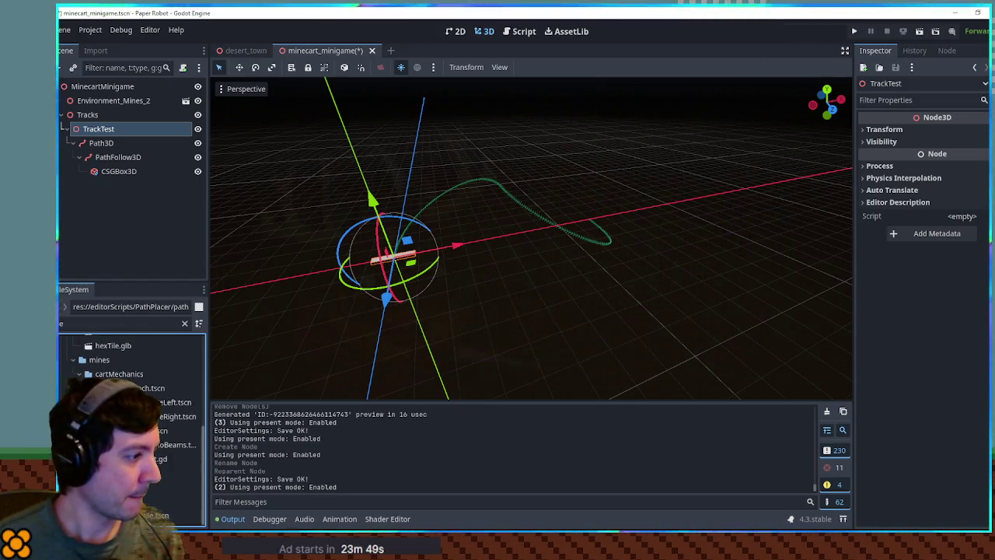
pyautogui.doubleClick(156, 430)
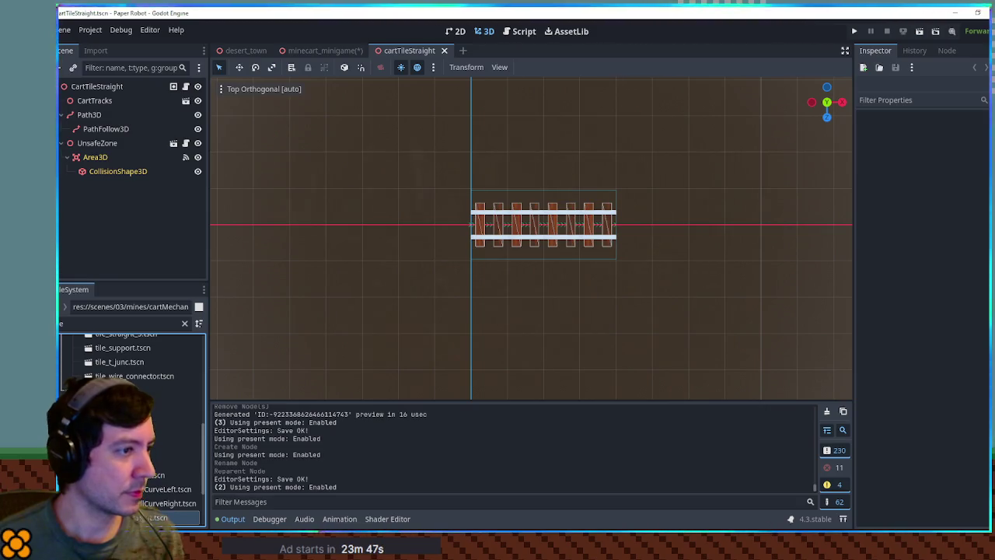
pyautogui.doubleClick(155, 503)
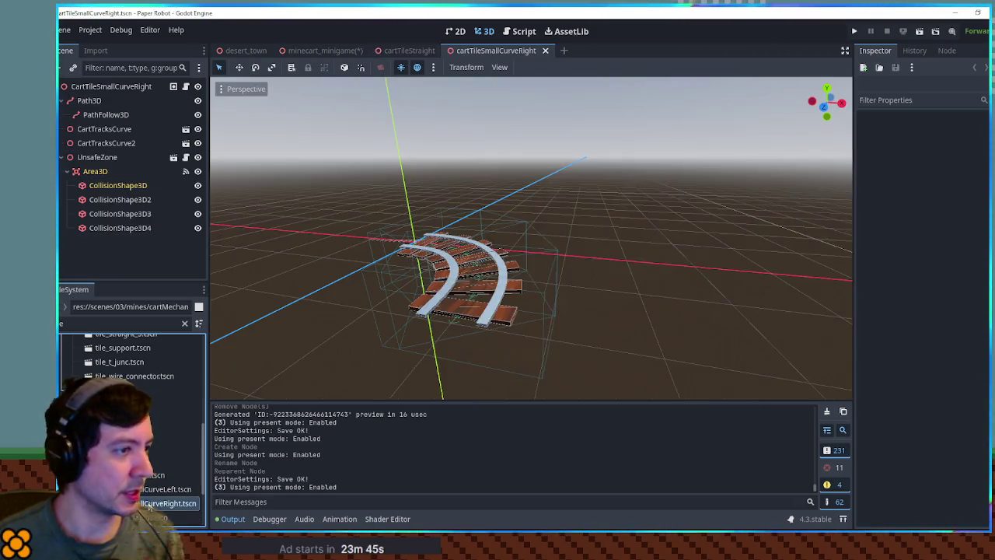
# View the curved tile from the side and select the CartTracksCurve and CartTracksCurve2 pieces
pyautogui.scroll(5, 565, 315)
pyautogui.scroll(-5, 564, 316)
pyautogui.moveTo(564, 316); pyautogui.dragTo(564, 377)
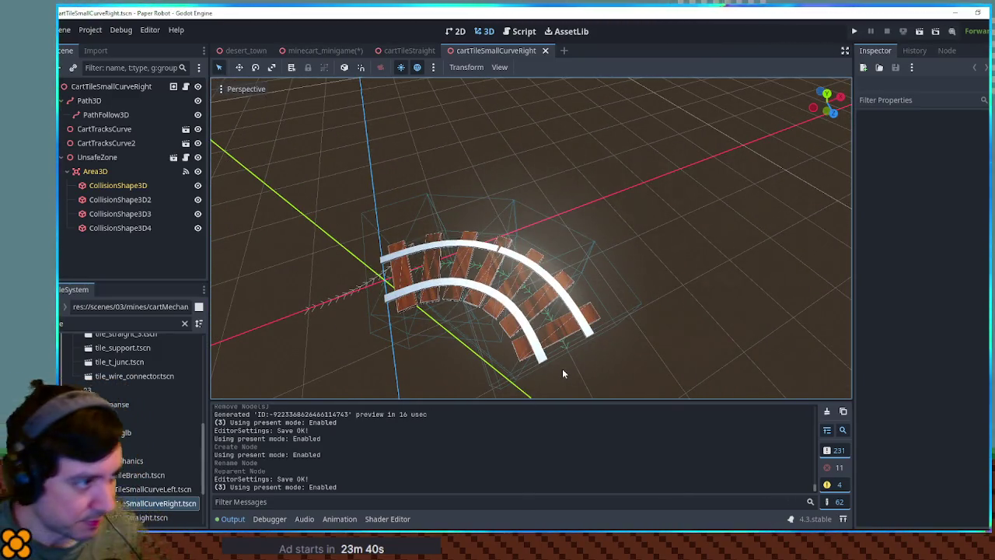
pyautogui.click(450, 285)
pyautogui.click(523, 323)
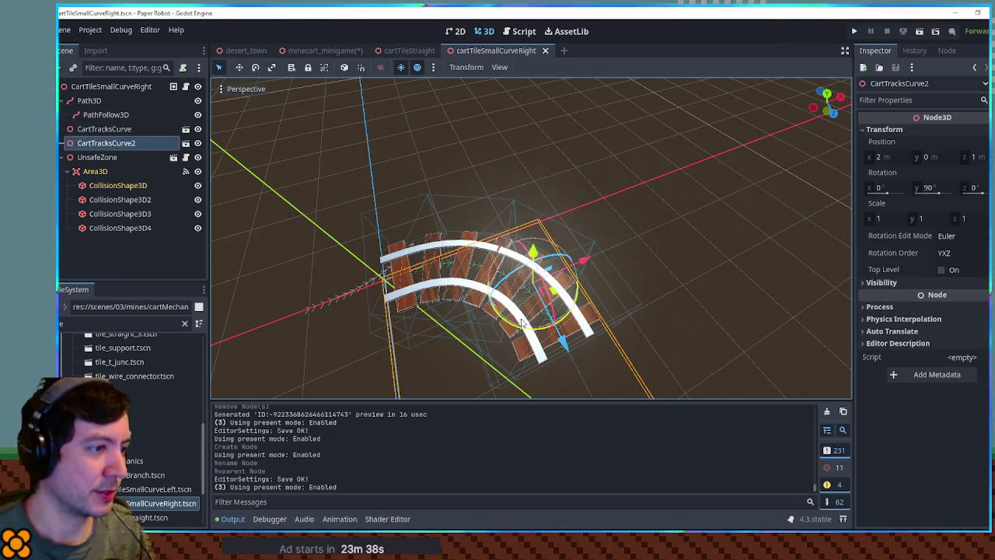
pyautogui.moveTo(639, 298); pyautogui.dragTo(660, 272)
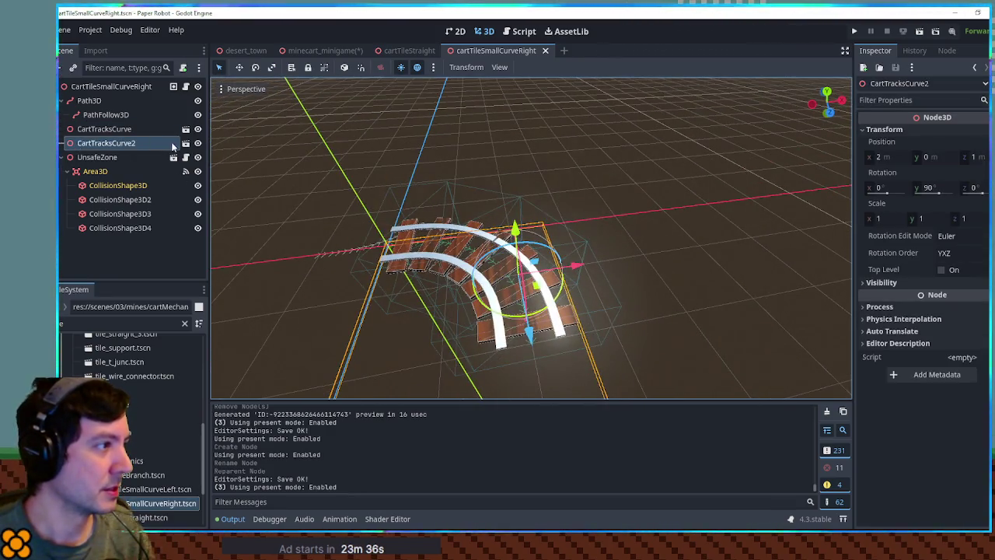
# Open CartTracksCurve2 as its own scene, expand Rails, and select the CSGPolygon3D rail
pyautogui.click(173, 143)
pyautogui.scroll(5, 610, 259)
pyautogui.moveTo(630, 231); pyautogui.dragTo(645, 218)
pyautogui.click(65, 115)
pyautogui.click(91, 143)
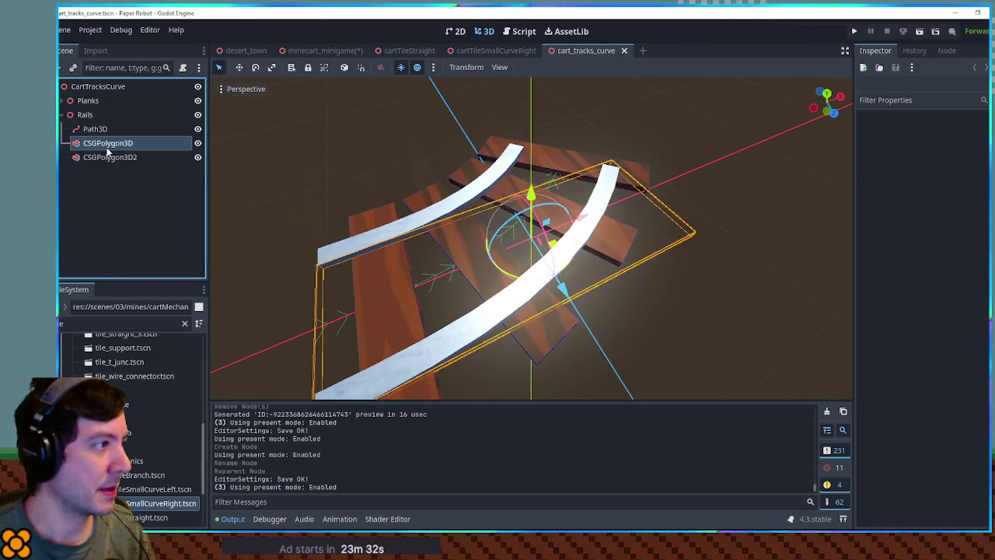
# Select both rail CSGPolygon3D nodes in cart_tracks_curve, then switch to the minecart_minigame scene
pyautogui.moveTo(444, 255)
pyautogui.mouseDown()
pyautogui.moveTo(405, 241)
pyautogui.moveTo(366, 255)
pyautogui.moveTo(379, 252)
pyautogui.mouseUp()
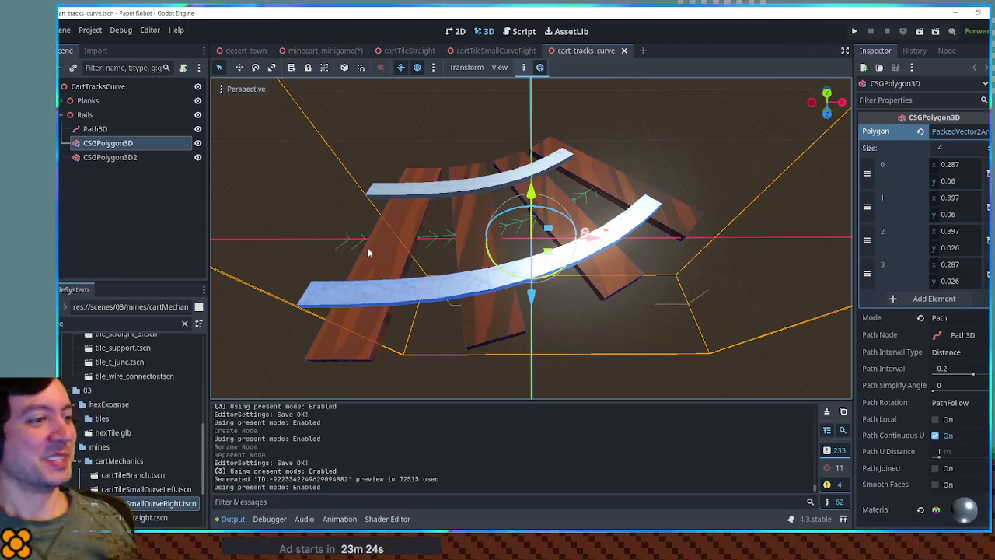
pyautogui.click(376, 194)
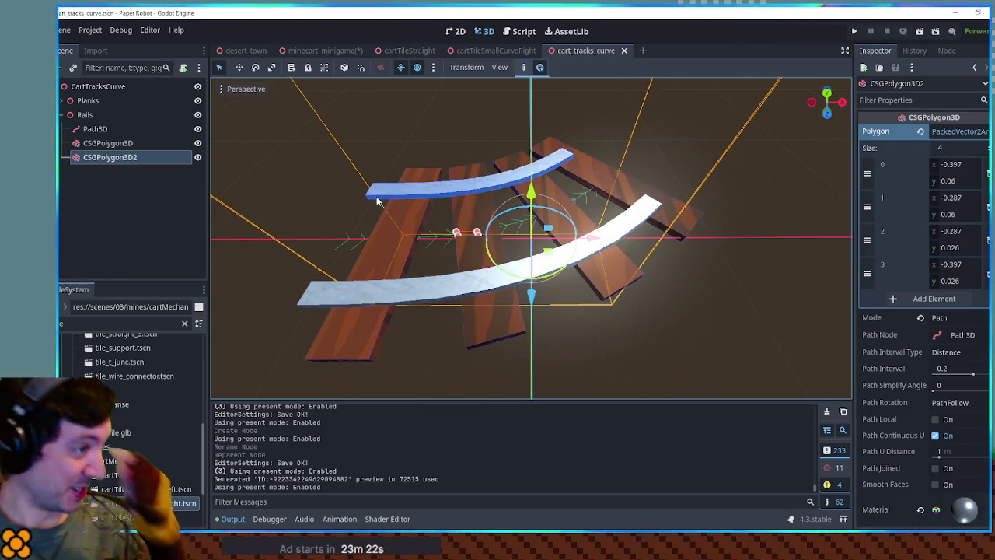
pyautogui.click(327, 297)
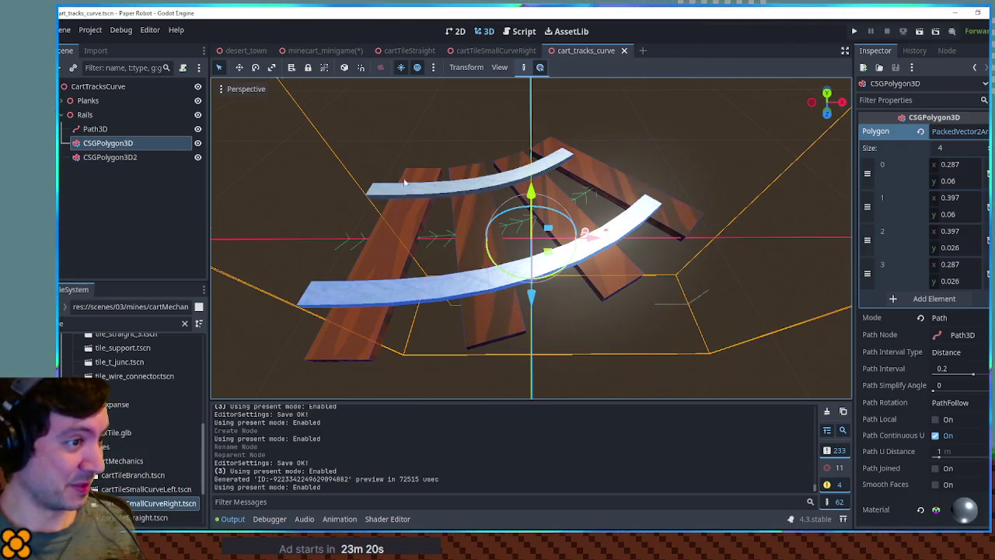
pyautogui.keyDown('shift'); pyautogui.click(132, 159); pyautogui.keyUp('shift')
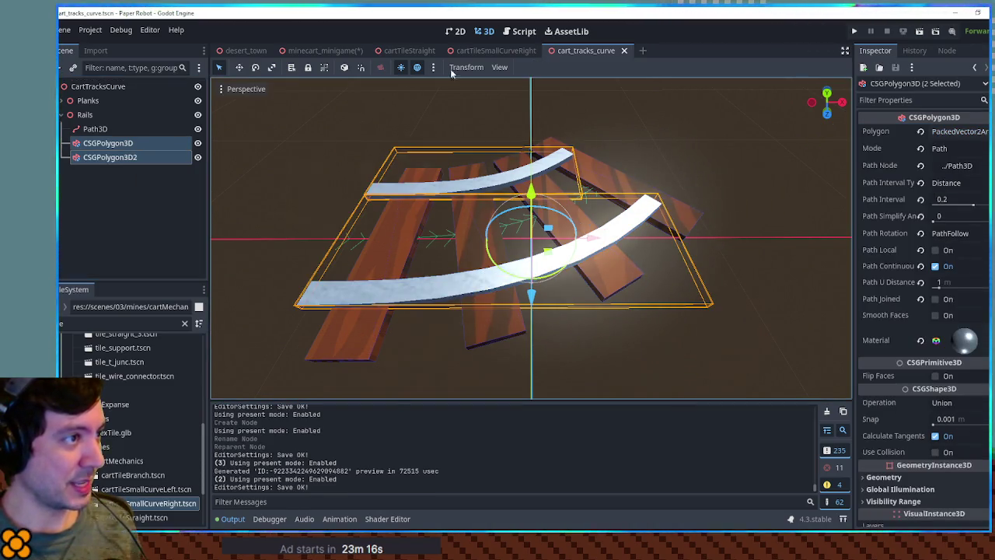
pyautogui.click(313, 51)
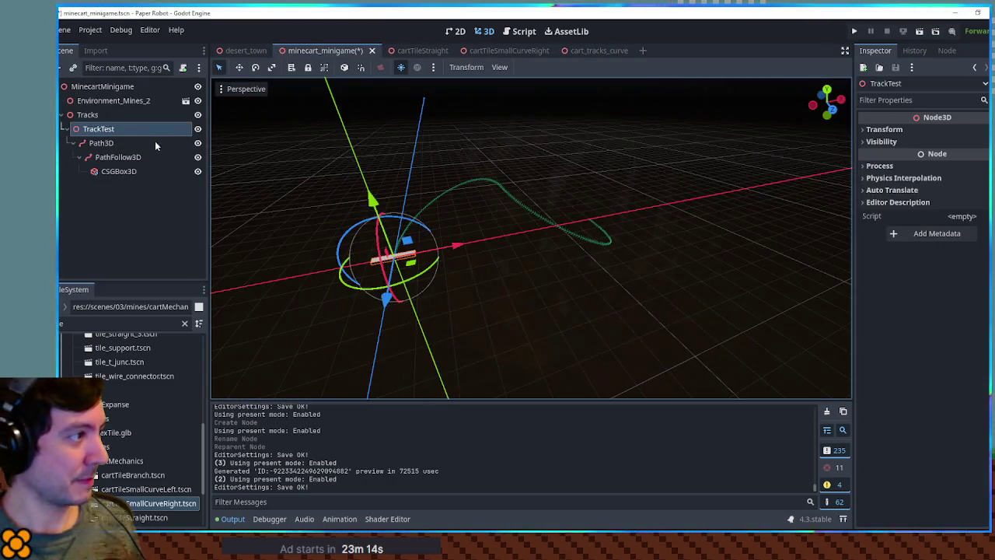
# Paste both rail polygons as children of TrackTest
pyautogui.click(115, 130)
pyautogui.hotkey('ctrl', 'v')
pyautogui.scroll(5, 418, 234)
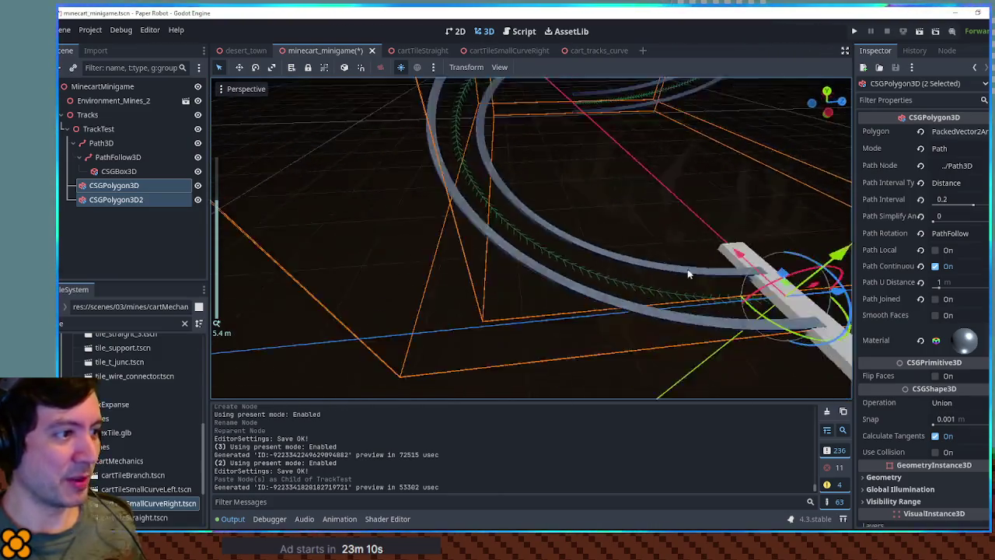
pyautogui.scroll(-3, 530, 235)
pyautogui.scroll(2, 530, 230)
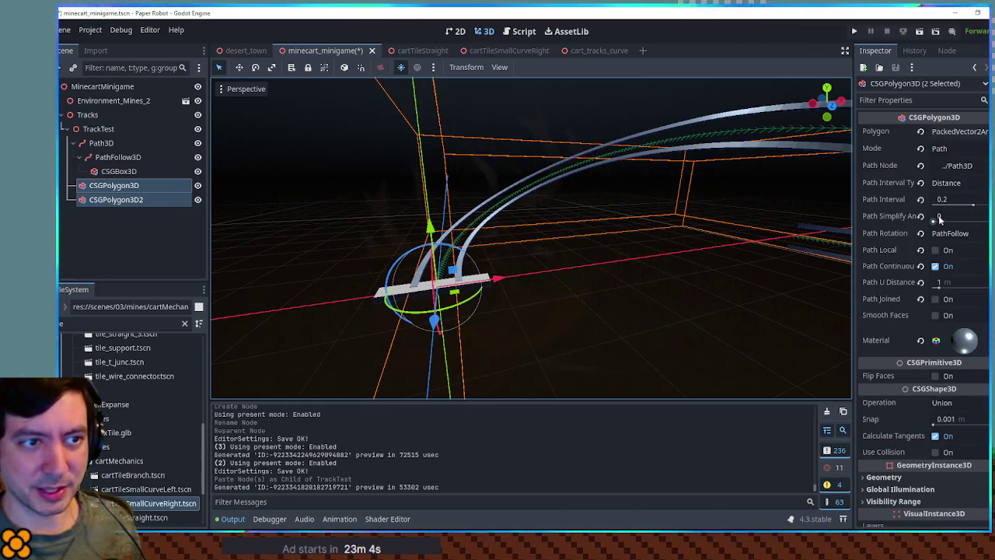
# Turn Smooth Faces on for both rails, inspect the shading, then turn it back off
pyautogui.click(934, 315)
pyautogui.moveTo(693, 196)
pyautogui.mouseDown()
pyautogui.moveTo(488, 211)
pyautogui.moveTo(533, 220)
pyautogui.mouseUp()
pyautogui.scroll(5, 608, 218)
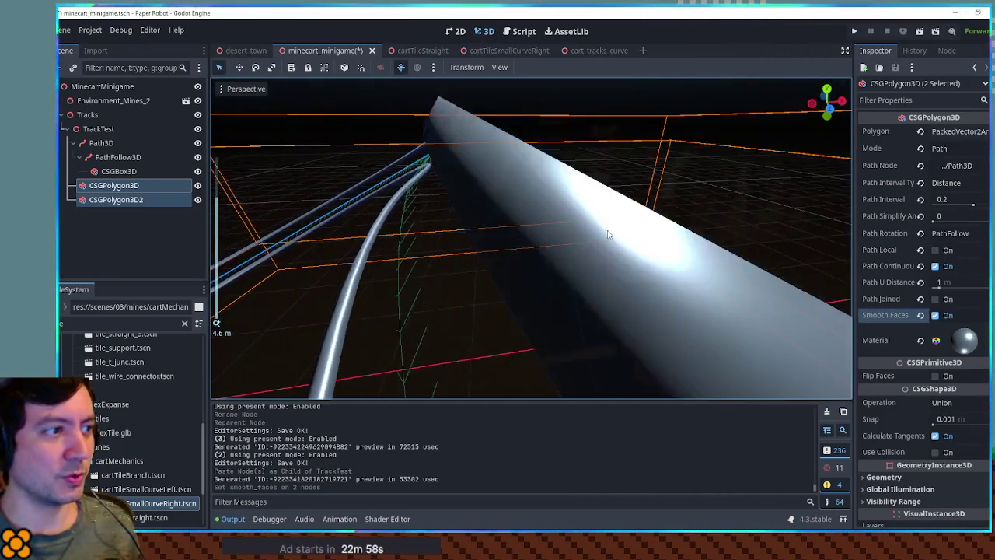
pyautogui.scroll(-5, 607, 234)
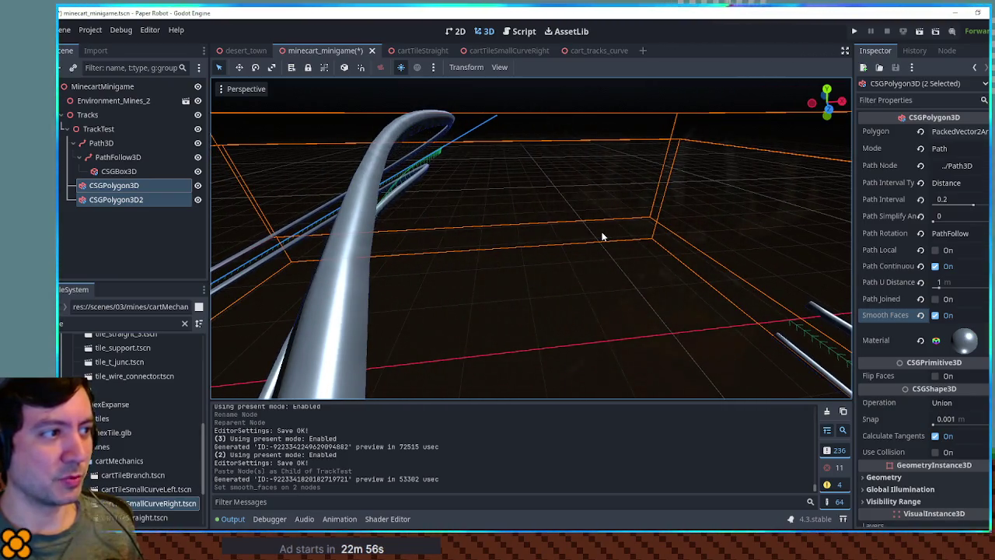
pyautogui.scroll(3, 601, 237)
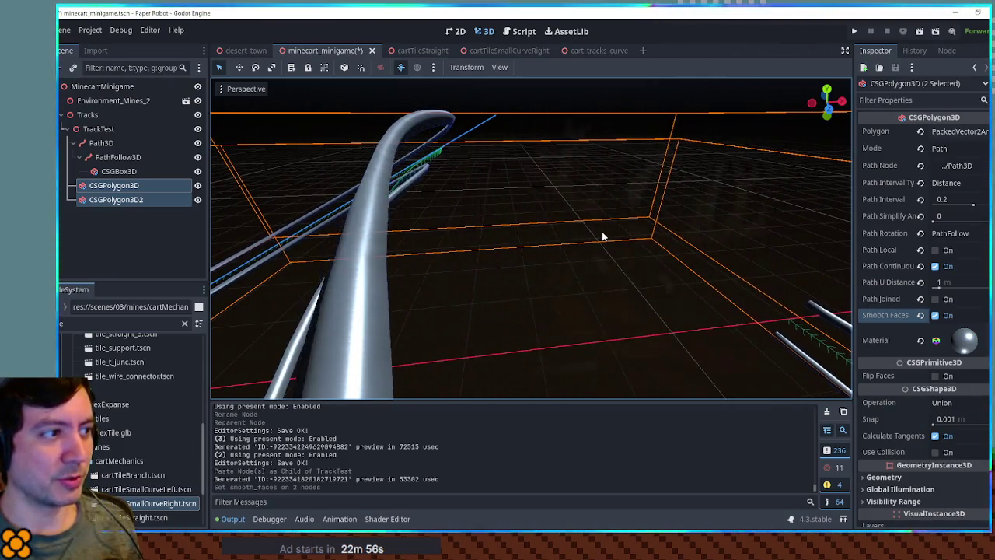
pyautogui.moveTo(608, 236); pyautogui.dragTo(847, 326)
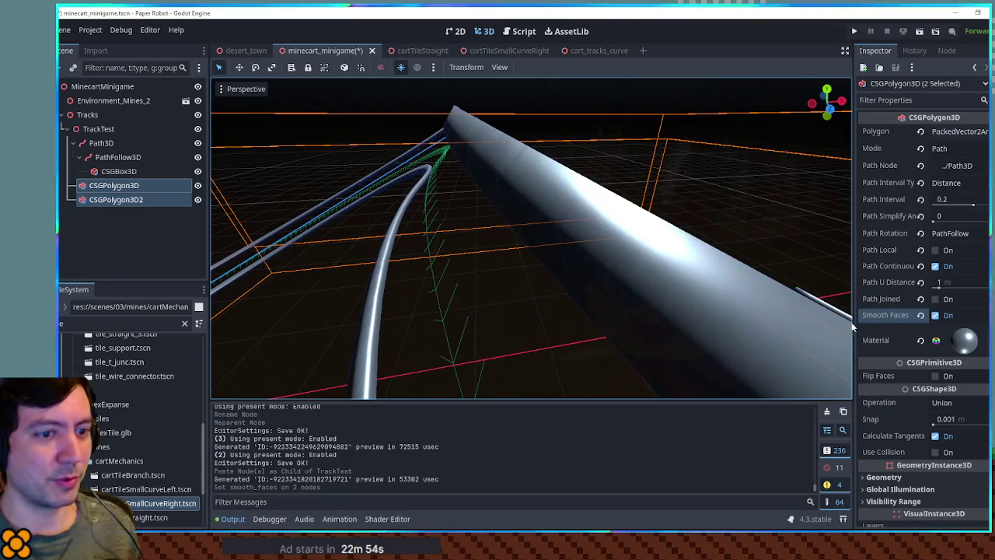
pyautogui.click(935, 315)
pyautogui.scroll(-5, 714, 267)
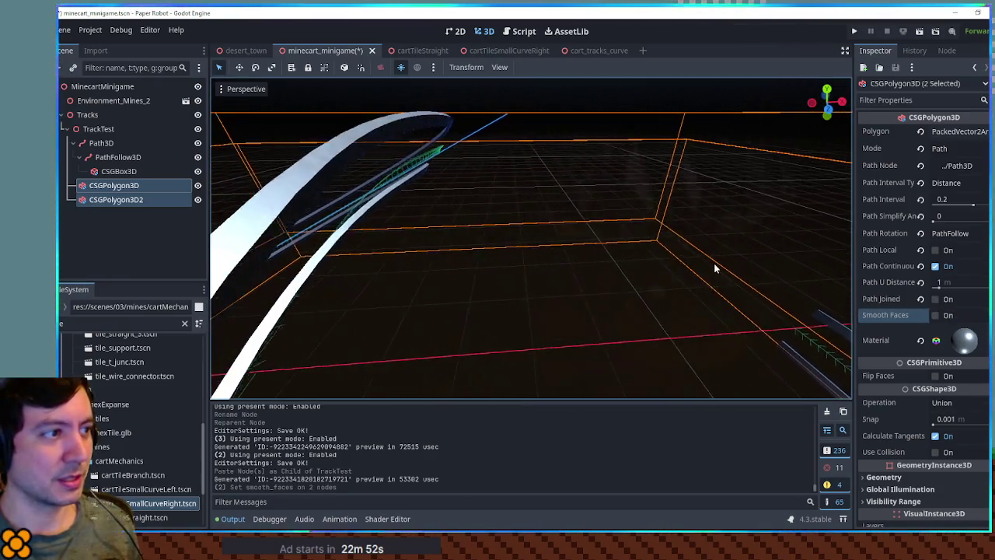
pyautogui.scroll(3, 723, 263)
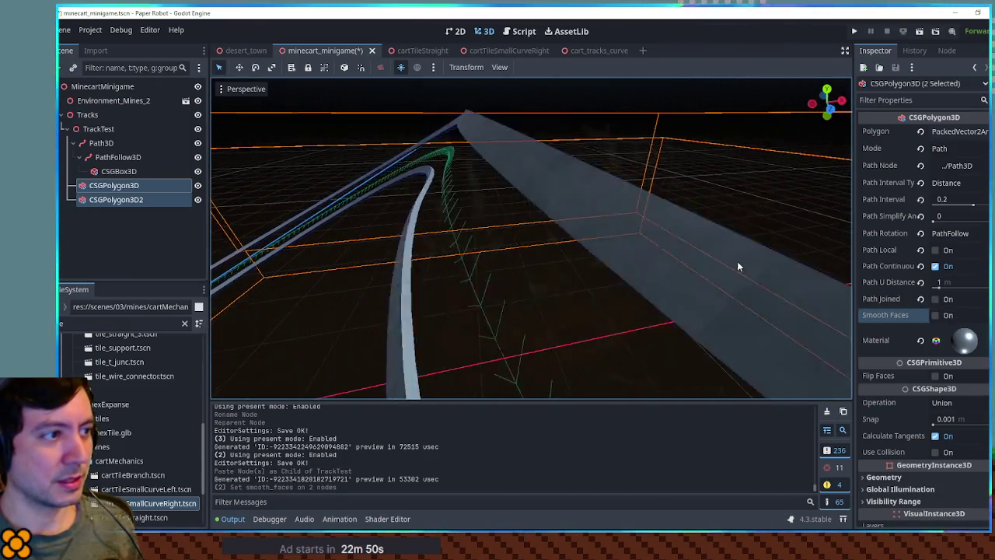
pyautogui.scroll(-5, 762, 265)
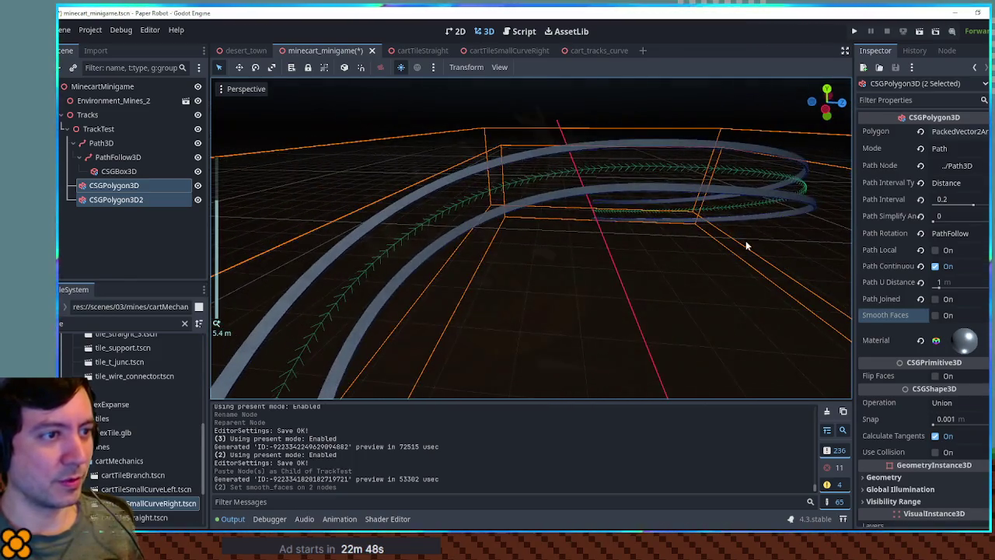
pyautogui.scroll(-4, 634, 258)
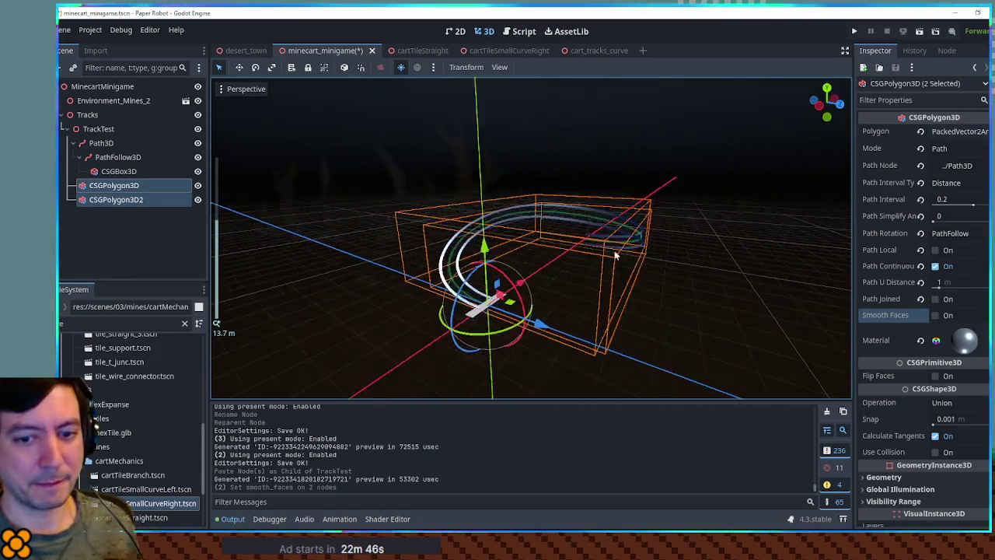
pyautogui.scroll(5, 591, 272)
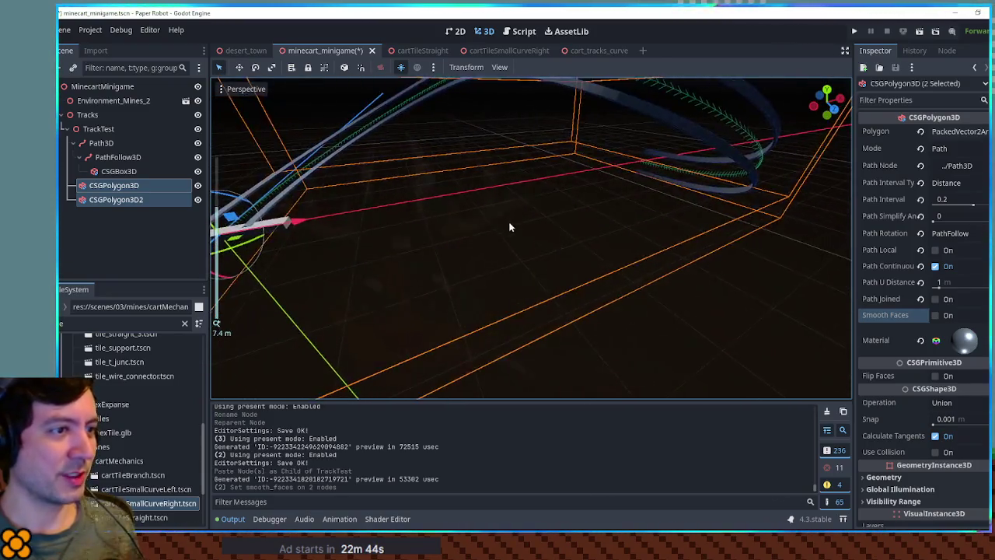
pyautogui.moveTo(605, 270); pyautogui.dragTo(552, 261)
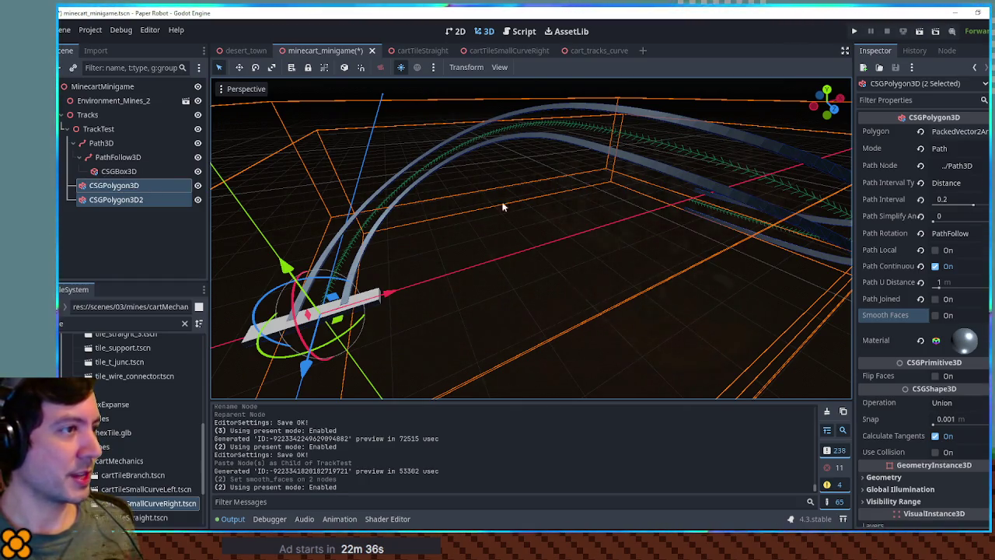
# Check a wooden plank in cart_tracks_curve, then select the CSGBox3D placeholder in minecart_minigame
pyautogui.click(589, 51)
pyautogui.click(377, 250)
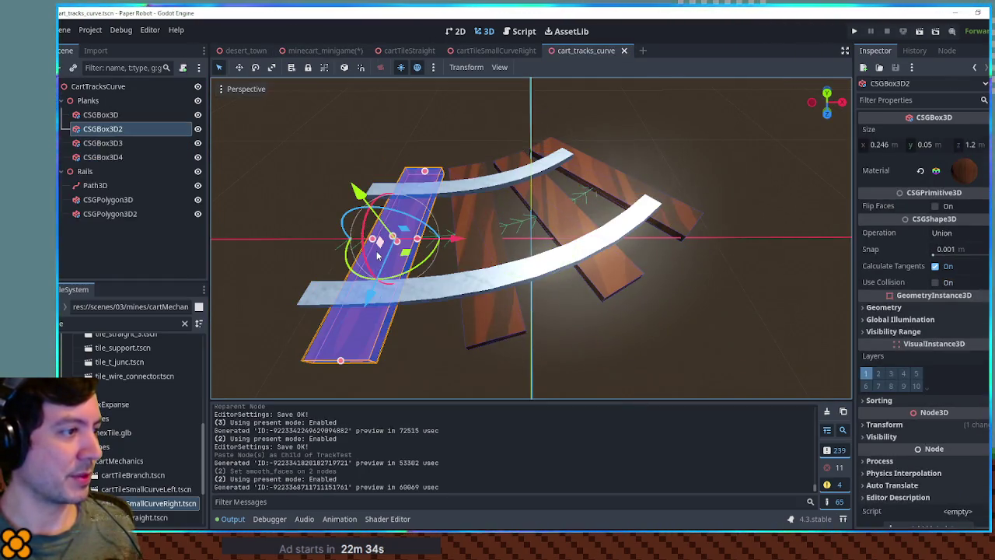
pyautogui.click(325, 50)
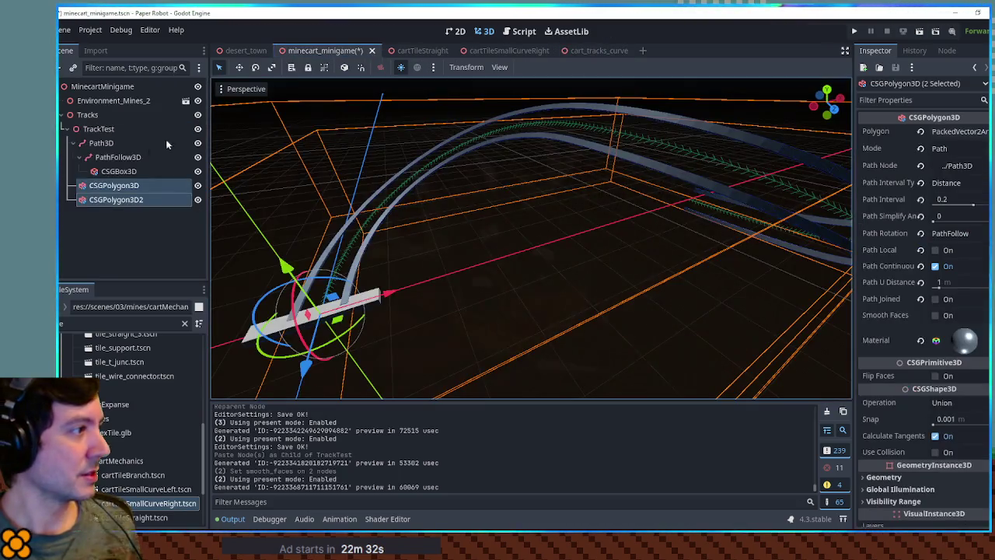
pyautogui.click(112, 172)
# Delete the CSGBox3D placeholder tie and save minecart_minigame
pyautogui.press('Delete')
pyautogui.press('Return')
pyautogui.click(116, 157)
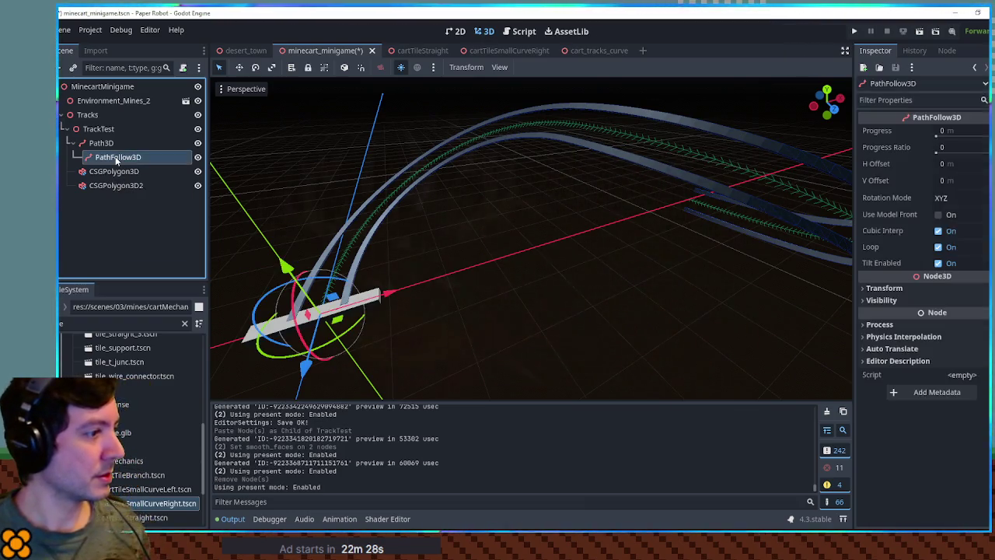
pyautogui.press('f')
pyautogui.click(431, 293)
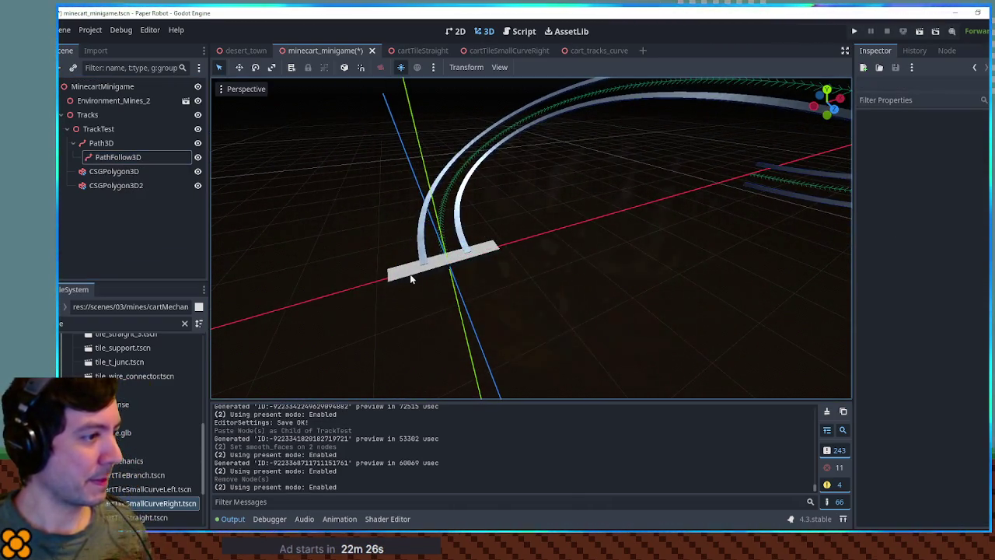
pyautogui.hotkey('ctrl', 's')
# Close and reopen minecart_minigame.tscn
pyautogui.click(412, 53)
pyautogui.click(320, 52)
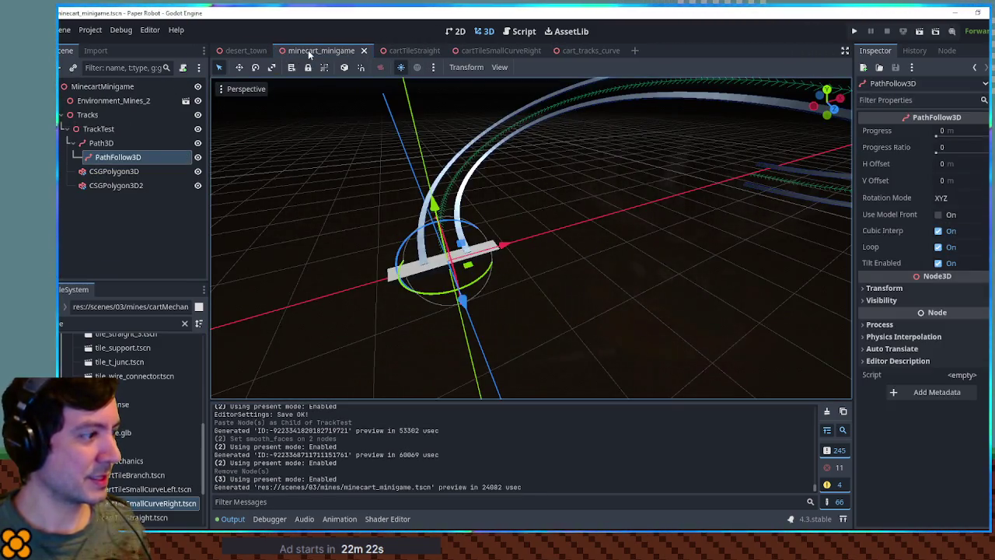
pyautogui.middleClick(308, 50)
pyautogui.write('mine')
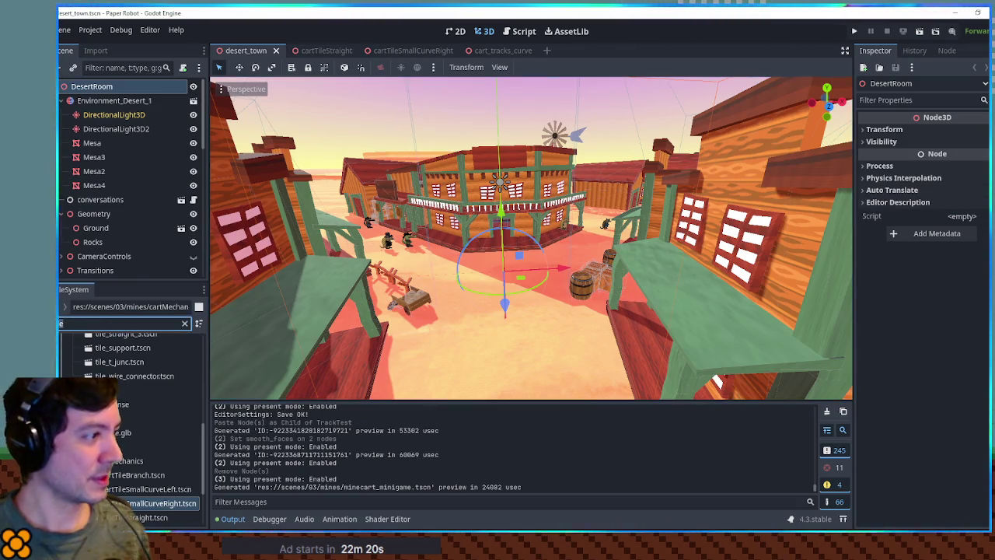
pyautogui.write('cart min')
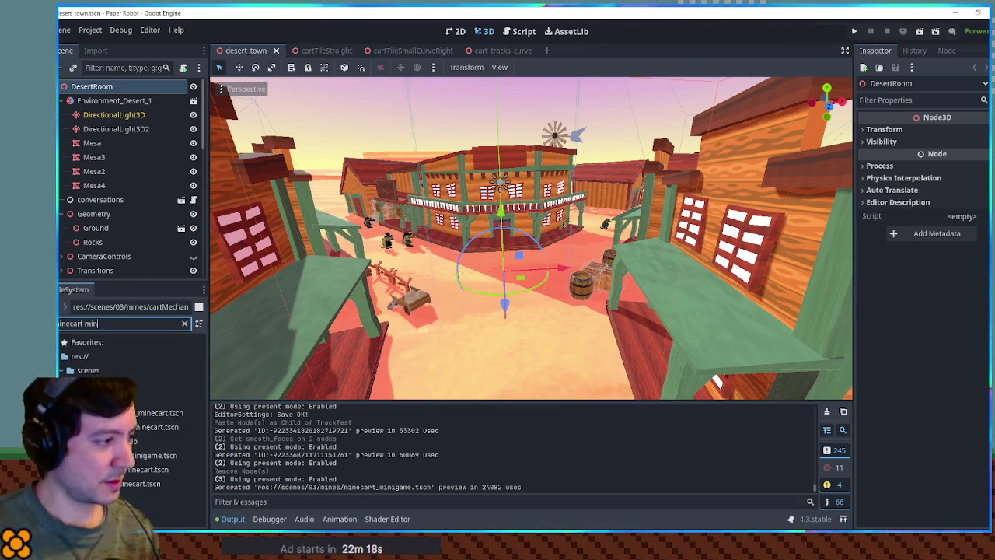
pyautogui.press('Return')
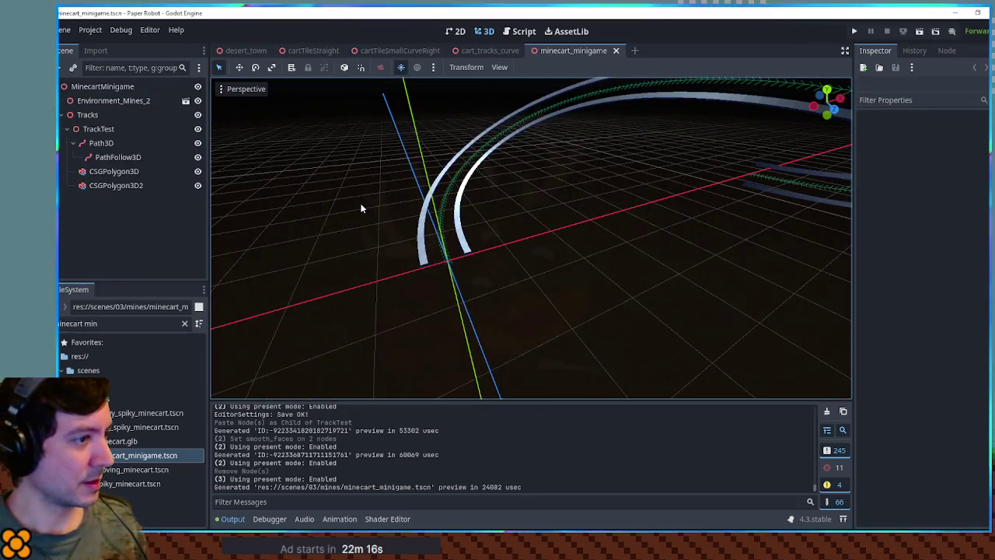
# Paste a wooden plank under PathFollow3D and frame it in the view
pyautogui.click(101, 143)
pyautogui.click(113, 157)
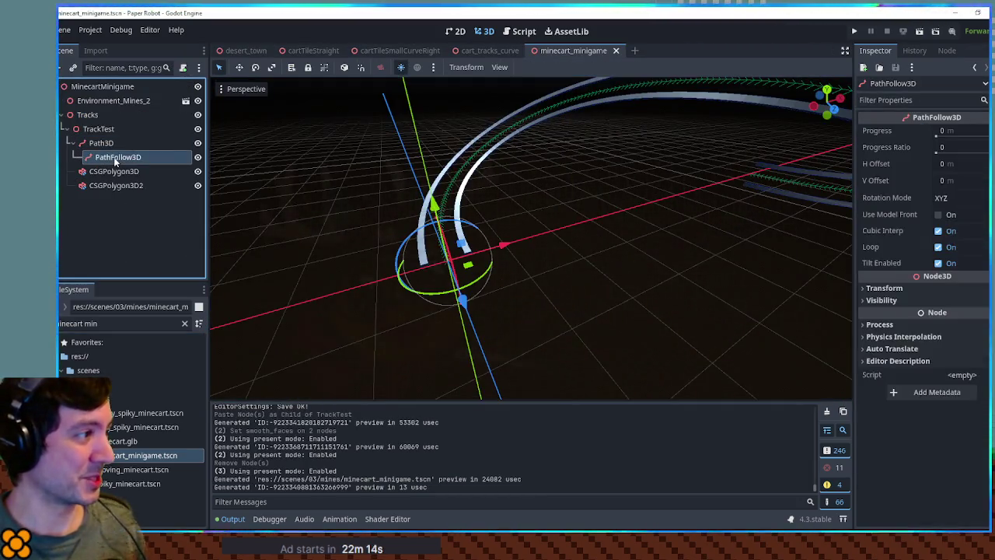
pyautogui.hotkey('ctrl', 'v')
pyautogui.press('f')
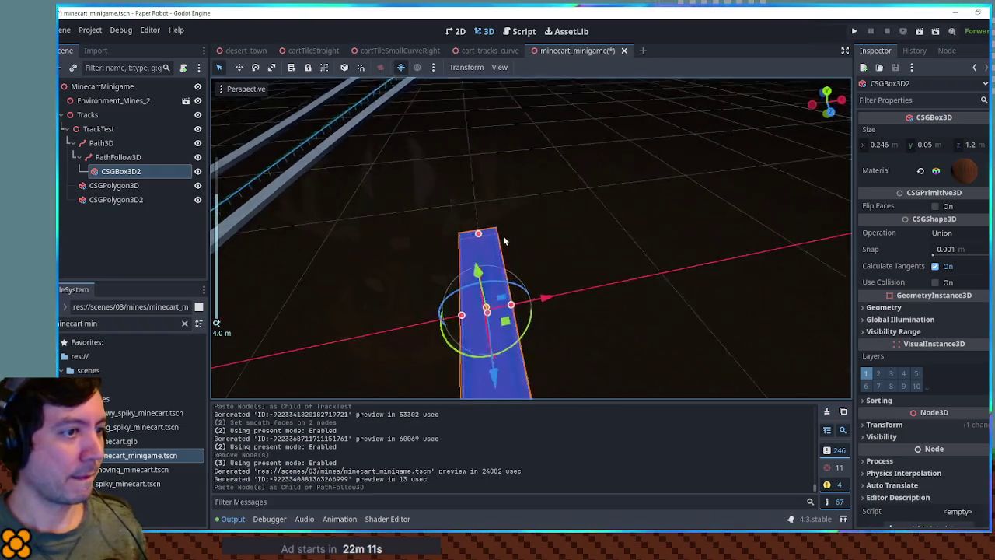
pyautogui.scroll(-2, 496, 231)
pyautogui.moveTo(427, 249); pyautogui.dragTo(471, 233)
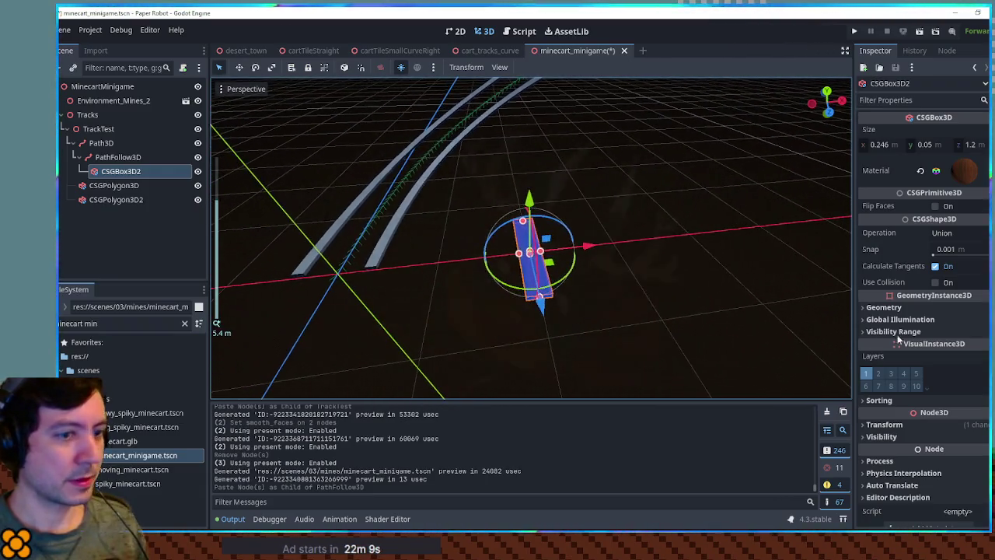
# Make the plank's material unique and turn off its world-space triplanar UV1 mapping
pyautogui.click(982, 170)
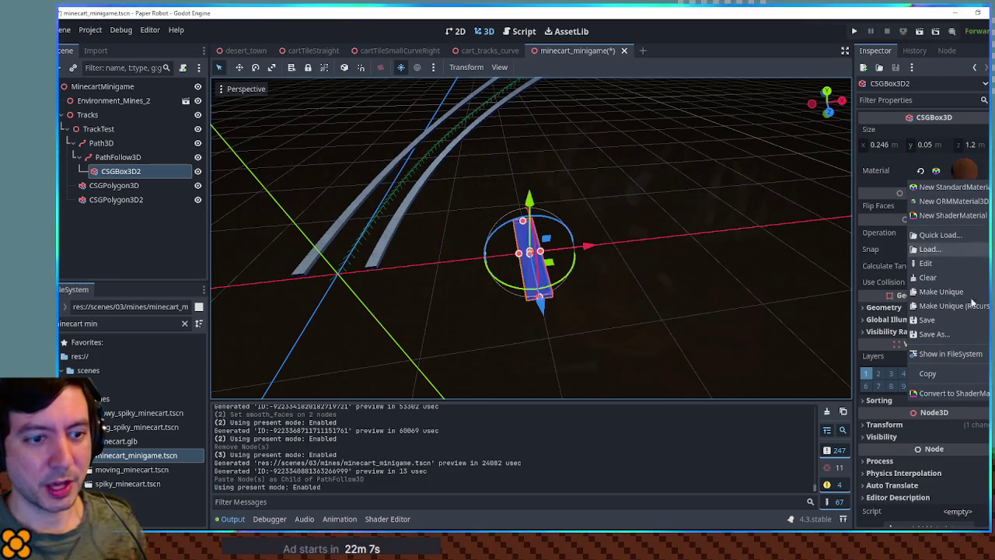
pyautogui.click(966, 294)
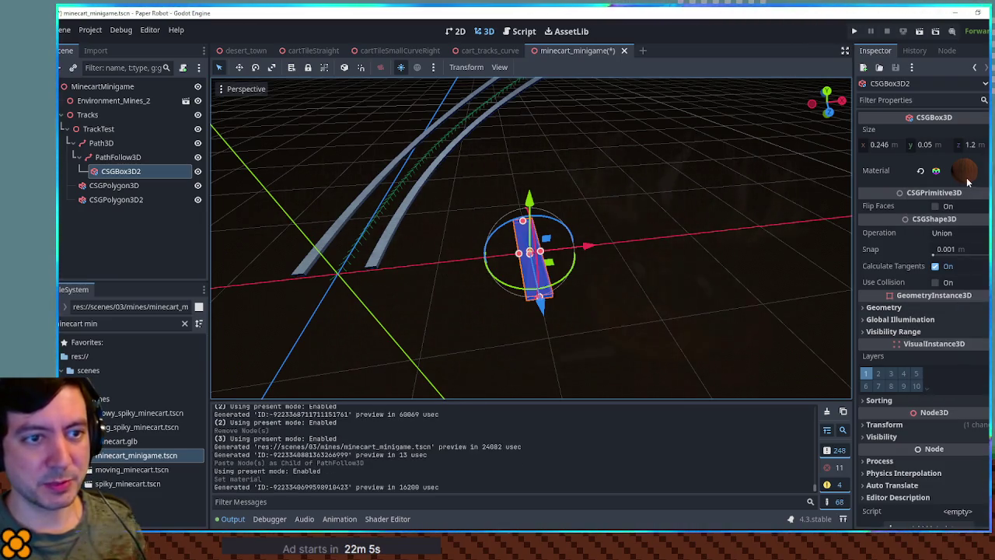
pyautogui.scroll(-5, 922, 370)
pyautogui.click(910, 355)
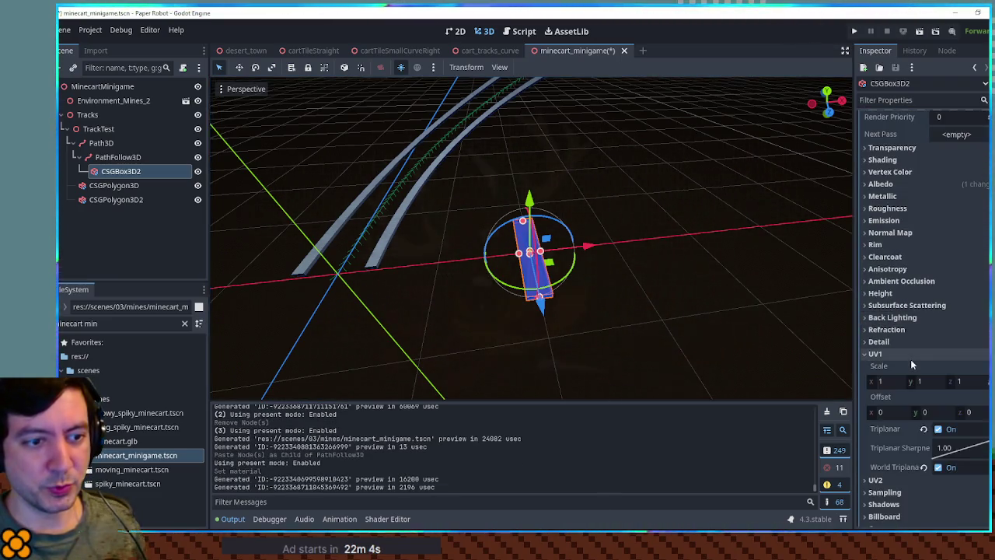
pyautogui.click(938, 467)
# Rotate the plank across the rails, shift it left along X, and save the scene
pyautogui.press('f')
pyautogui.scroll(-3, 548, 271)
pyautogui.moveTo(576, 326); pyautogui.dragTo(548, 310)
pyautogui.press('f')
pyautogui.scroll(-3, 548, 309)
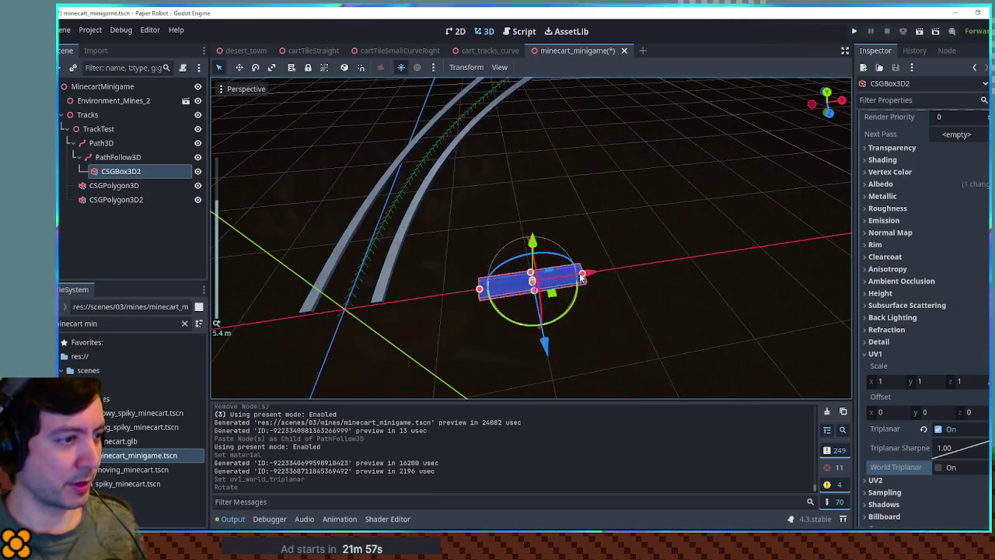
pyautogui.moveTo(594, 278); pyautogui.dragTo(455, 289)
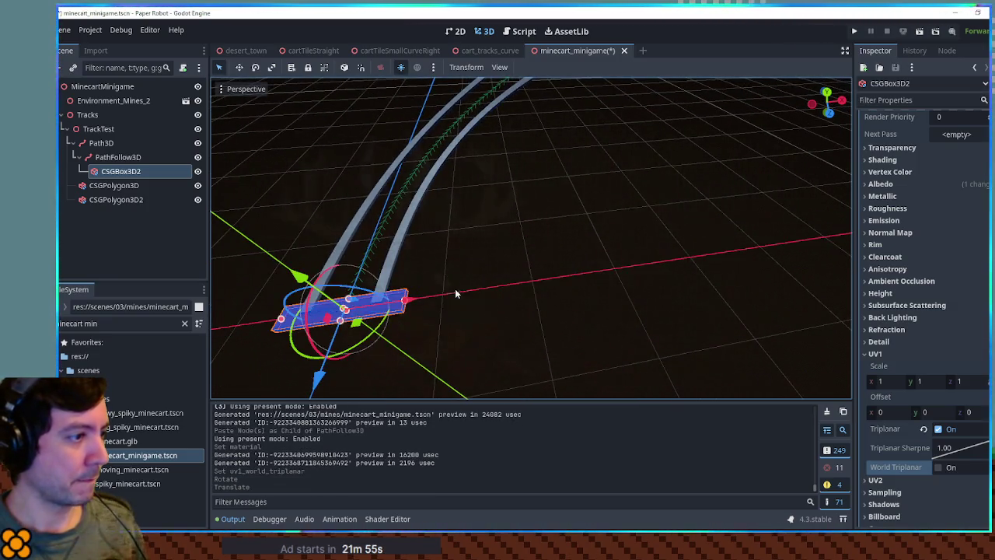
pyautogui.click(455, 289)
pyautogui.moveTo(536, 280)
pyautogui.mouseDown()
pyautogui.moveTo(603, 242)
pyautogui.moveTo(530, 260)
pyautogui.moveTo(570, 275)
pyautogui.moveTo(561, 280)
pyautogui.mouseUp()
pyautogui.scroll(-1, 510, 278)
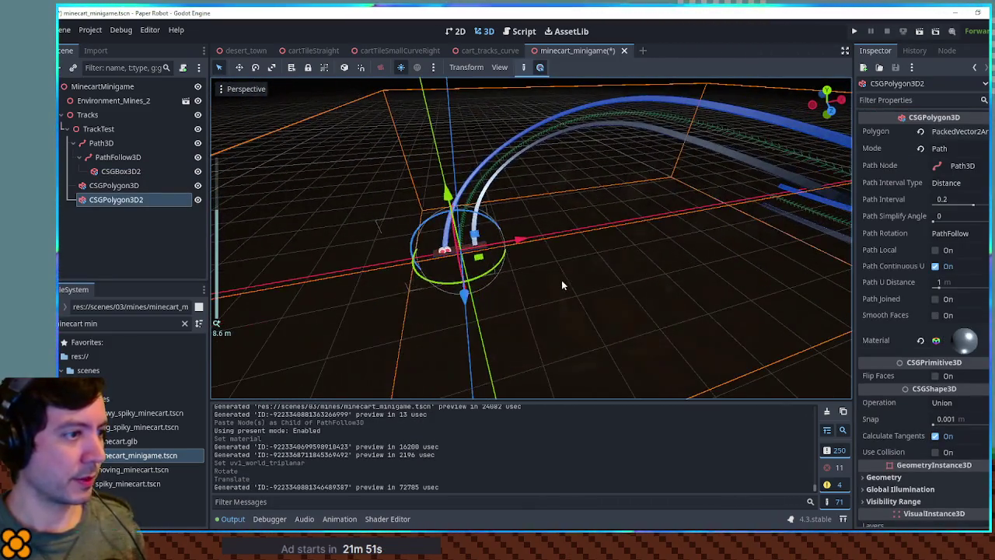
pyautogui.click(561, 279)
pyautogui.hotkey('ctrl', 's')
pyautogui.click(118, 157)
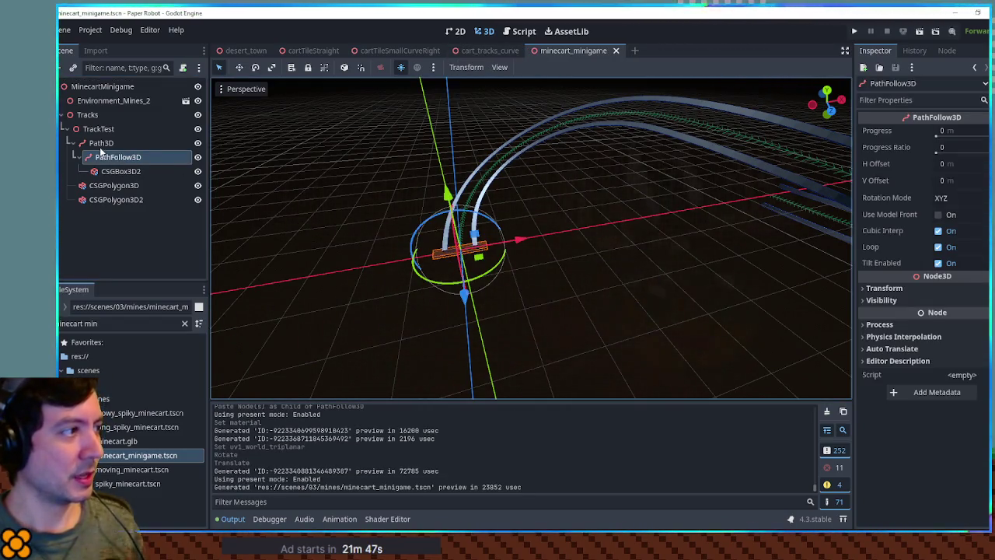
pyautogui.click(96, 130)
# Duplicate TrackTest as a hidden backup, TrackTest2
pyautogui.hotkey('ctrl', 'd')
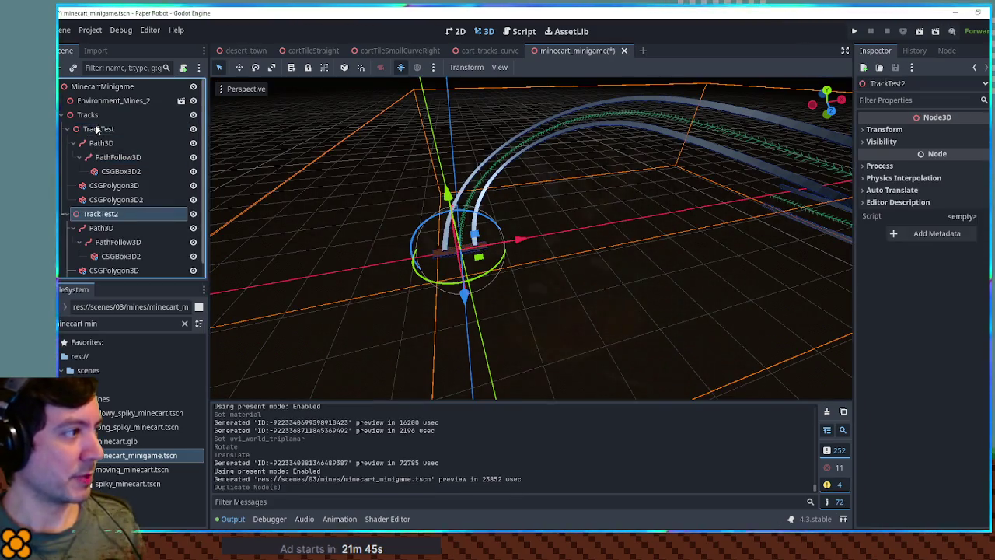
pyautogui.click(66, 214)
pyautogui.click(198, 215)
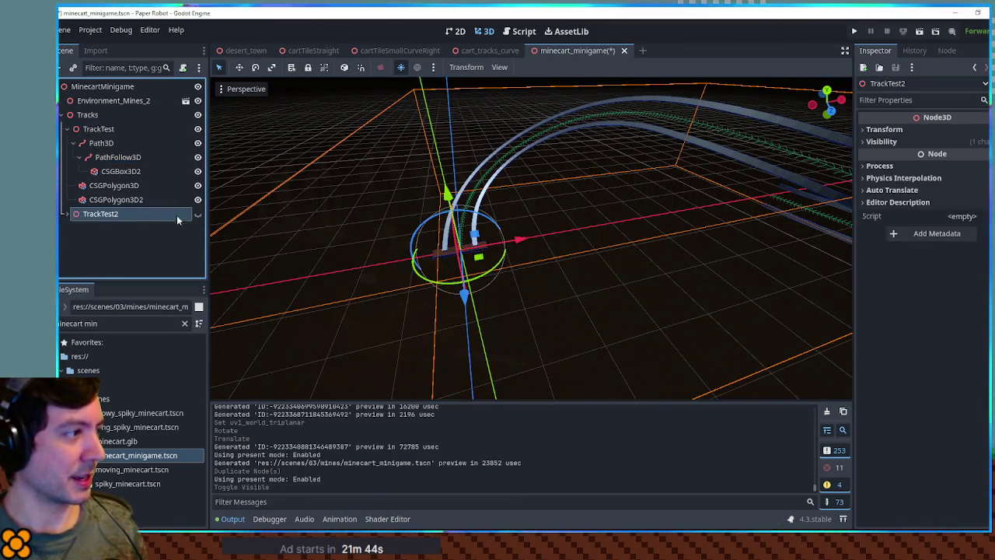
# Run pathPlacer.gd on the PathFollow3D to generate plank ties along the track
pyautogui.click(118, 157)
pyautogui.click(518, 31)
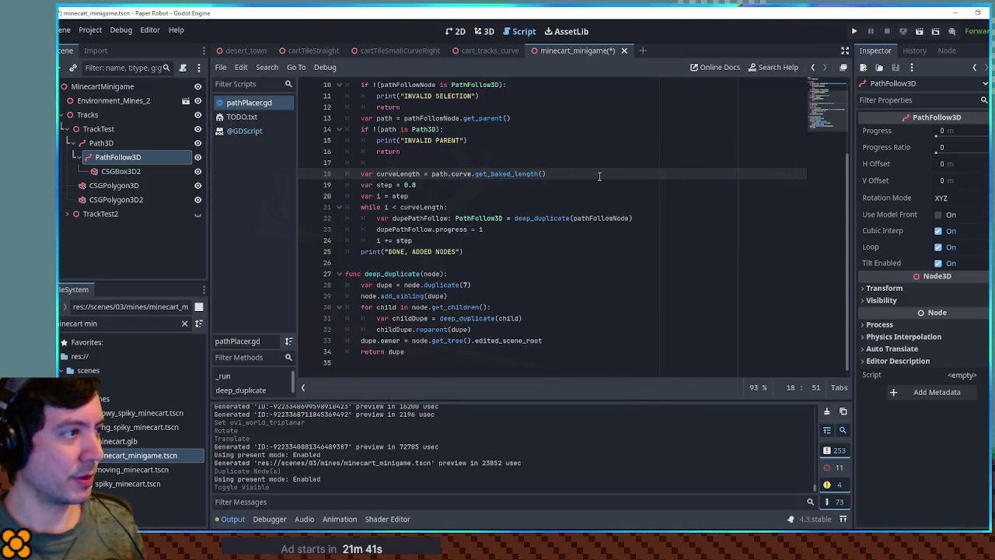
pyautogui.hotkey('ctrl', 'shift', 'x')
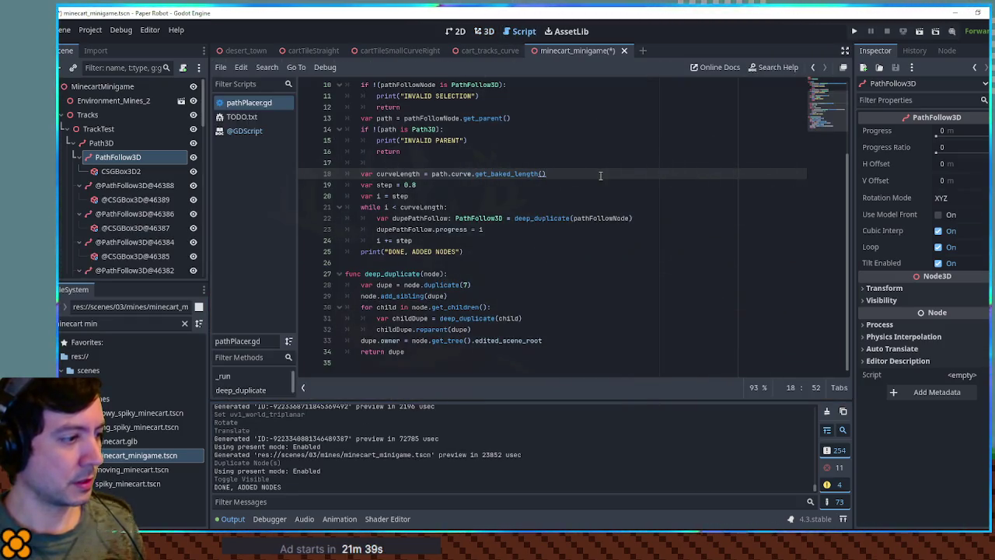
pyautogui.click(487, 33)
pyautogui.moveTo(517, 98)
pyautogui.mouseDown()
pyautogui.moveTo(607, 190)
pyautogui.moveTo(573, 185)
pyautogui.moveTo(646, 247)
pyautogui.moveTo(689, 251)
pyautogui.moveTo(696, 229)
pyautogui.mouseUp()
pyautogui.scroll(5, 573, 186)
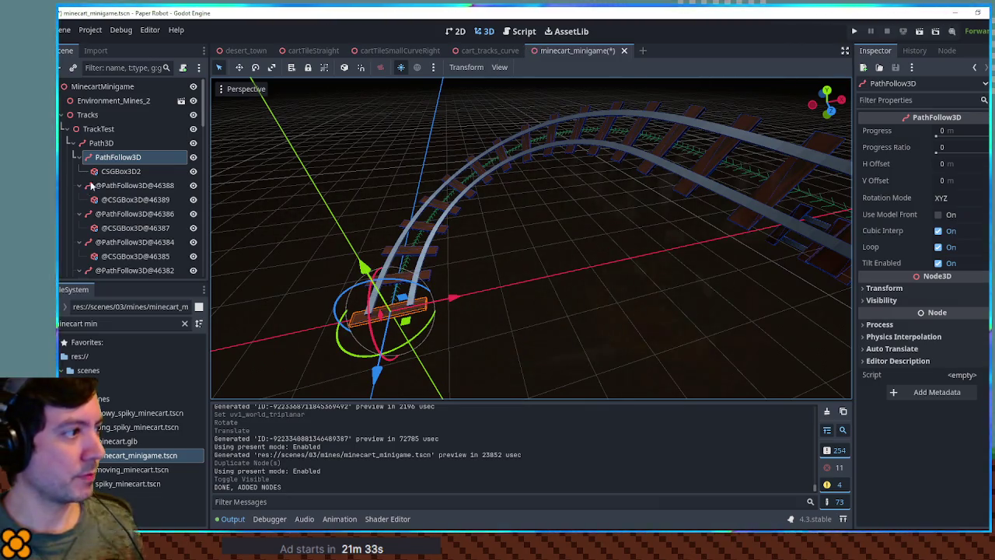
# Select and delete the 52 generated plank tie nodes
pyautogui.click(105, 184)
pyautogui.scroll(-10, 116, 183)
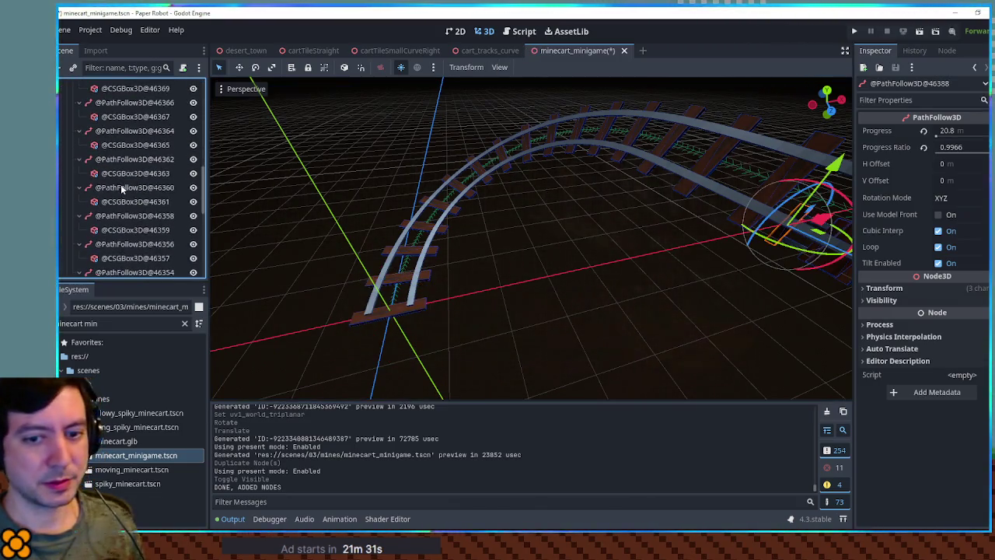
pyautogui.scroll(-2, 122, 187)
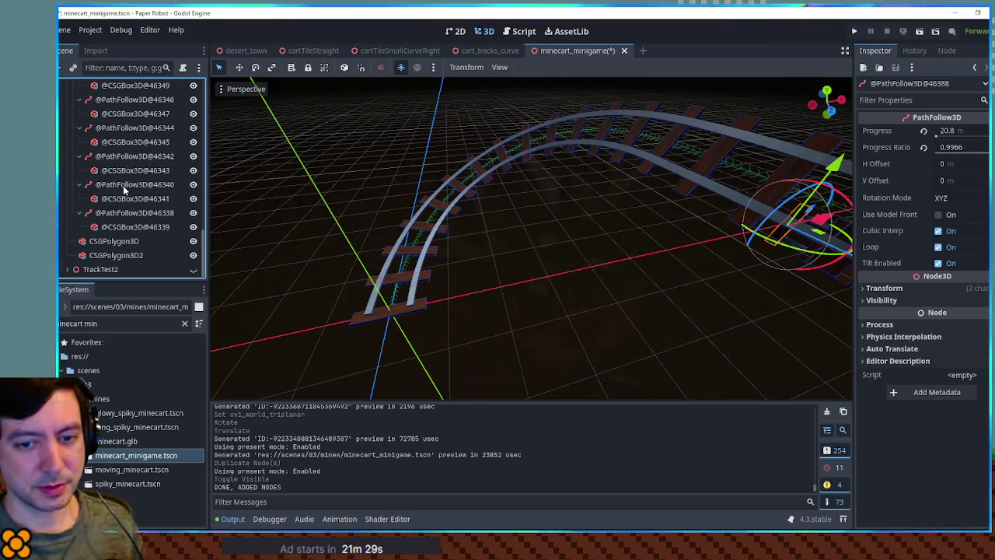
pyautogui.keyDown('shift'); pyautogui.click(117, 226); pyautogui.keyUp('shift')
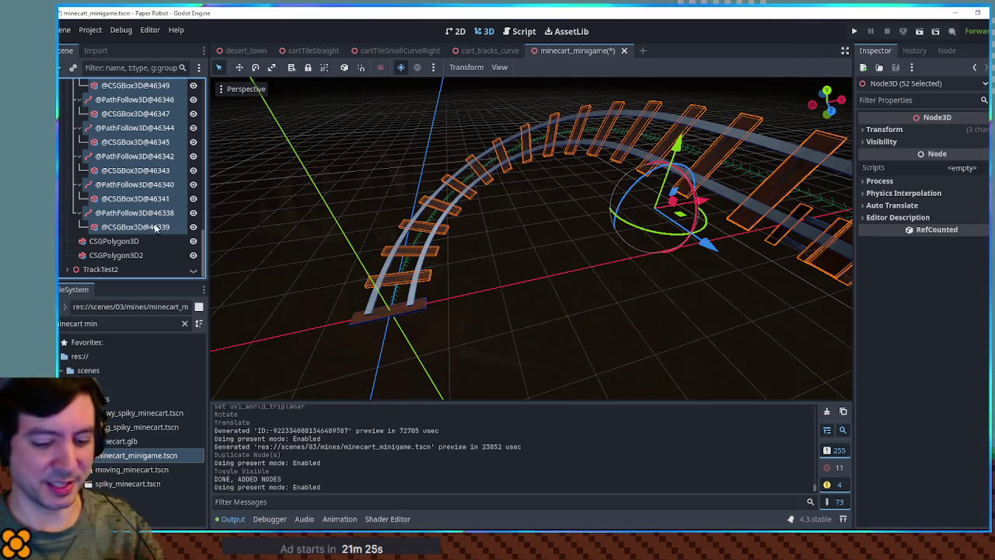
pyautogui.press('Delete')
pyautogui.press('Return')
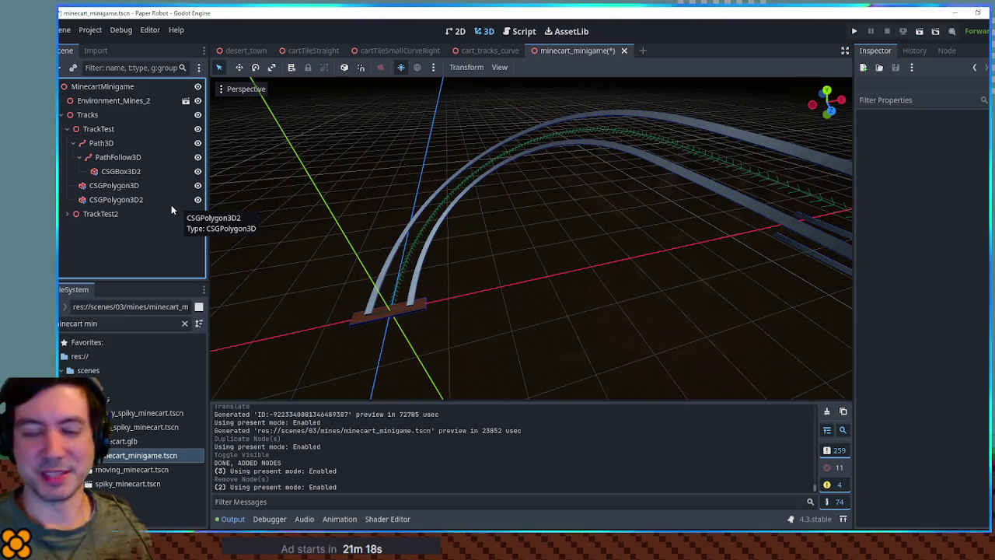
pyautogui.click(489, 51)
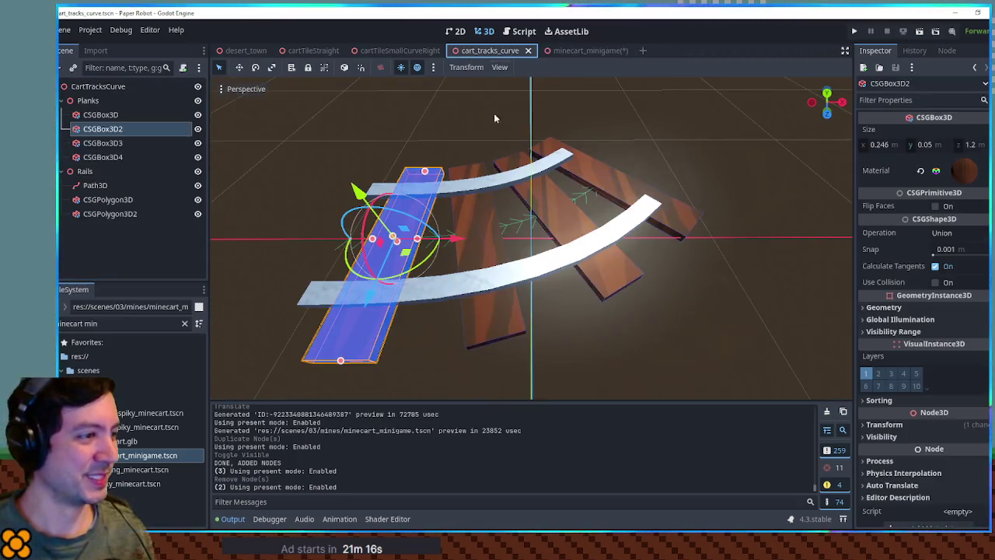
# Add a PathFollow3D under the curve piece's Path3D
pyautogui.click(466, 223)
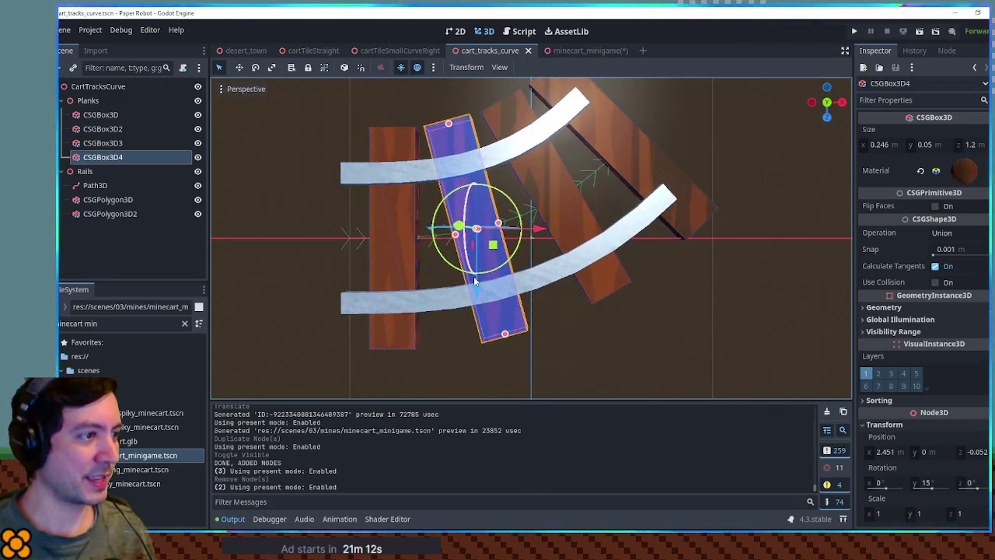
pyautogui.doubleClick(152, 160)
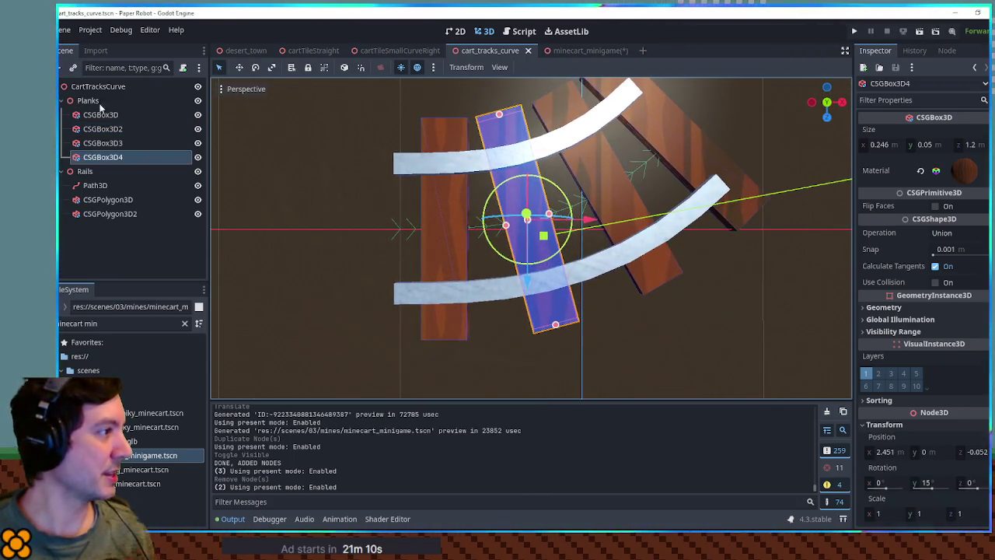
pyautogui.click(100, 186)
pyautogui.hotkey('ctrl', 'a')
pyautogui.write('pathf')
pyautogui.press('Return')
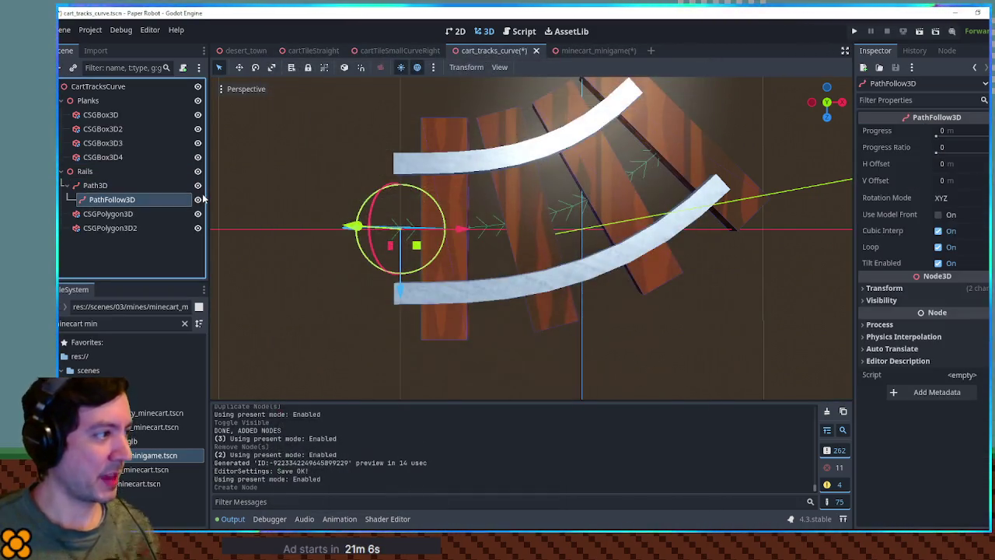
# Test the follower's Progress at 1 m and about 0.71 m against the plank spacing, then reset it to 0
pyautogui.click(949, 133)
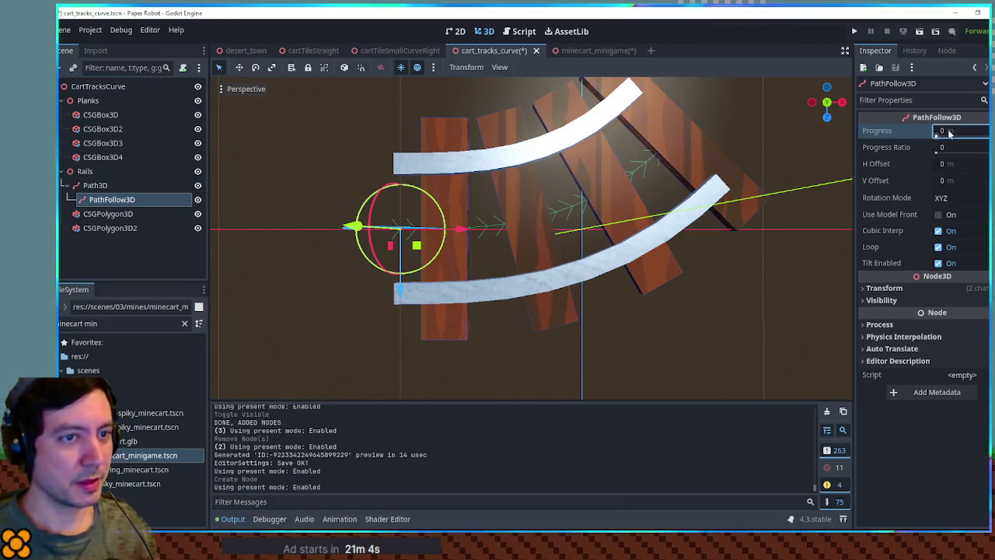
pyautogui.write('1')
pyautogui.press('Return')
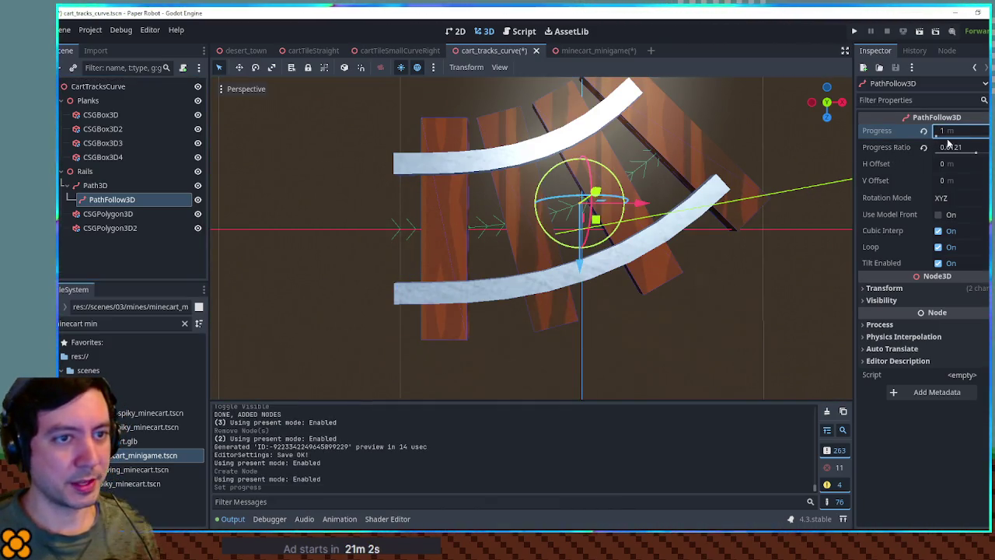
pyautogui.moveTo(978, 153); pyautogui.dragTo(965, 153)
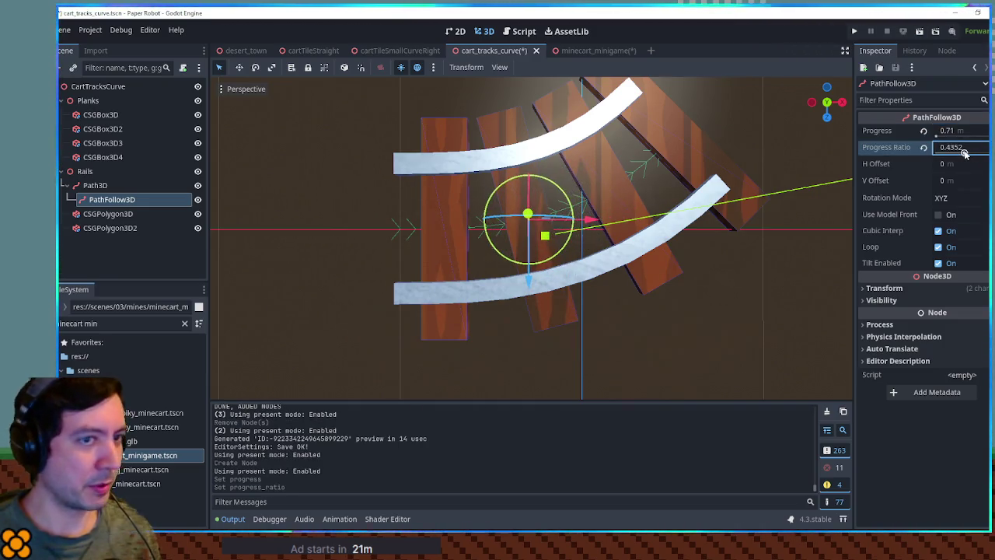
pyautogui.click(923, 131)
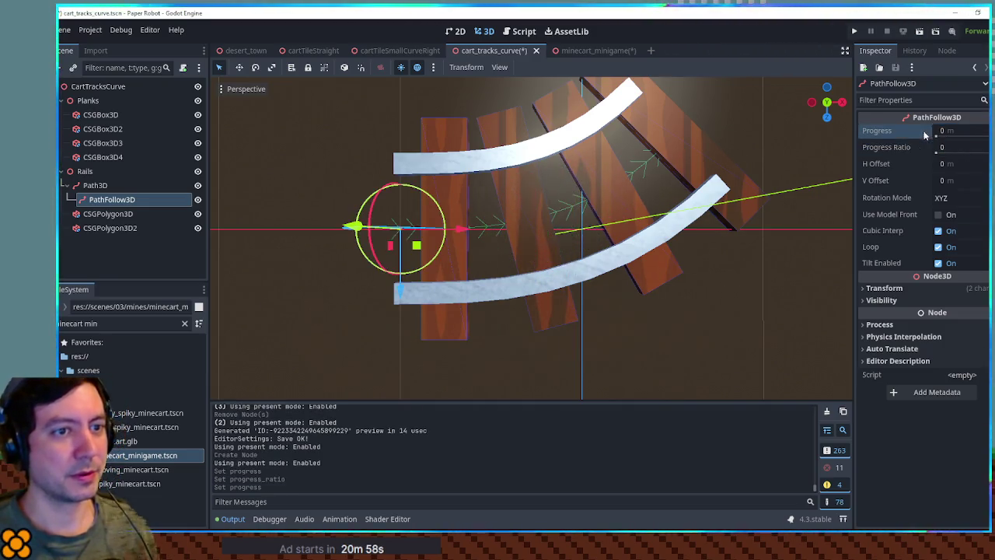
# Close cart_tracks_curve without saving and cartTileSmallCurveRight, returning to minecart_minigame
pyautogui.click(85, 171)
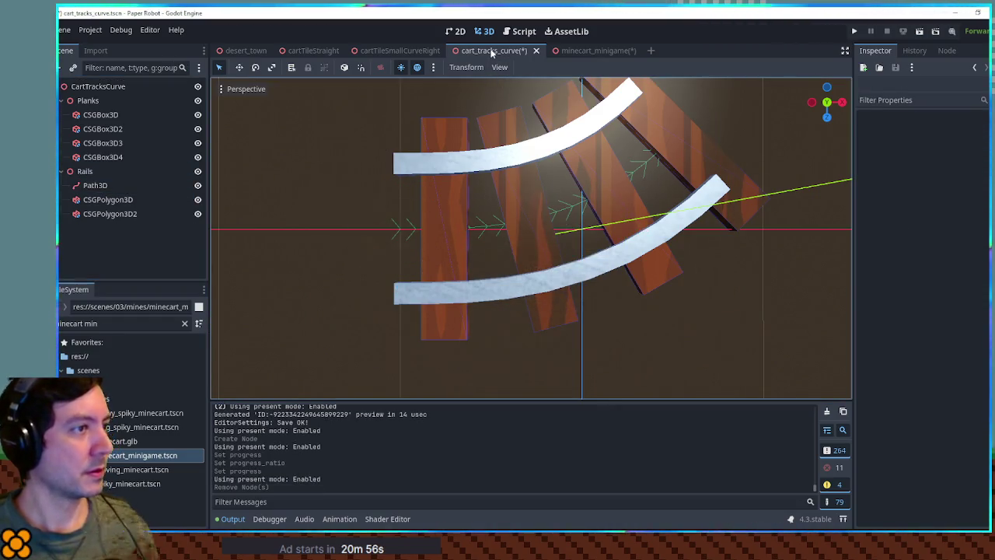
pyautogui.click(610, 306)
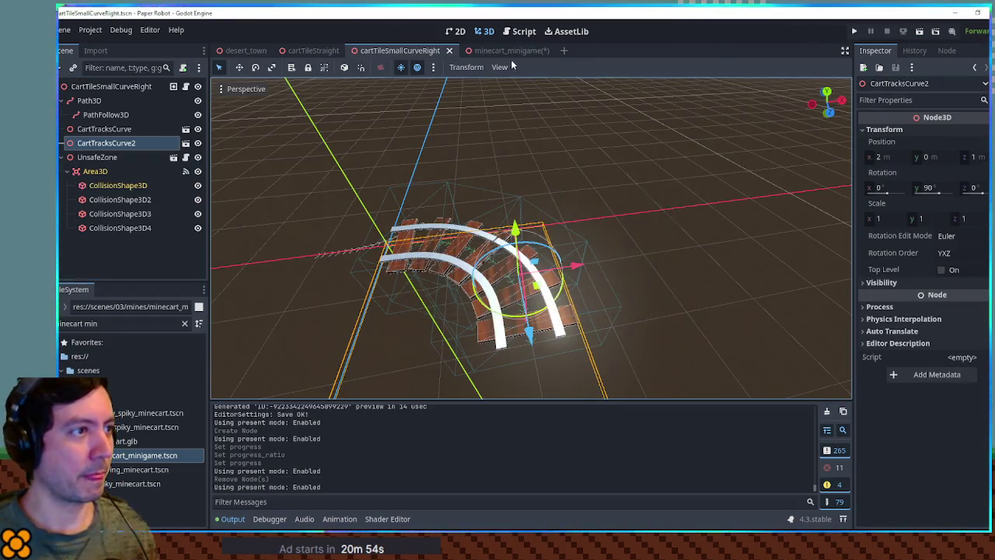
pyautogui.click(449, 51)
pyautogui.click(408, 52)
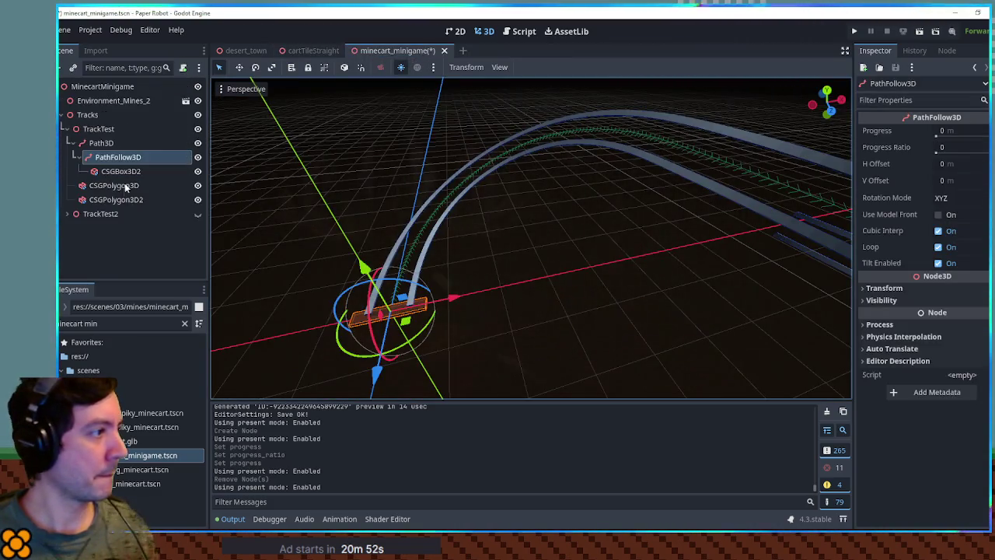
pyautogui.click(521, 31)
# Change the step in pathPlacer.gd from 0.8 to 0.7 and save the script
pyautogui.click(418, 186)
pyautogui.press('BackSpace')
pyautogui.write('7')
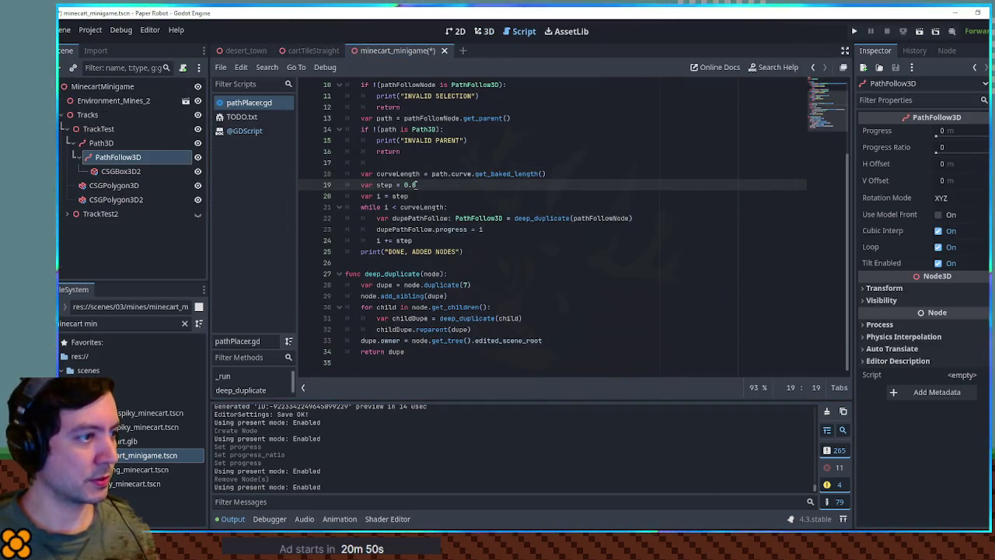
pyautogui.hotkey('ctrl', 's')
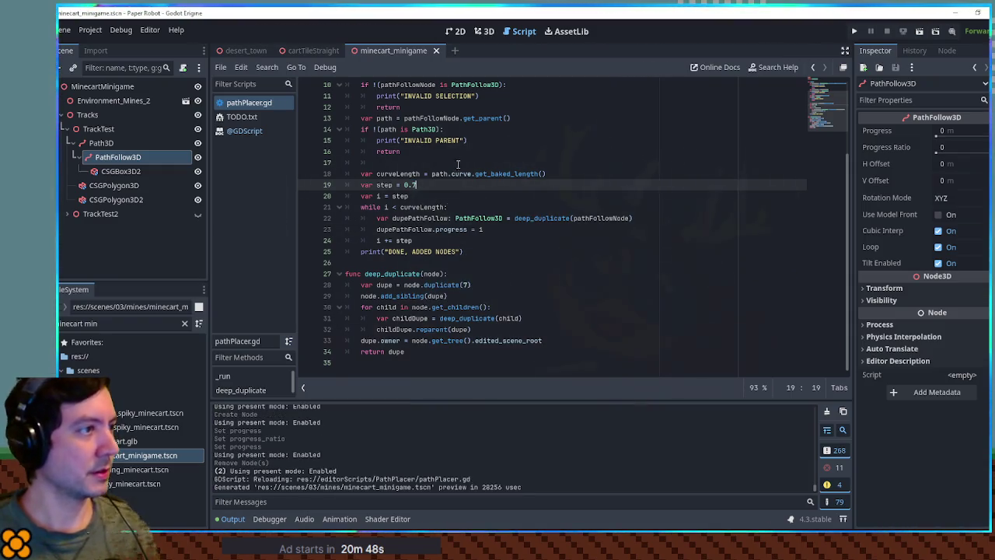
pyautogui.click(427, 140)
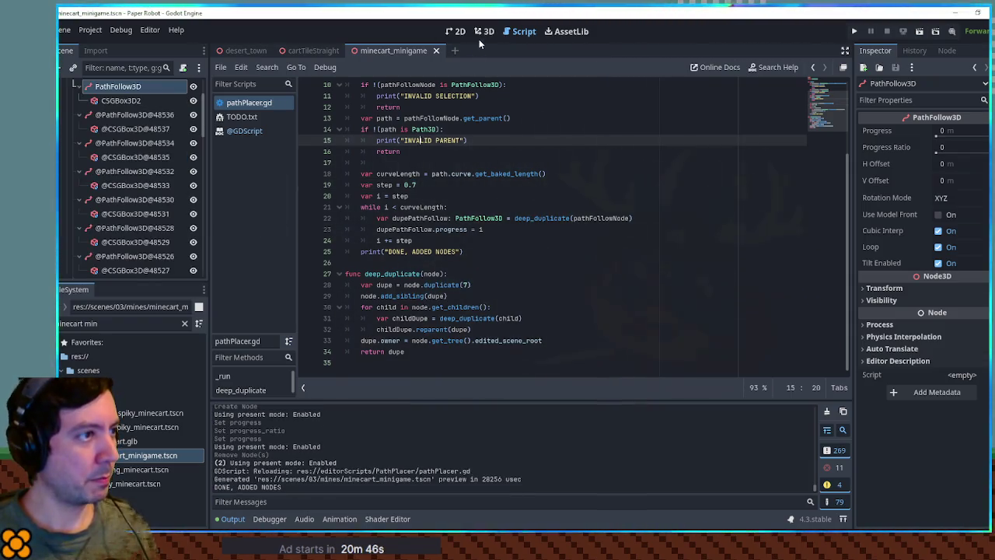
# Rerun pathPlacer.gd to lay the denser plank ties and inspect them in the 3D view
pyautogui.hotkey('ctrl', 'shift', 'x')
pyautogui.click(484, 31)
pyautogui.scroll(3, 543, 234)
pyautogui.click(537, 241)
pyautogui.scroll(3, 588, 218)
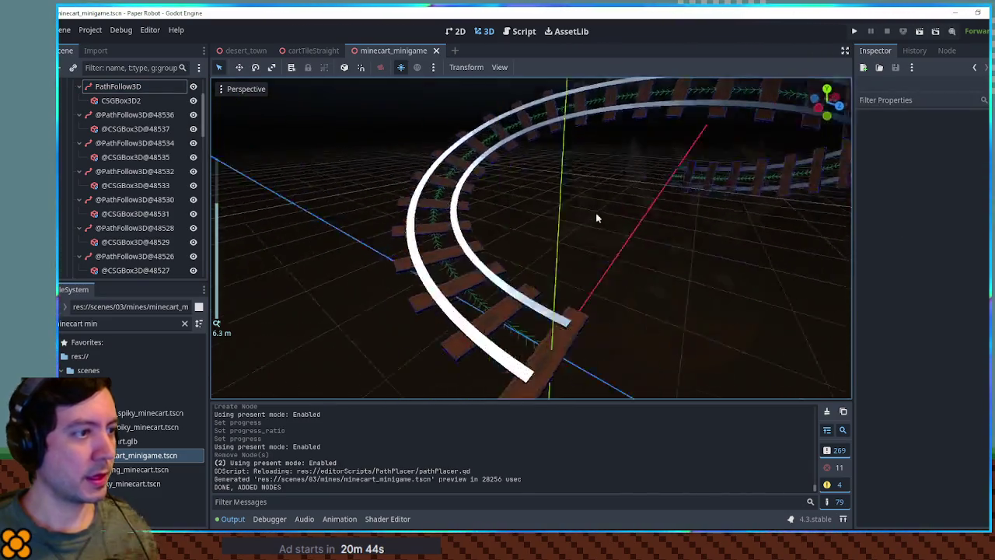
pyautogui.scroll(-5, 650, 195)
pyautogui.scroll(3, 577, 222)
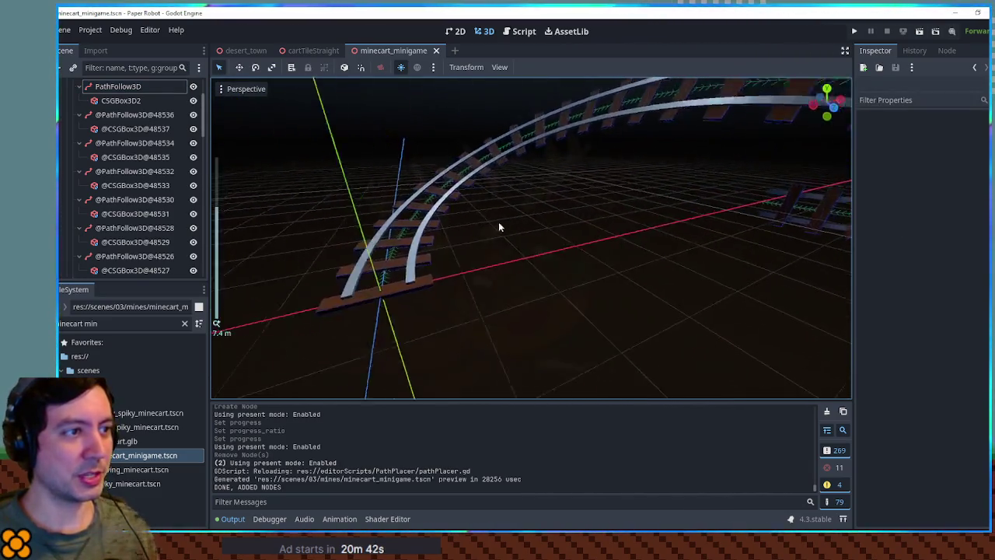
pyautogui.scroll(-3, 544, 224)
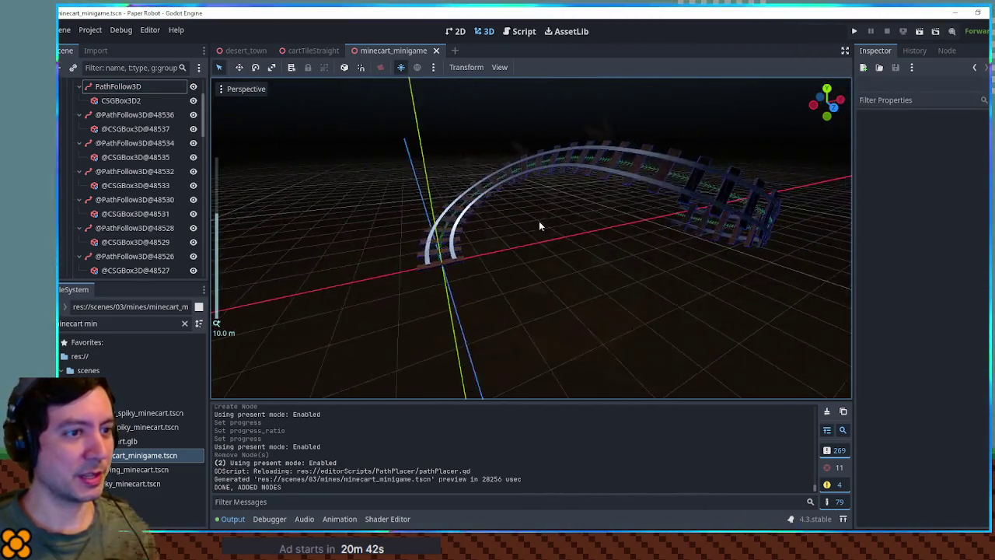